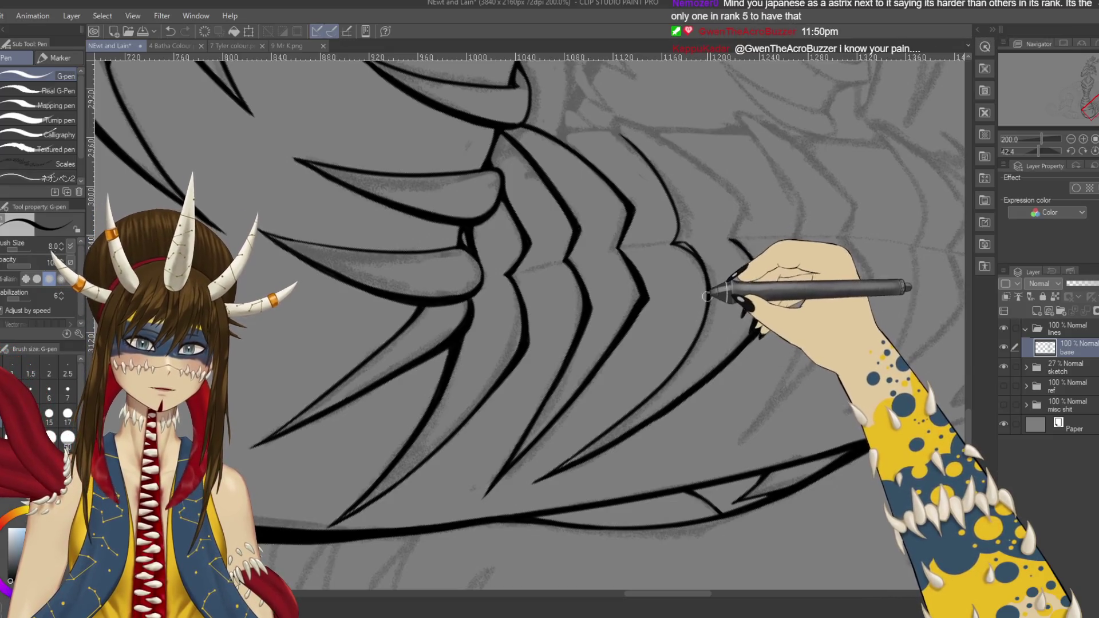
# Step: Ink over the sketched rib curves with the G-pen, tilting the canvas about ten degrees as needed
pyautogui.moveTo(709, 288); pyautogui.dragTo(386, 230)
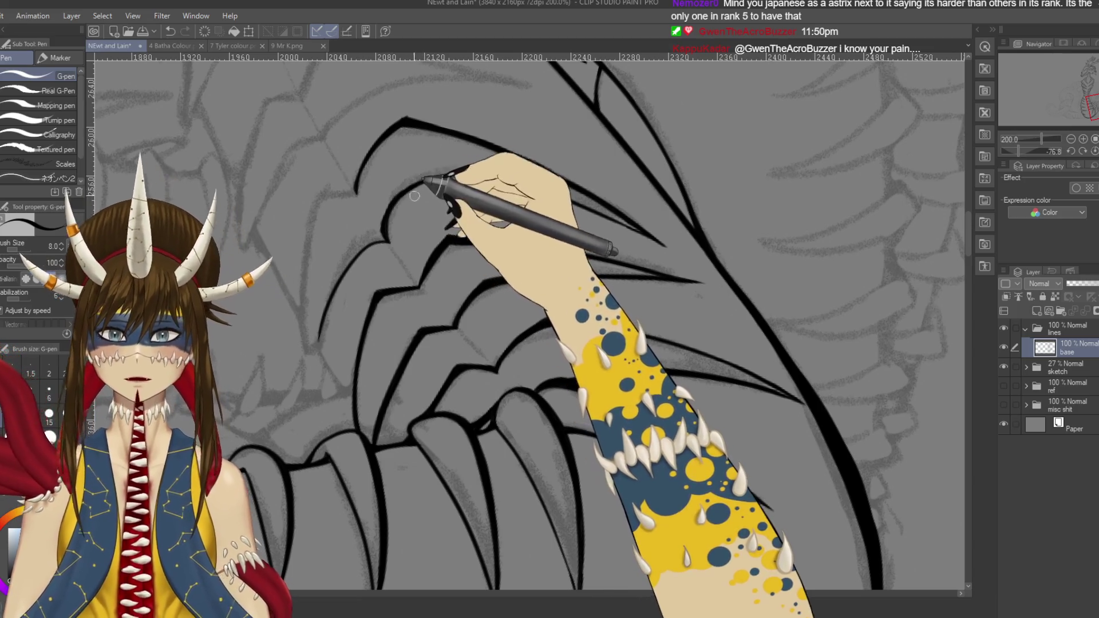
pyautogui.moveTo(414, 196); pyautogui.dragTo(580, 253)
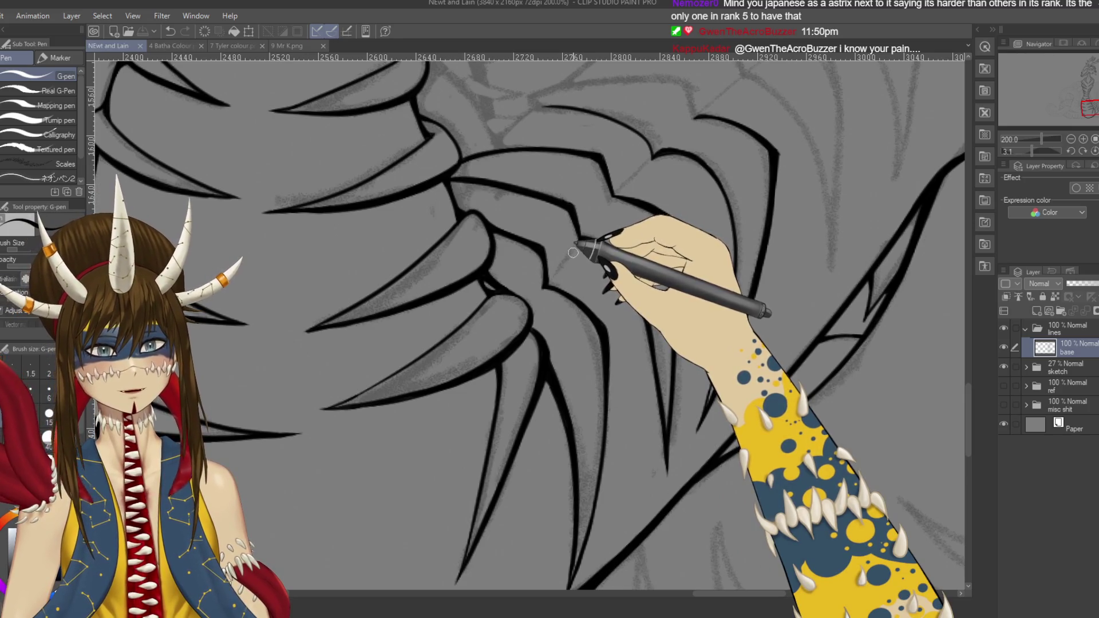
pyautogui.moveTo(573, 252)
pyautogui.mouseDown()
pyautogui.moveTo(610, 239)
pyautogui.moveTo(649, 184)
pyautogui.mouseUp()
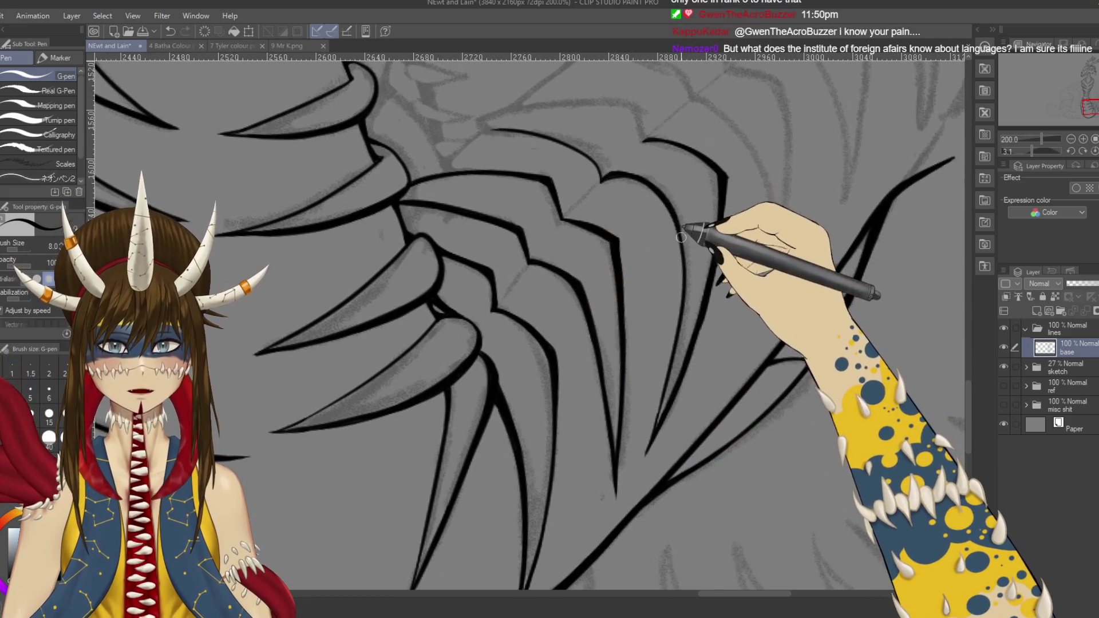
pyautogui.moveTo(677, 223); pyautogui.dragTo(681, 242)
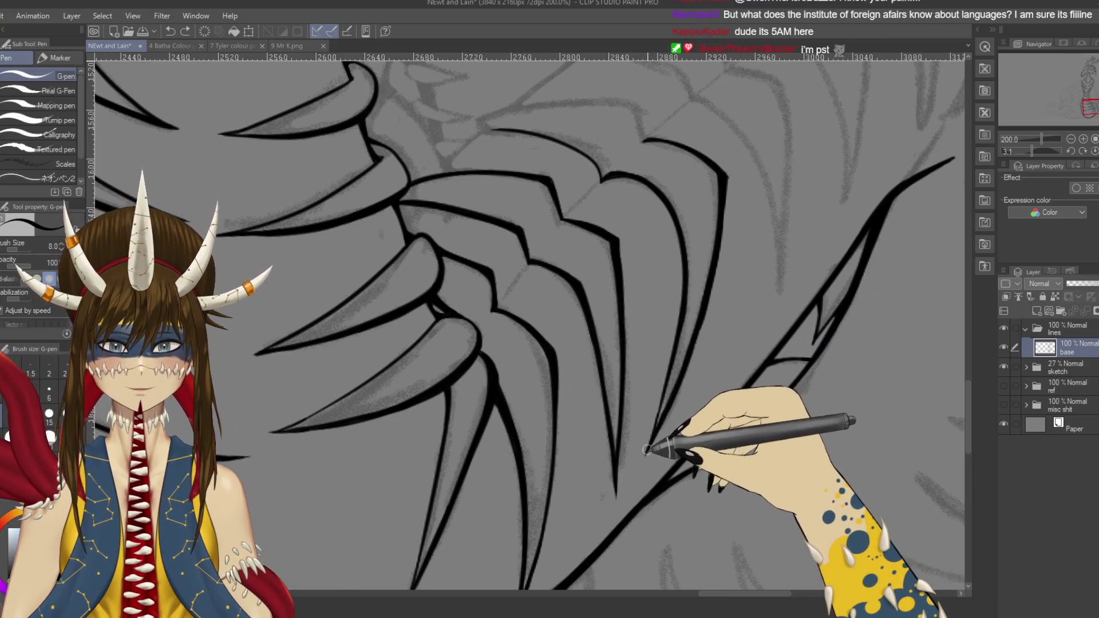
pyautogui.press('r')
pyautogui.moveTo(681, 312); pyautogui.dragTo(719, 316)
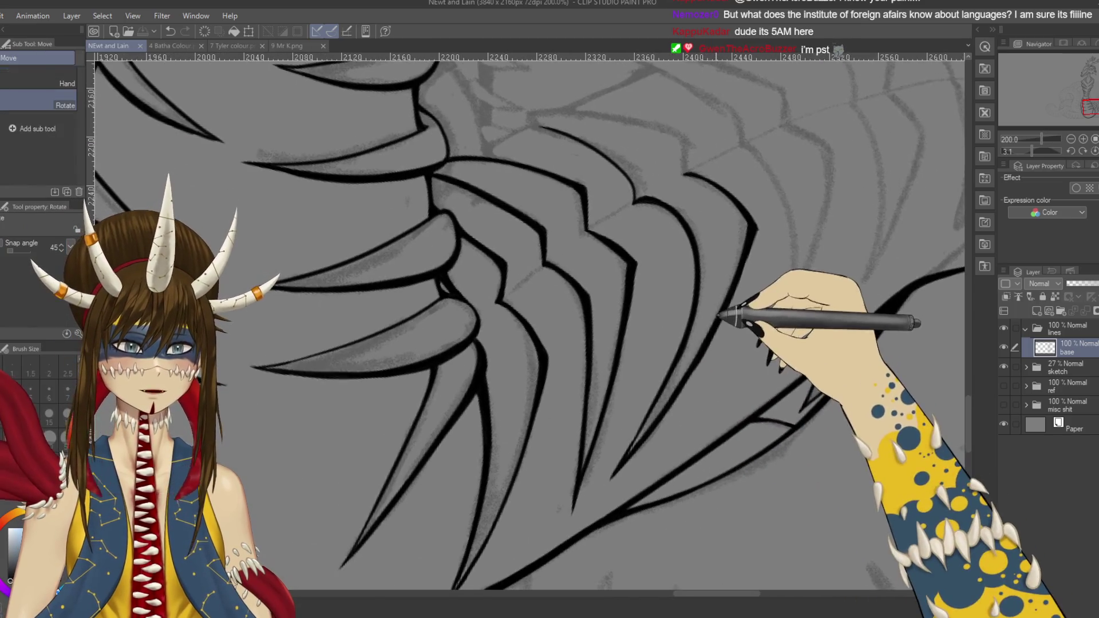
pyautogui.press('p')
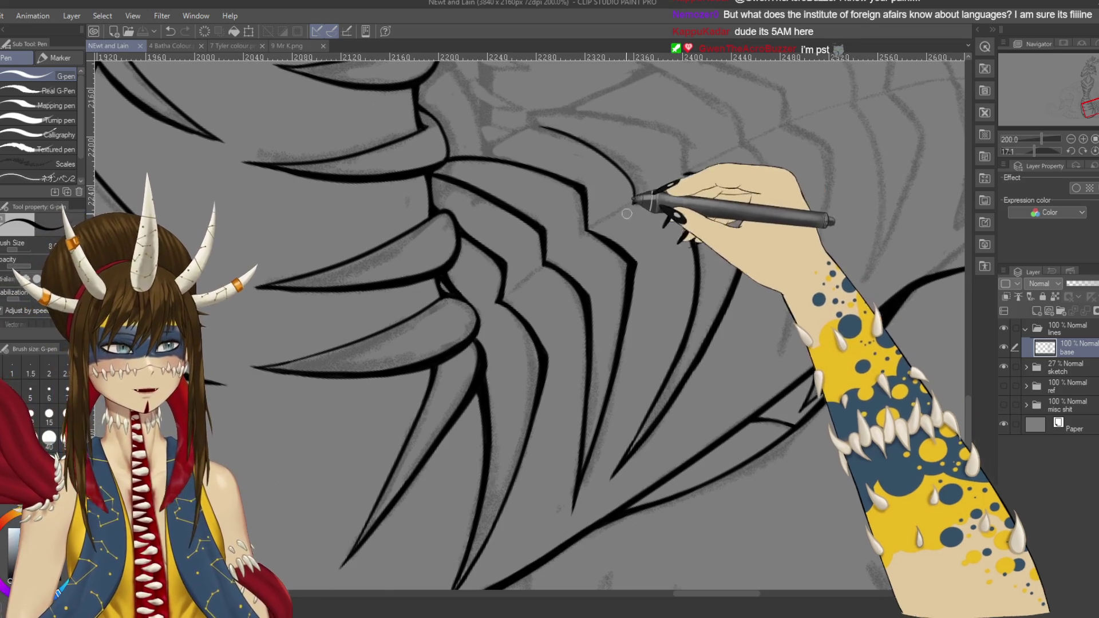
pyautogui.press('-')
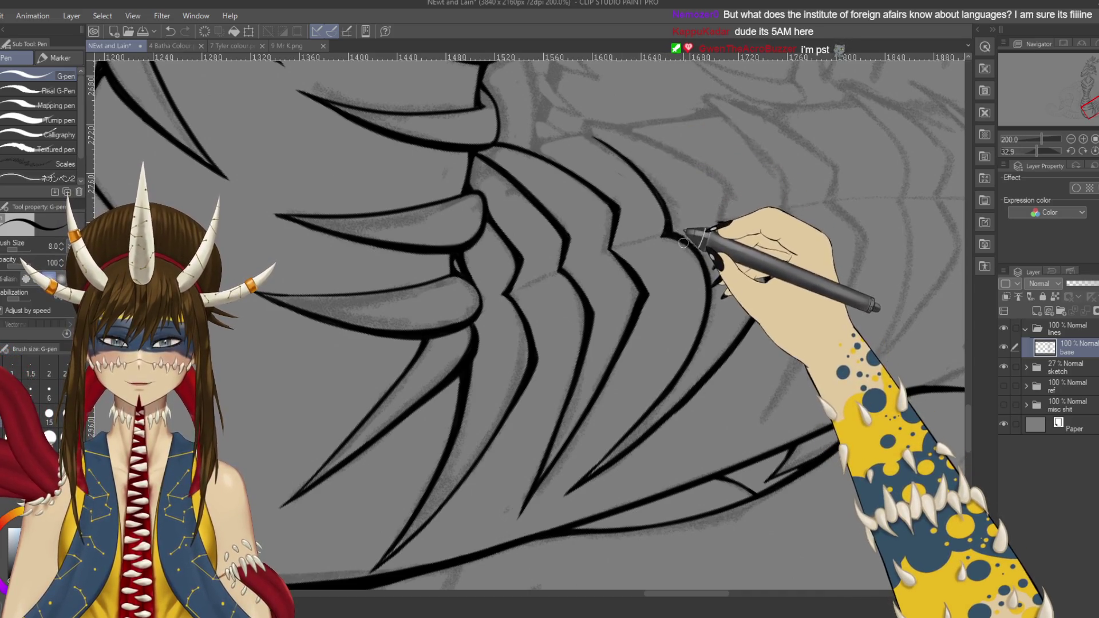
pyautogui.moveTo(710, 231)
pyautogui.mouseDown()
pyautogui.moveTo(579, 227)
pyautogui.moveTo(596, 287)
pyautogui.moveTo(610, 236)
pyautogui.mouseUp()
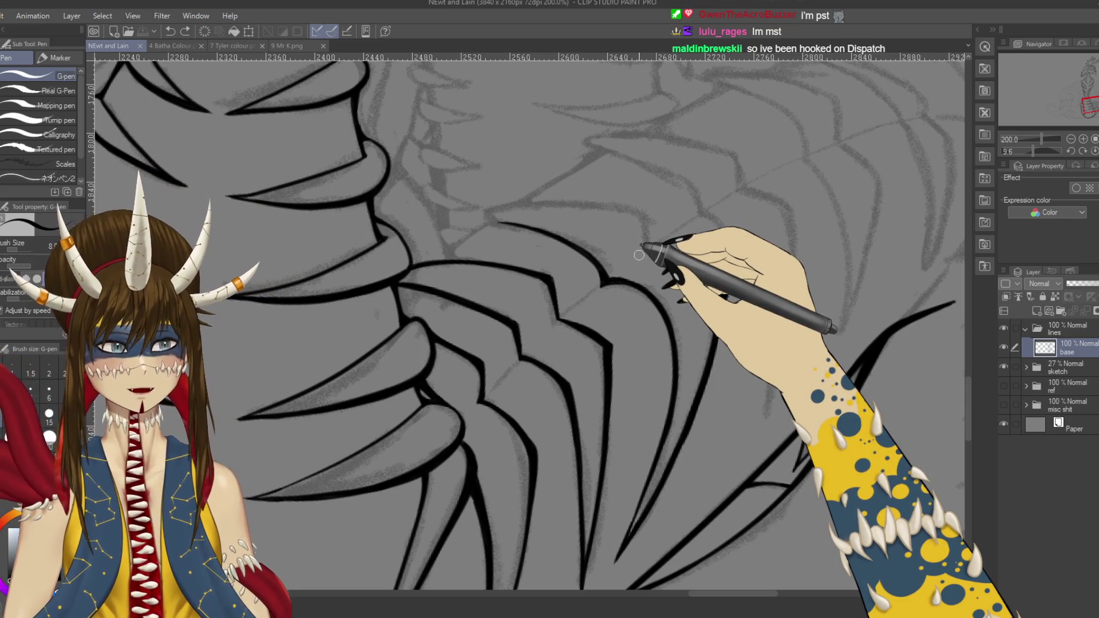
# Step: Doodle a box with dividing lines in empty space, redrawing the dividers at new angles
pyautogui.moveTo(661, 166); pyautogui.dragTo(612, 246)
pyautogui.moveTo(574, 178)
pyautogui.mouseDown()
pyautogui.moveTo(592, 269)
pyautogui.moveTo(792, 229)
pyautogui.mouseUp()
pyautogui.moveTo(590, 276); pyautogui.dragTo(724, 257)
pyautogui.moveTo(709, 146); pyautogui.dragTo(719, 194)
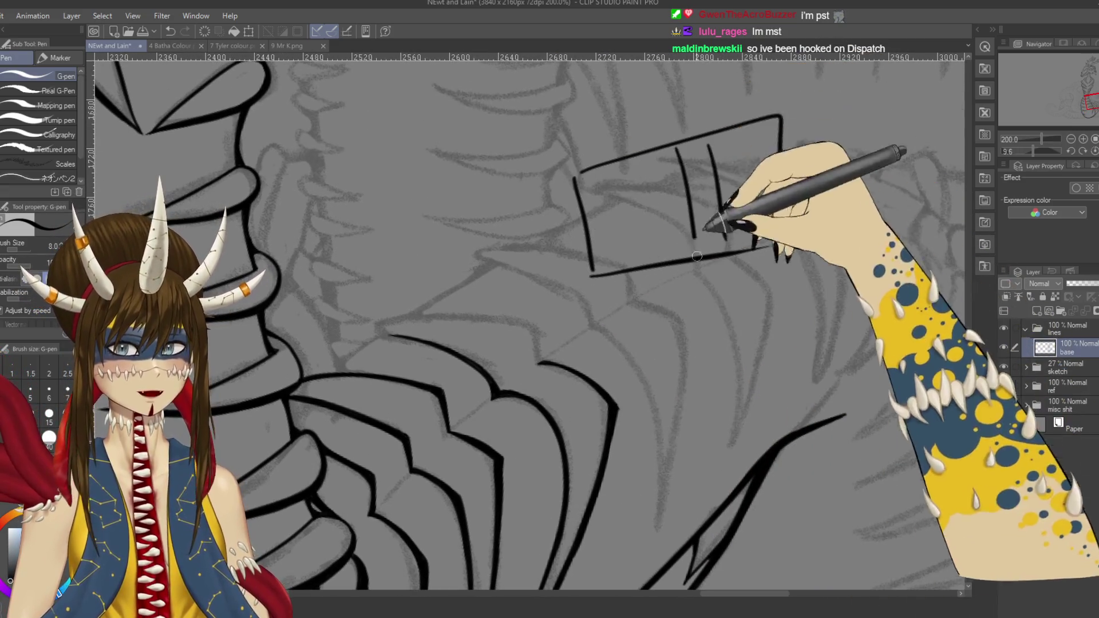
pyautogui.moveTo(675, 150); pyautogui.dragTo(696, 258)
pyautogui.moveTo(642, 160); pyautogui.dragTo(664, 272)
pyautogui.hotkey('ctrl', 'z')
pyautogui.hotkey('ctrl', 'z')
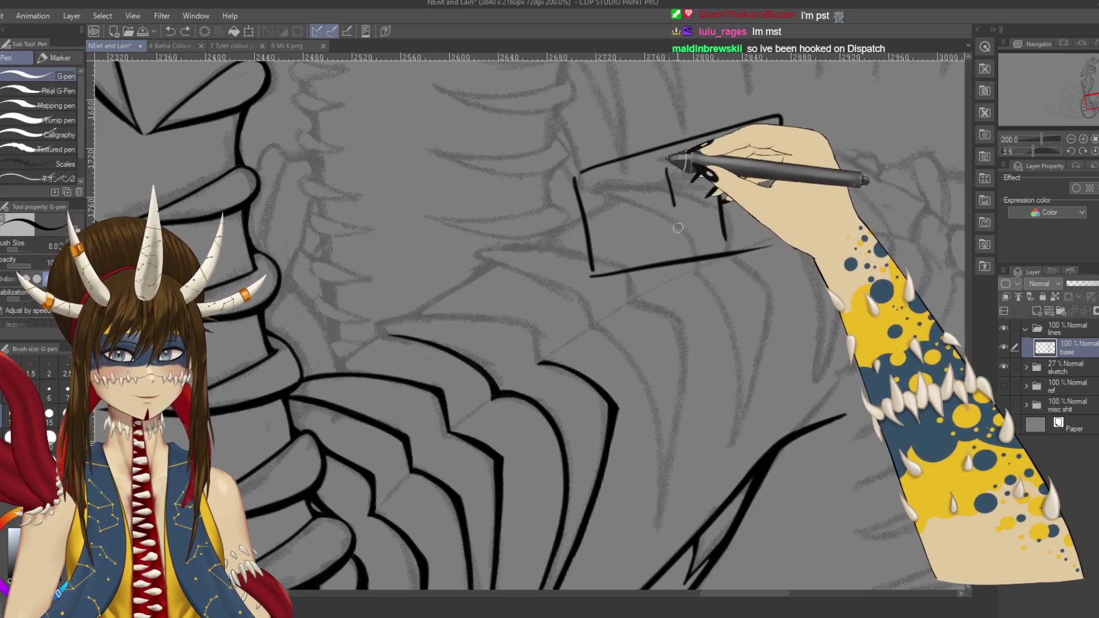
pyautogui.moveTo(667, 168); pyautogui.dragTo(682, 252)
pyautogui.moveTo(631, 174); pyautogui.dragTo(659, 283)
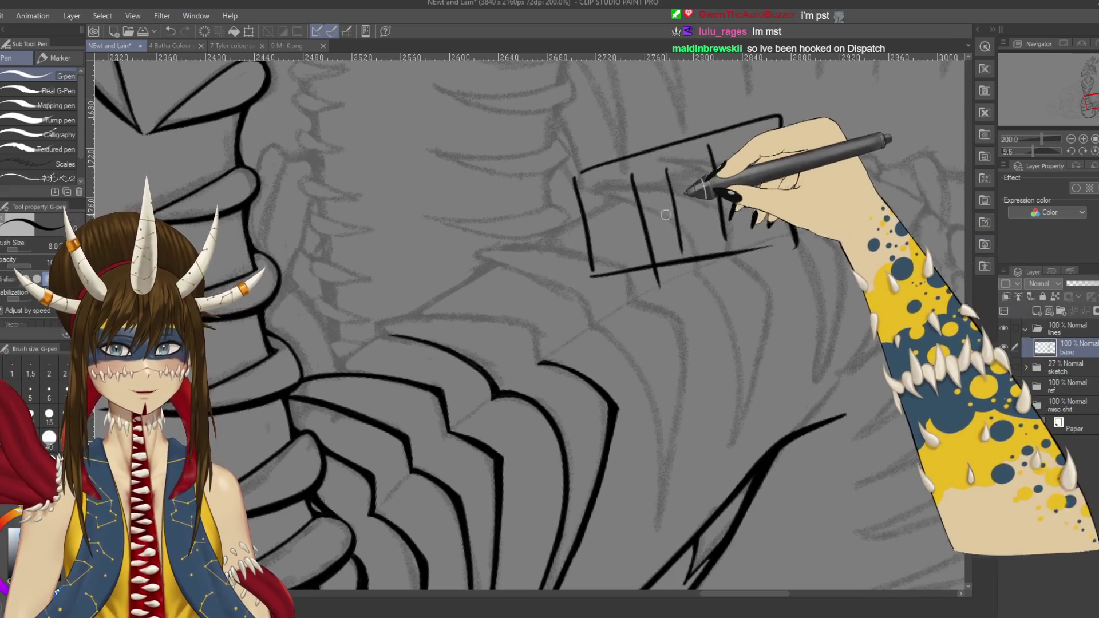
# Step: Letter P, M, E and C inside the box, add a top line and circles, then undo them
pyautogui.moveTo(611, 246); pyautogui.dragTo(614, 221)
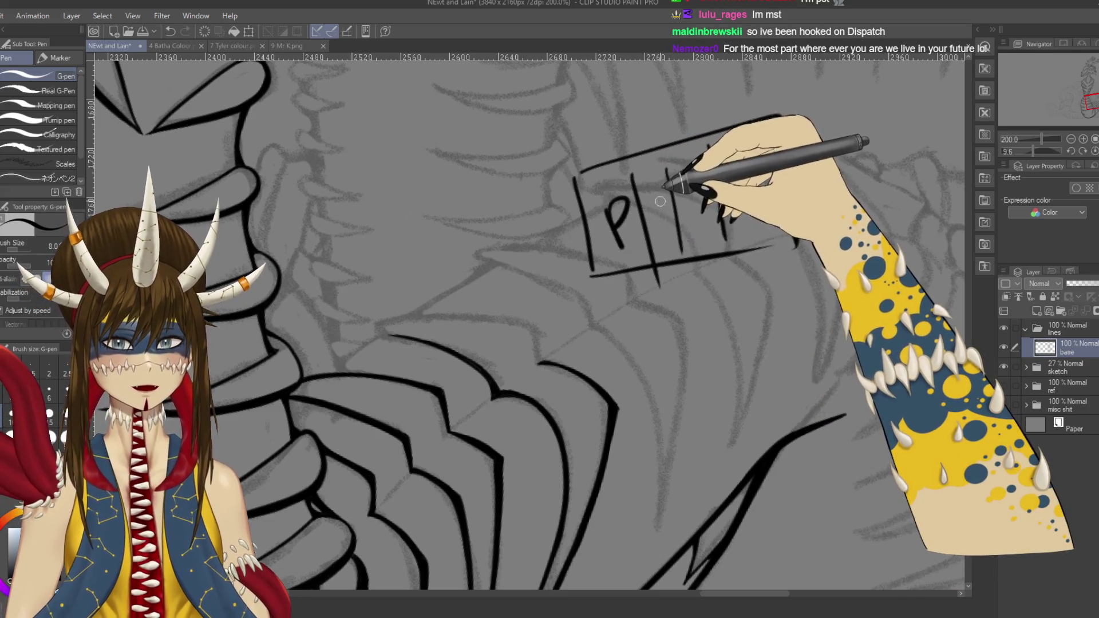
pyautogui.moveTo(663, 252); pyautogui.dragTo(696, 197)
pyautogui.moveTo(756, 166); pyautogui.dragTo(744, 203)
pyautogui.moveTo(690, 209); pyautogui.dragTo(684, 238)
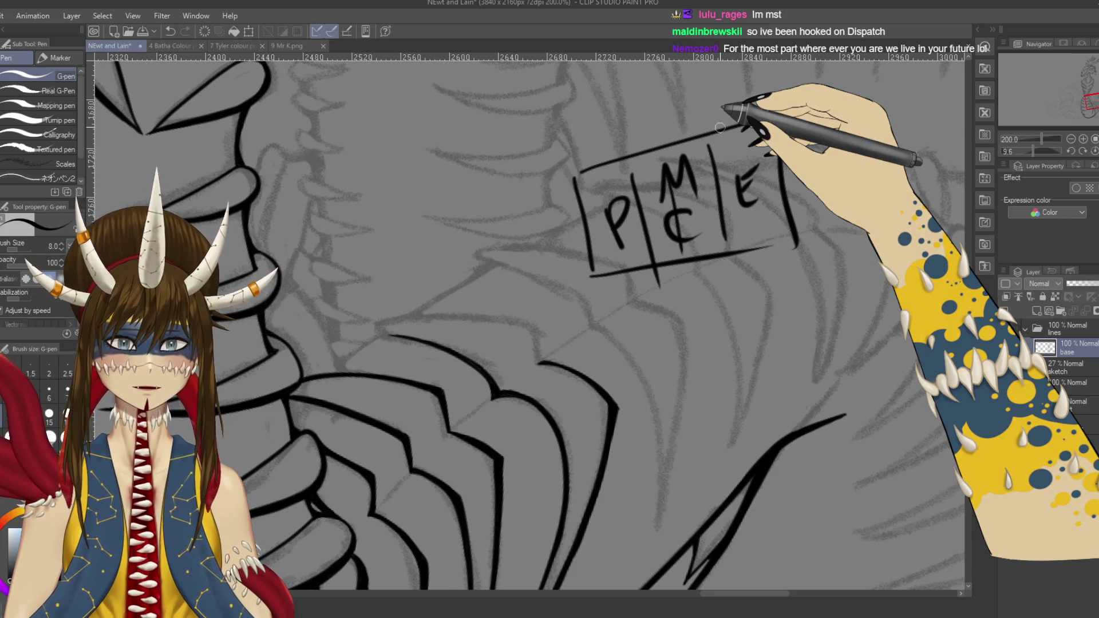
pyautogui.moveTo(712, 108); pyautogui.dragTo(547, 156)
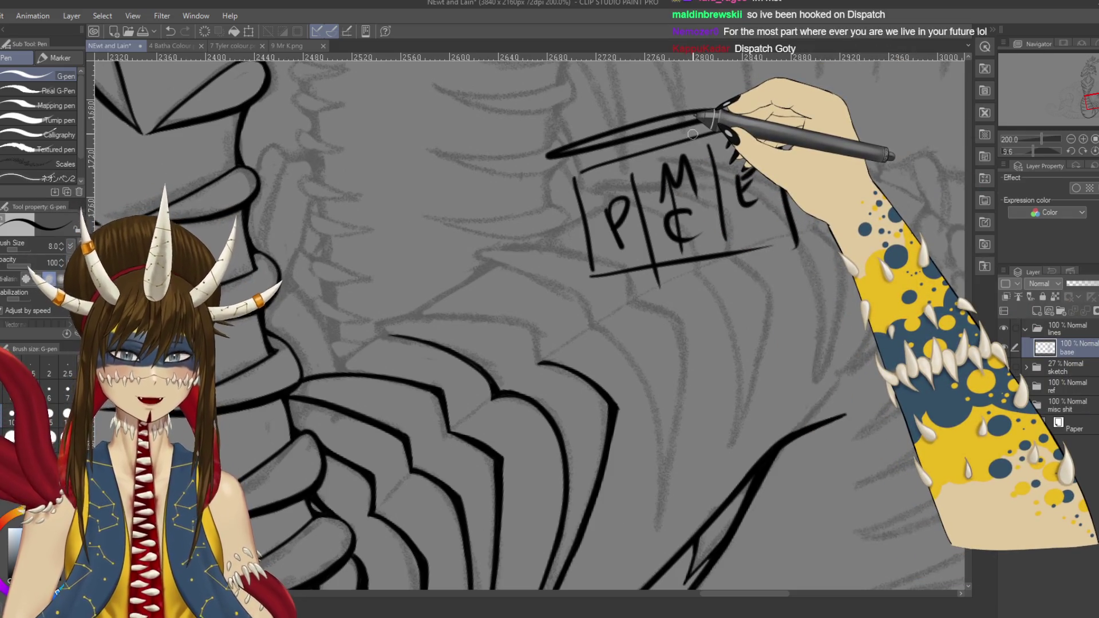
pyautogui.moveTo(704, 109); pyautogui.dragTo(795, 96)
pyautogui.moveTo(709, 130); pyautogui.dragTo(781, 140)
pyautogui.moveTo(624, 194); pyautogui.dragTo(618, 197)
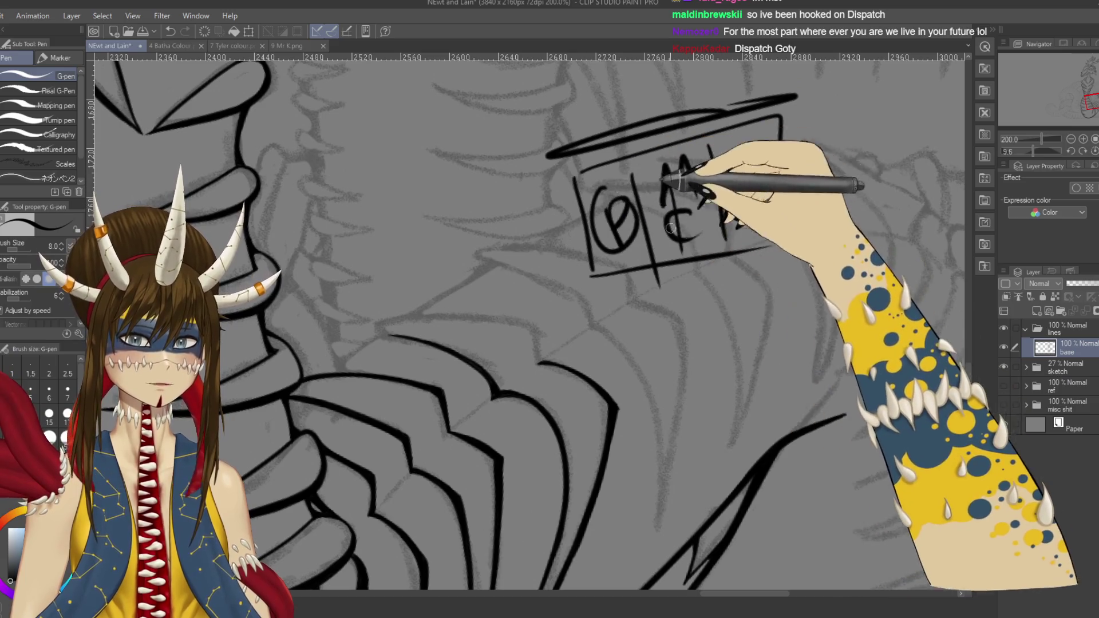
pyautogui.moveTo(671, 228); pyautogui.dragTo(686, 236)
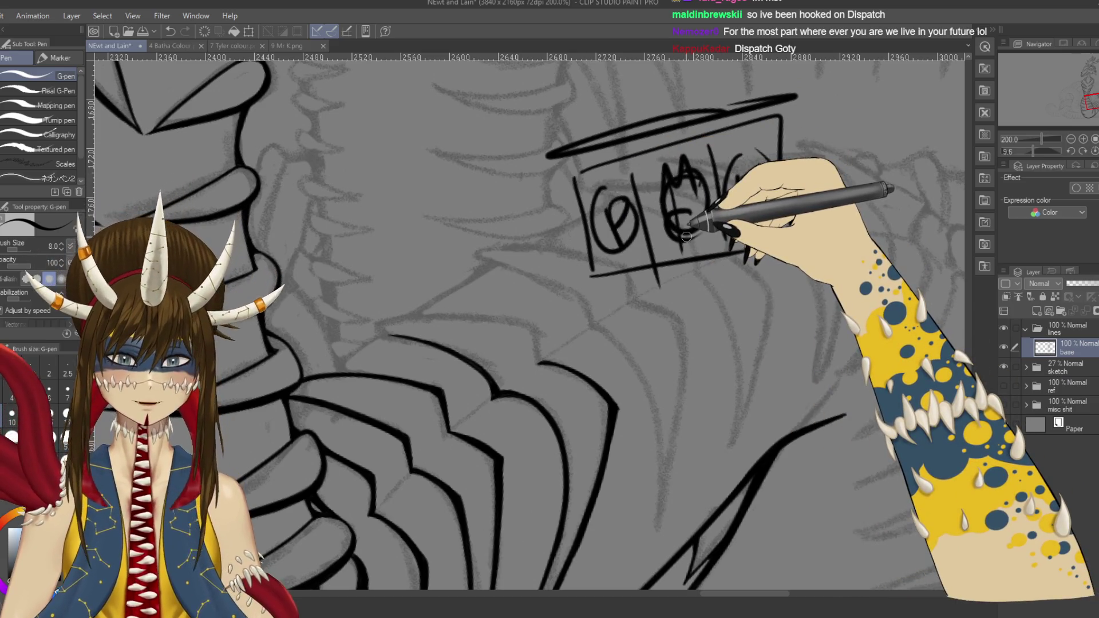
pyautogui.hotkey('ctrl', 'z')
pyautogui.hotkey('ctrl', 'z')
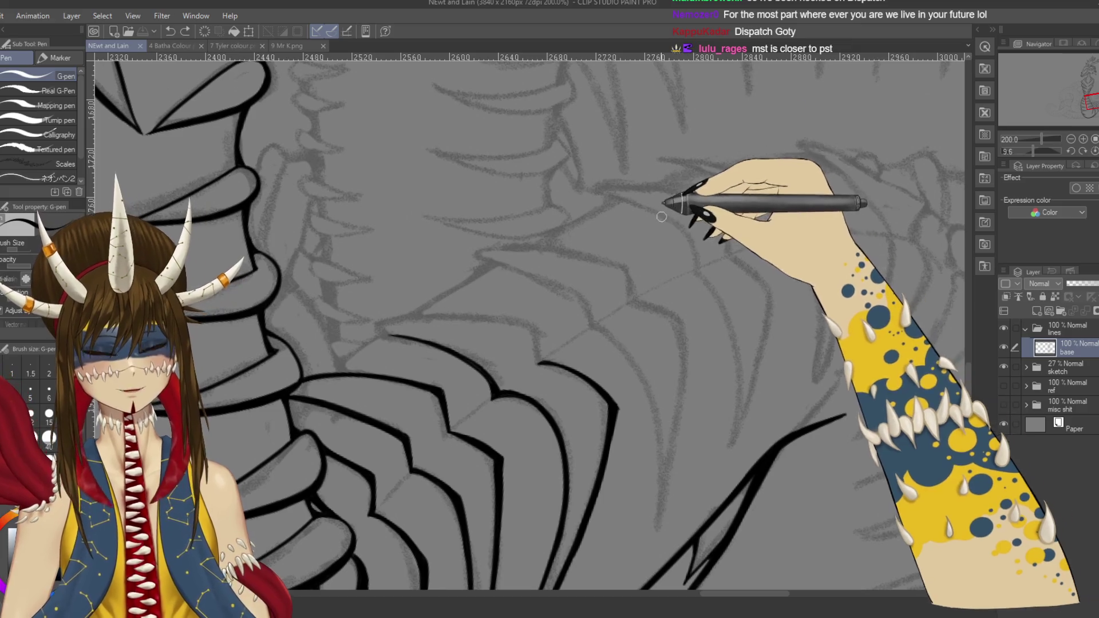
# Step: Write PMC freehand in open space, undo all the lettering, and save the drawing
pyautogui.moveTo(605, 183)
pyautogui.mouseDown()
pyautogui.moveTo(629, 232)
pyautogui.moveTo(678, 186)
pyautogui.moveTo(701, 194)
pyautogui.mouseUp()
pyautogui.moveTo(726, 137); pyautogui.dragTo(751, 177)
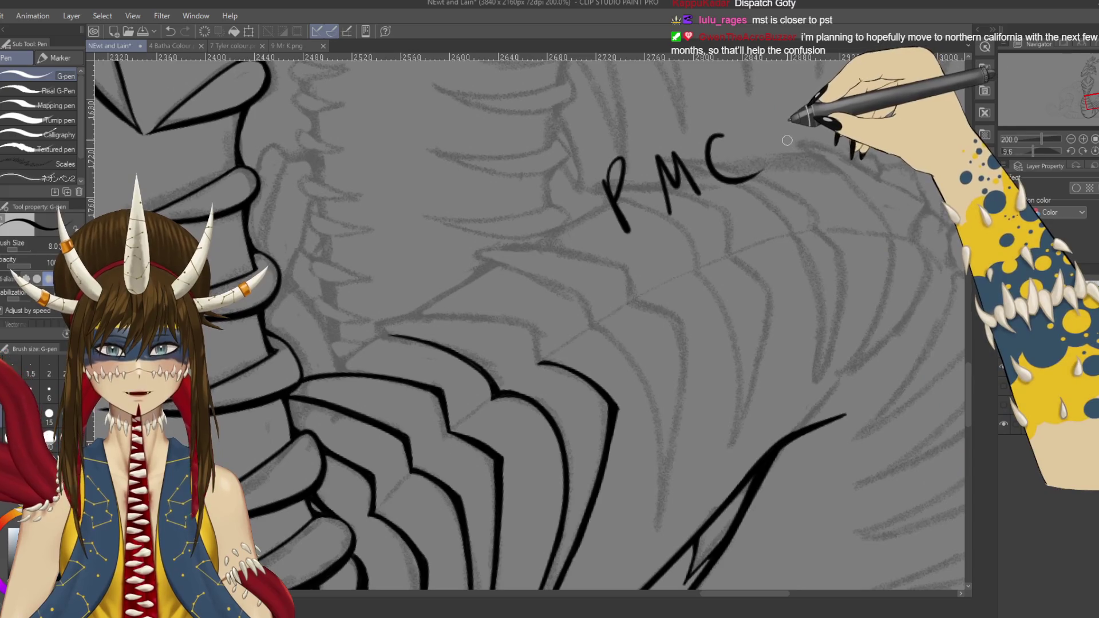
pyautogui.moveTo(789, 112); pyautogui.dragTo(796, 156)
pyautogui.moveTo(764, 136); pyautogui.dragTo(797, 122)
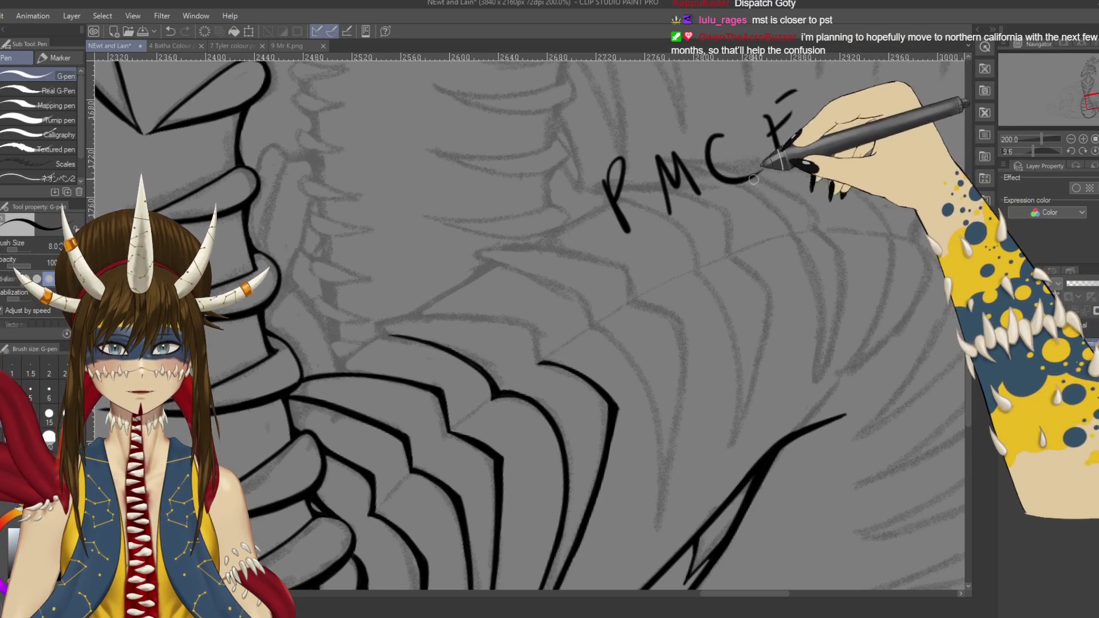
pyautogui.hotkey('ctrl', 'z')
pyautogui.hotkey('ctrl', 'z')
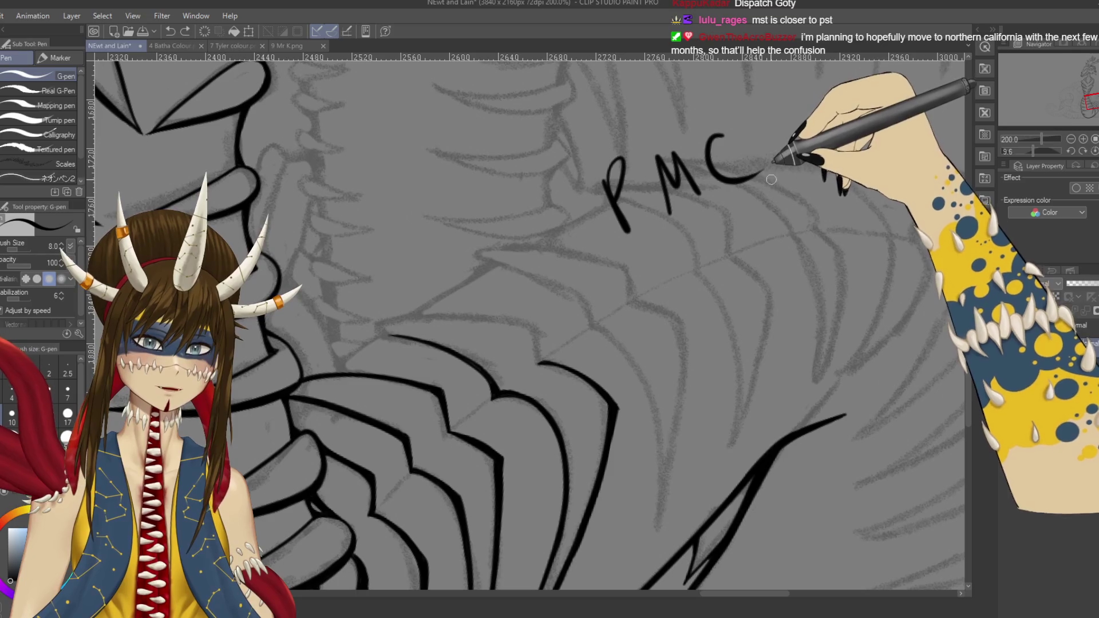
pyautogui.moveTo(755, 166); pyautogui.dragTo(770, 220)
pyautogui.moveTo(710, 310)
pyautogui.mouseDown()
pyautogui.moveTo(665, 304)
pyautogui.moveTo(715, 266)
pyautogui.mouseUp()
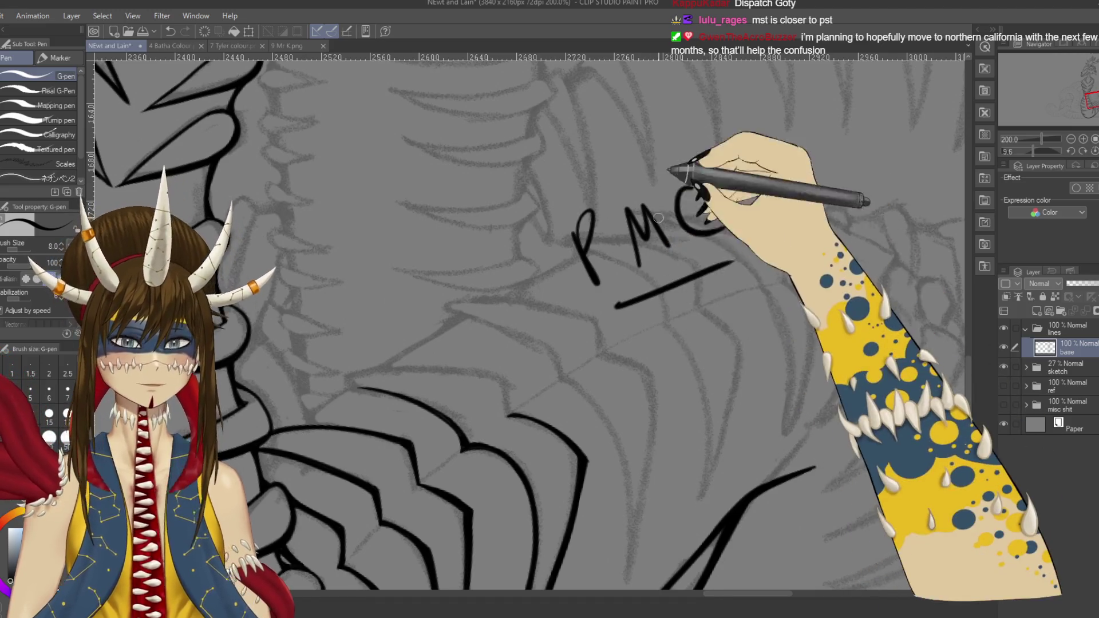
pyautogui.hotkey('ctrl', 'z')
pyautogui.hotkey('ctrl', 'z')
pyautogui.hotkey('ctrl', 'z')
pyautogui.hotkey('ctrl', 'z')
pyautogui.hotkey('ctrl', 'z')
pyautogui.hotkey('ctrl', 's')
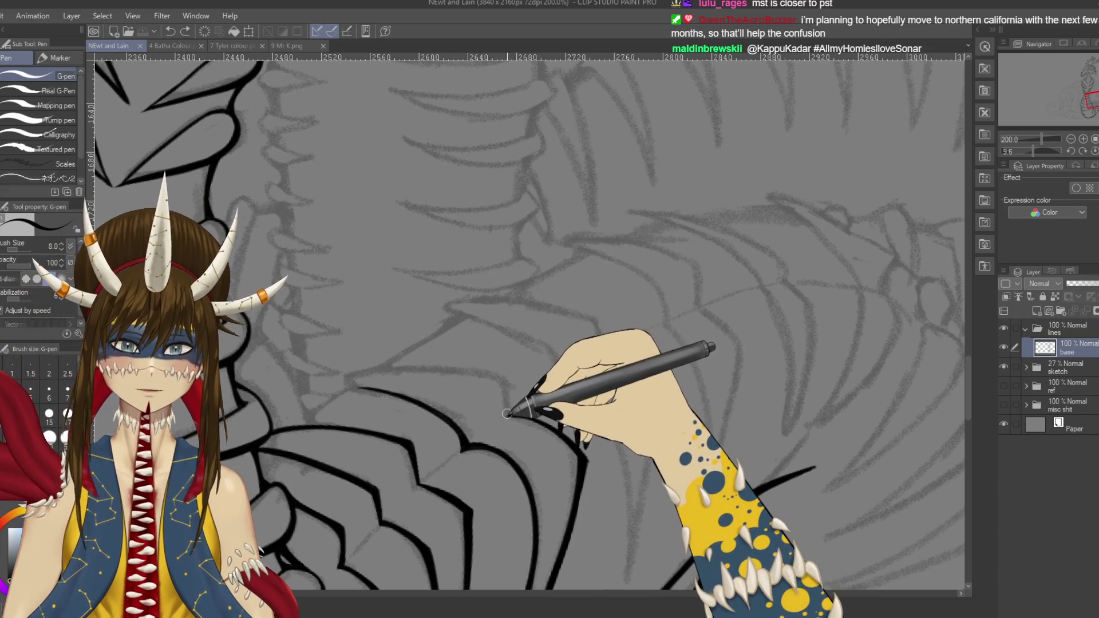
# Step: Ink a long spike outline on the next body section and save
pyautogui.moveTo(508, 415); pyautogui.dragTo(508, 414)
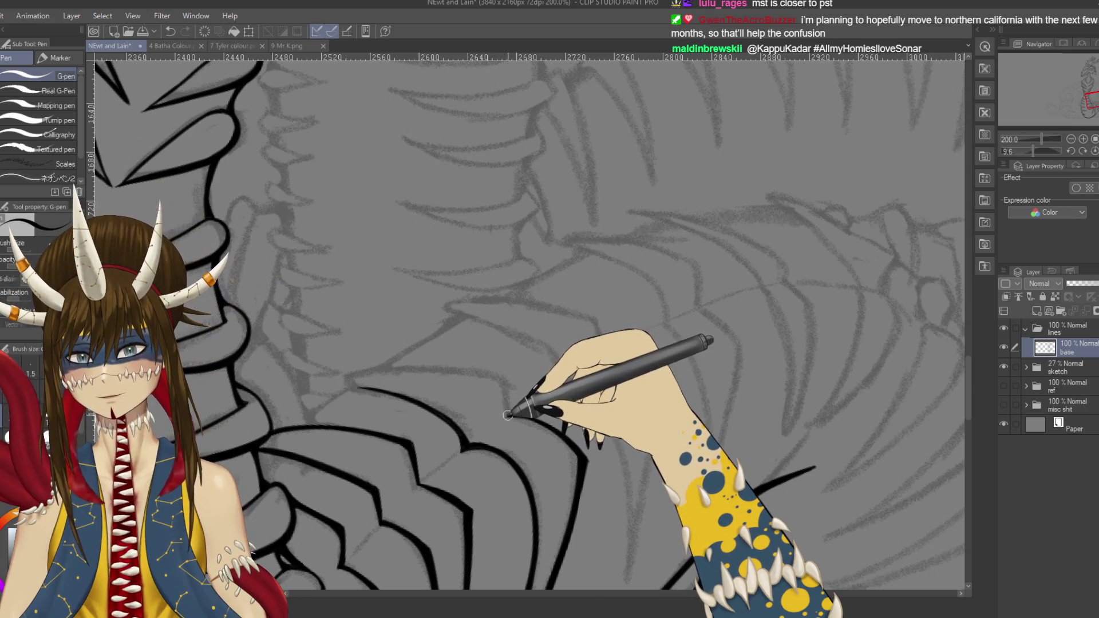
pyautogui.moveTo(508, 415)
pyautogui.mouseDown()
pyautogui.moveTo(323, 332)
pyautogui.moveTo(582, 216)
pyautogui.mouseUp()
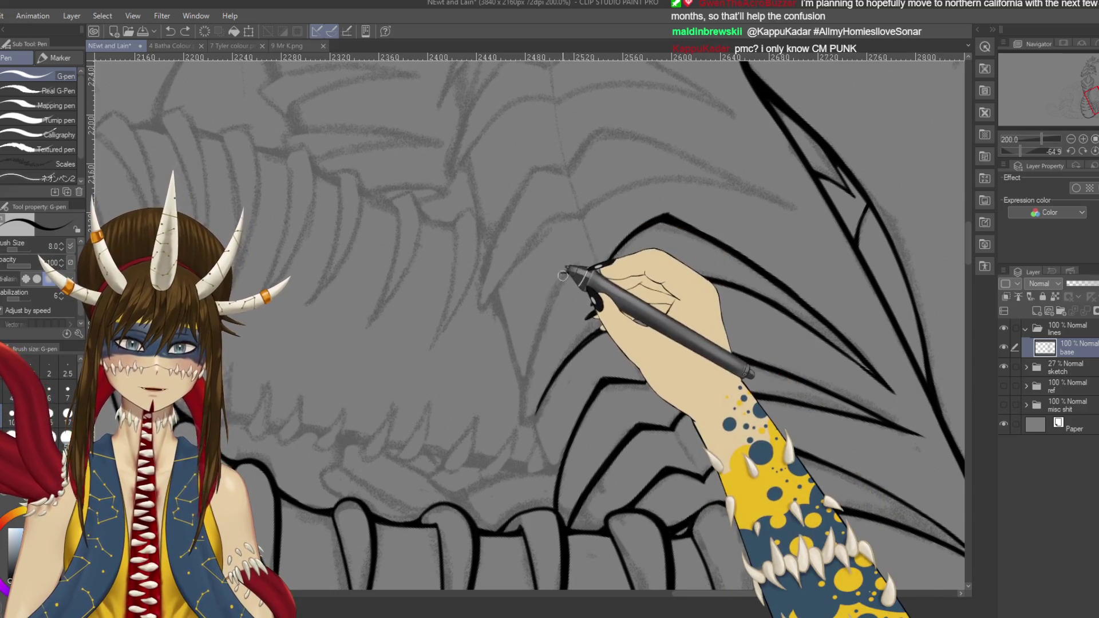
pyautogui.moveTo(515, 435)
pyautogui.mouseDown()
pyautogui.moveTo(564, 257)
pyautogui.moveTo(645, 359)
pyautogui.mouseUp()
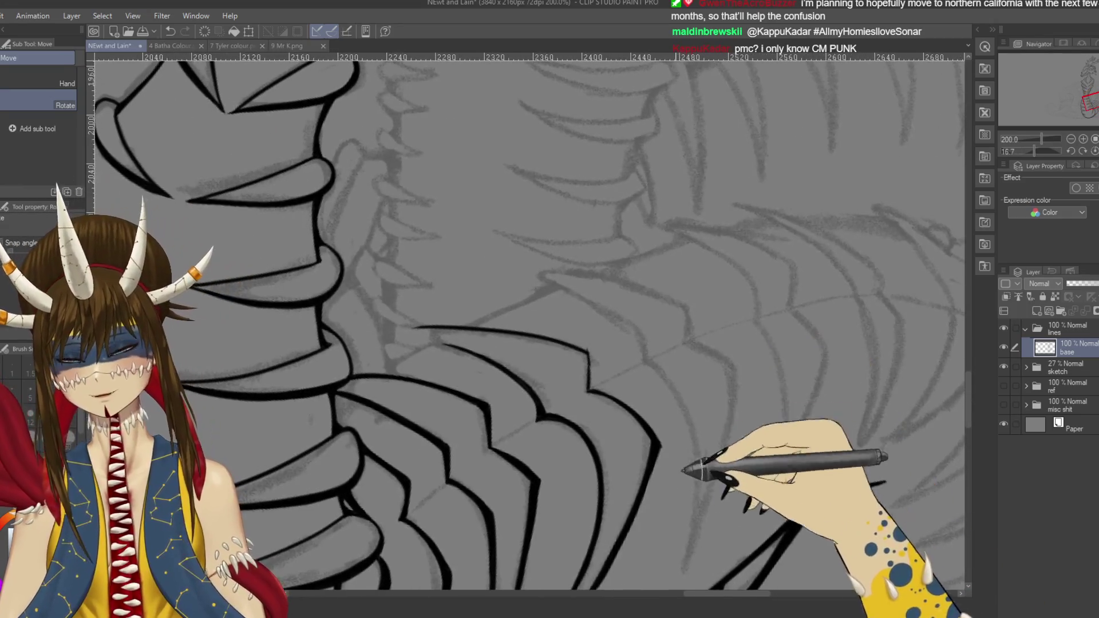
pyautogui.hotkey('ctrl', 's')
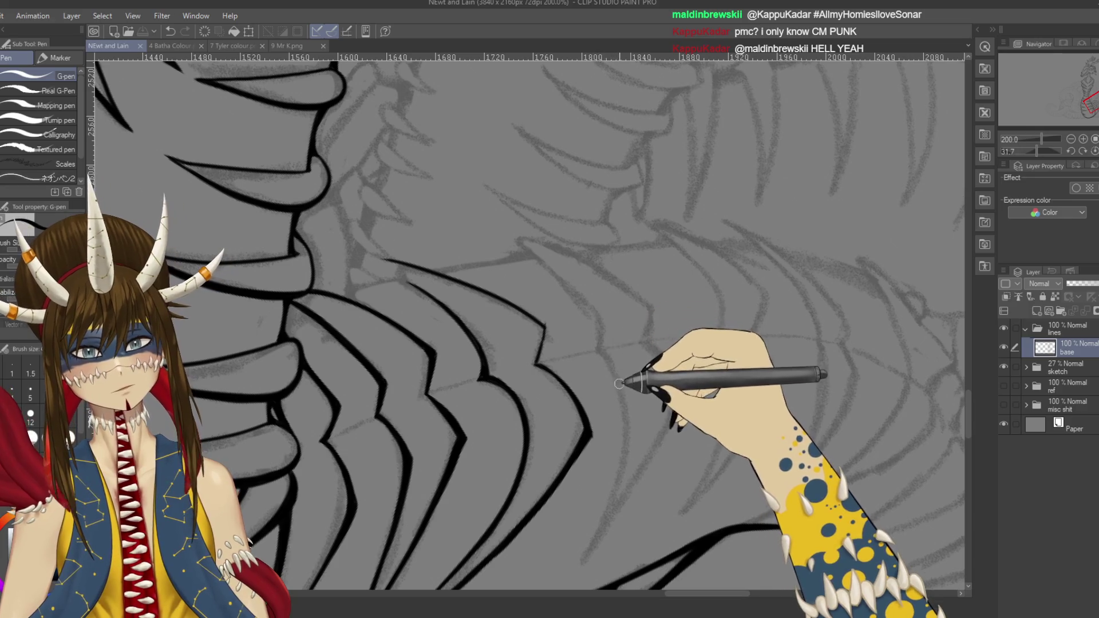
# Step: Switch to the eraser, rotate the canvas to the wing plates, and add a small ink mark
pyautogui.press('e')
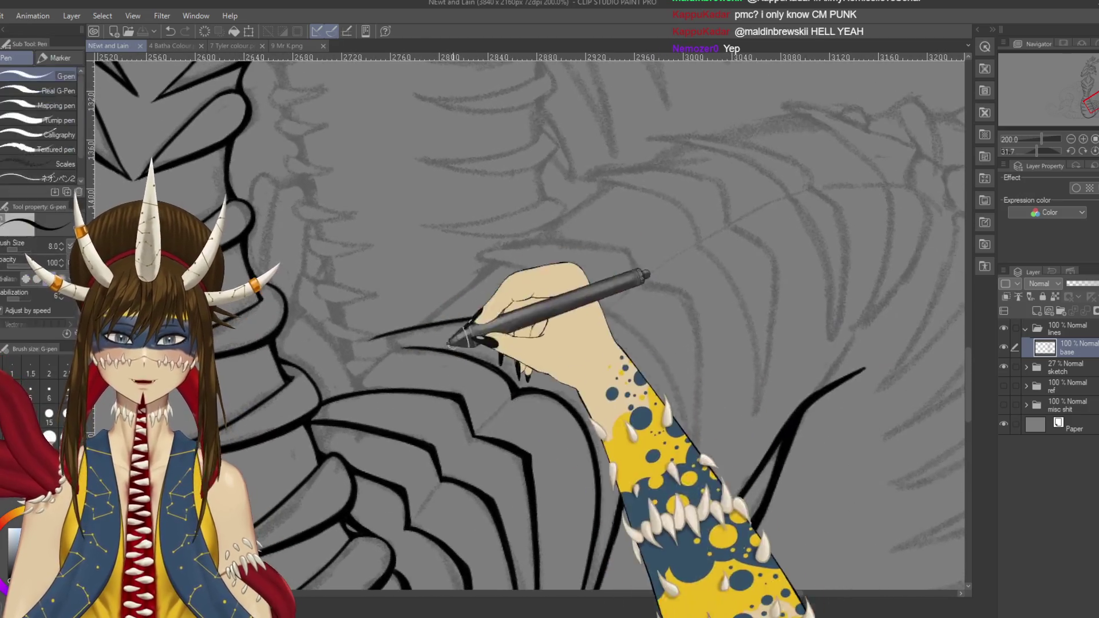
pyautogui.moveTo(450, 343); pyautogui.dragTo(581, 302)
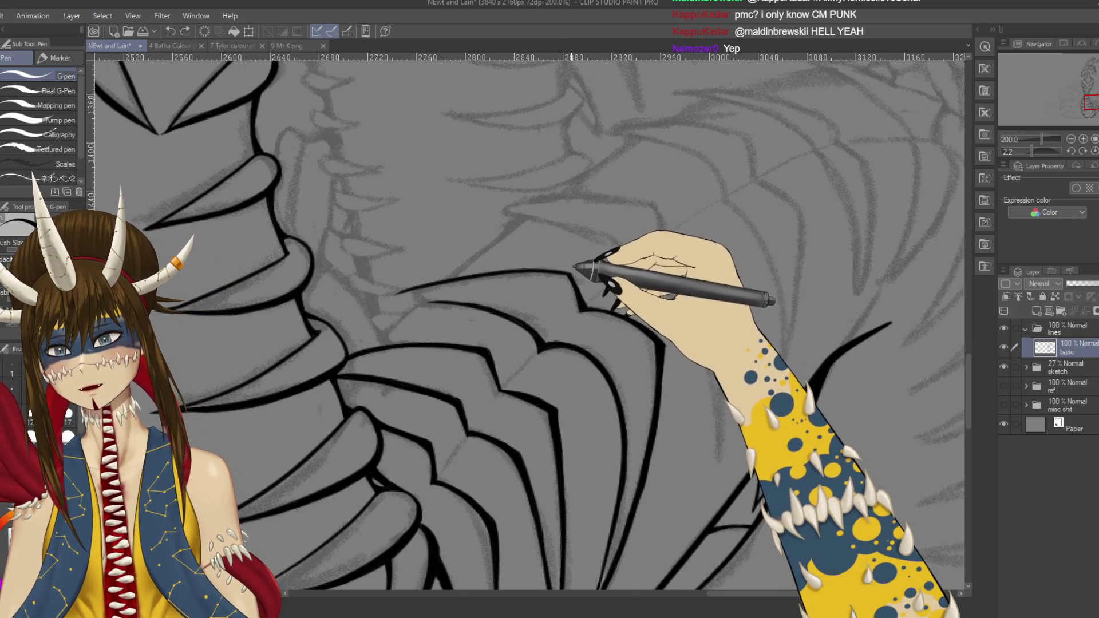
pyautogui.hotkey('shift', 'space')
pyautogui.moveTo(575, 267)
pyautogui.mouseDown()
pyautogui.moveTo(617, 211)
pyautogui.moveTo(563, 123)
pyautogui.mouseUp()
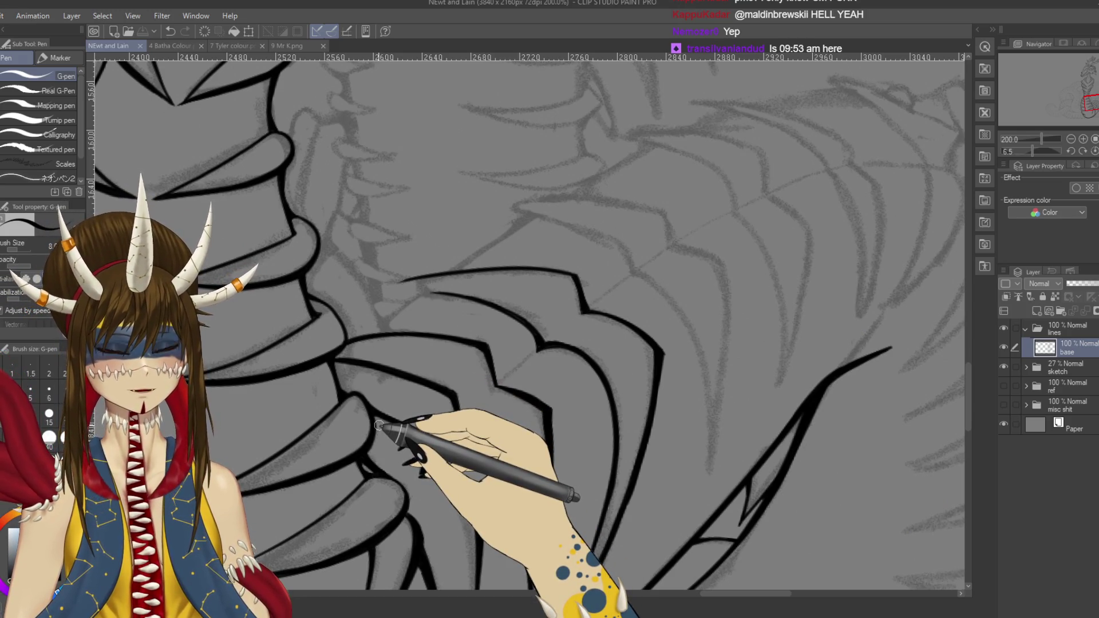
pyautogui.moveTo(378, 426); pyautogui.dragTo(564, 212)
pyautogui.click(577, 226)
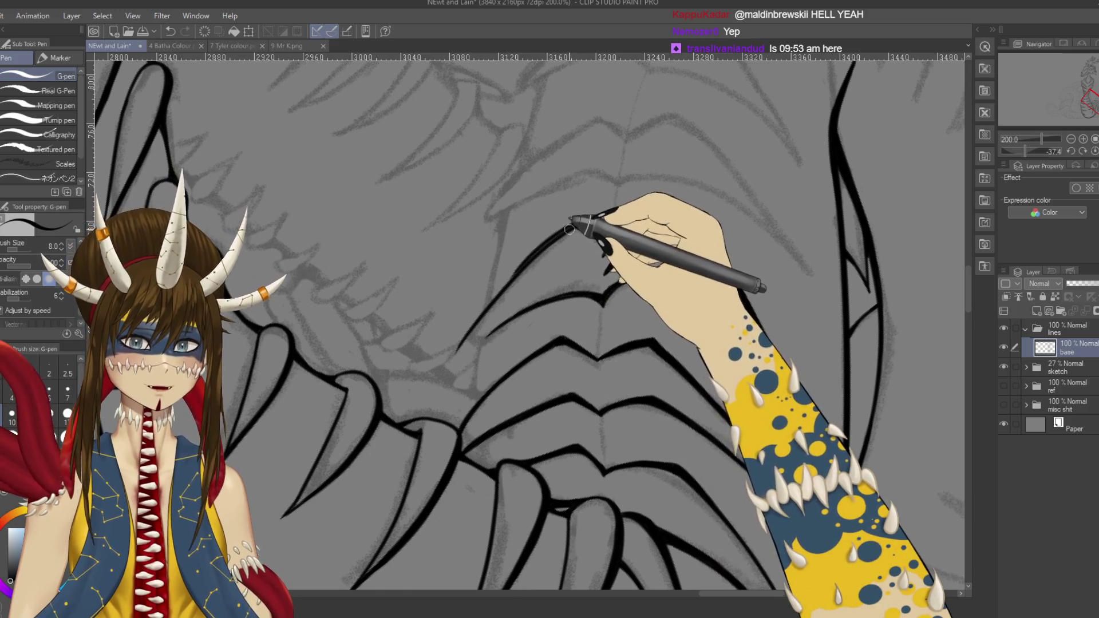
# Step: Ink the arching outline of a ribbed plate, touching it up with the eraser
pyautogui.moveTo(570, 229); pyautogui.dragTo(806, 484)
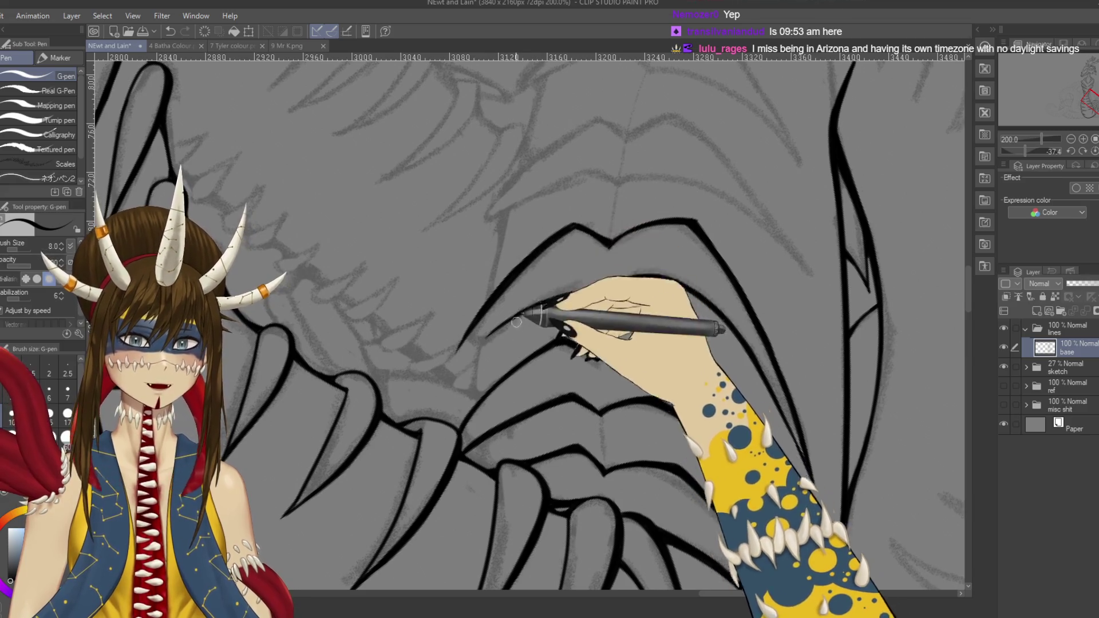
pyautogui.moveTo(516, 322); pyautogui.dragTo(495, 310)
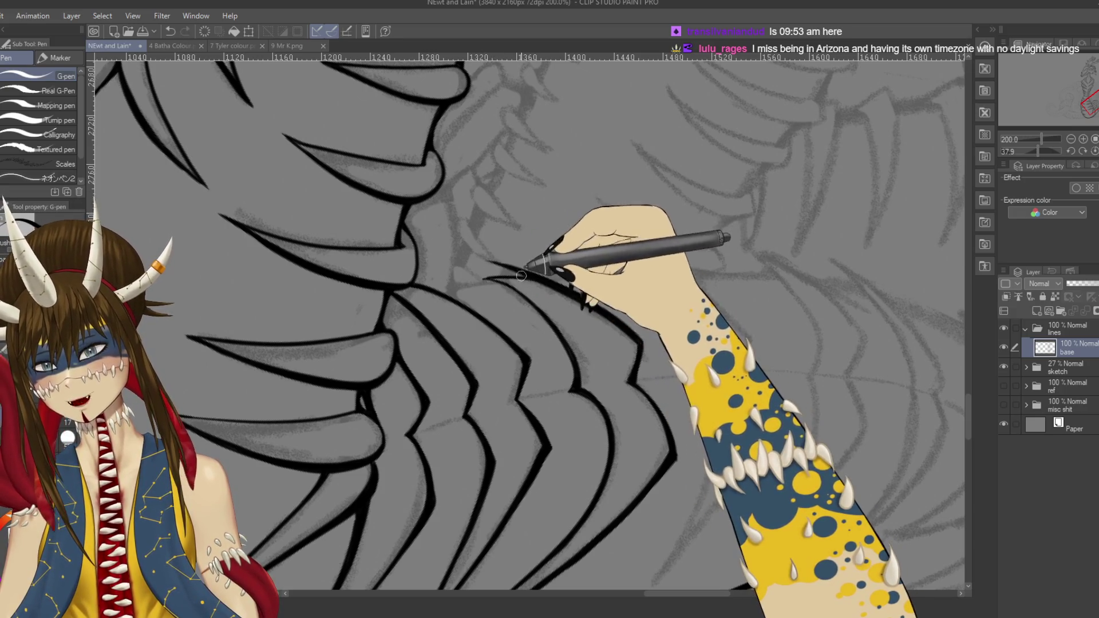
pyautogui.press('e')
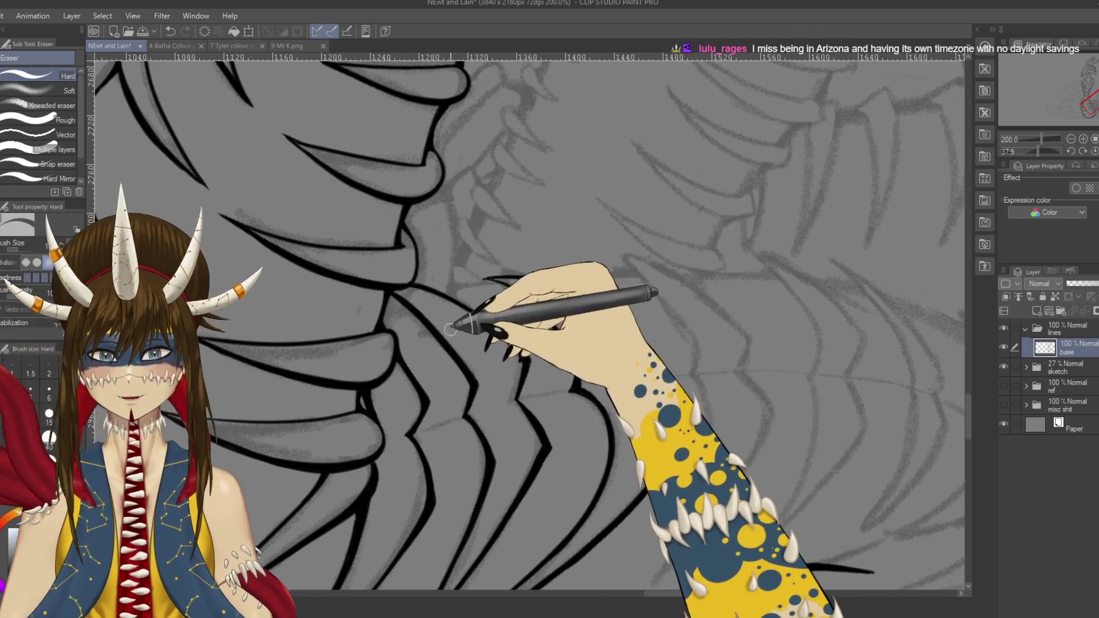
pyautogui.press('p')
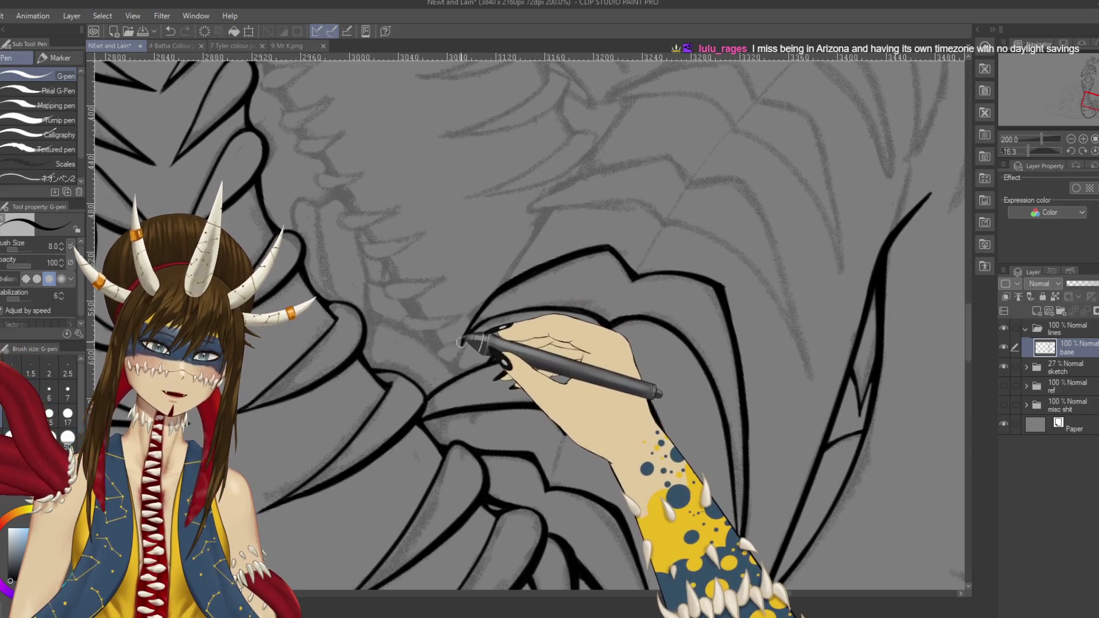
pyautogui.press('e')
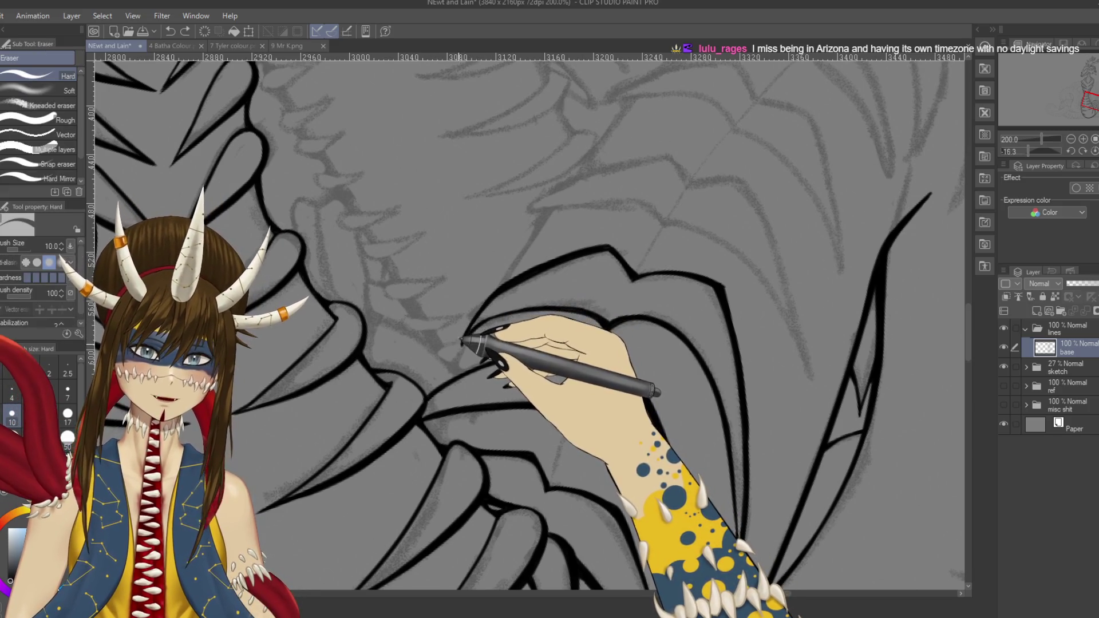
pyautogui.press('p')
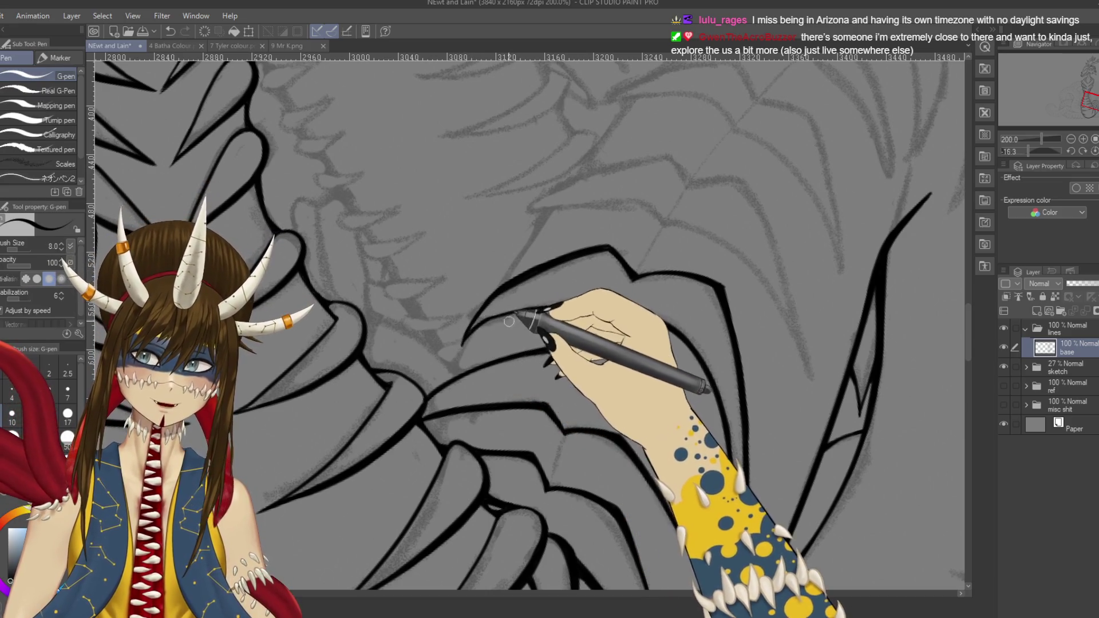
# Step: Rotate the canvas to a steeper angle, return to the pen, and save
pyautogui.press('r')
pyautogui.moveTo(607, 277)
pyautogui.mouseDown()
pyautogui.moveTo(641, 366)
pyautogui.moveTo(564, 395)
pyautogui.moveTo(419, 547)
pyautogui.mouseUp()
pyautogui.press('p')
pyautogui.hotkey('ctrl', 's')
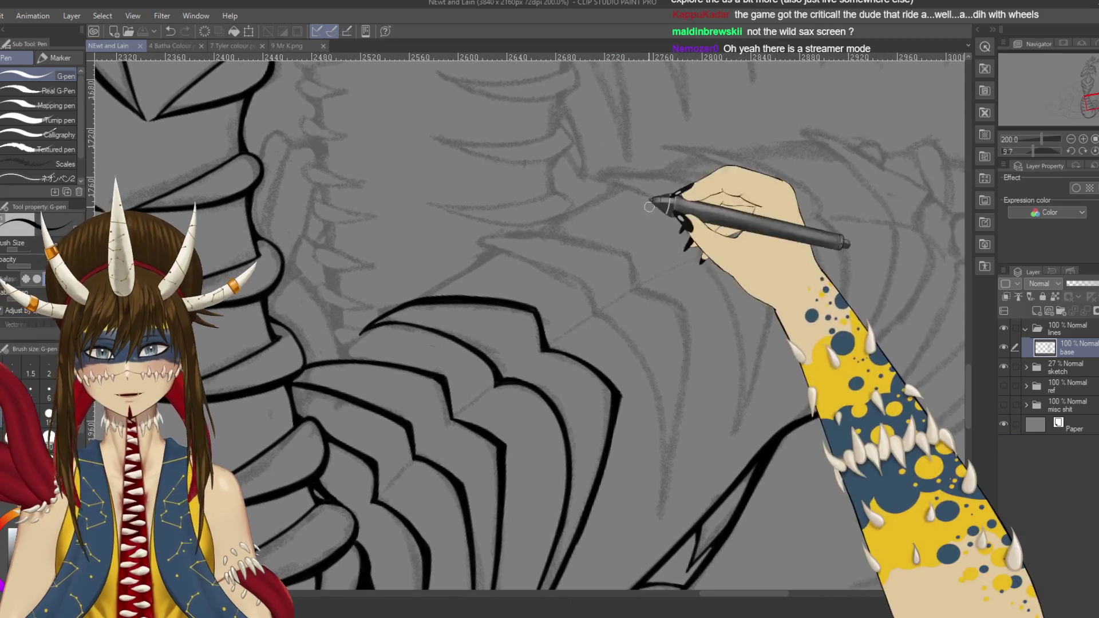
pyautogui.moveTo(686, 147); pyautogui.dragTo(744, 218)
pyautogui.moveTo(741, 135); pyautogui.dragTo(749, 220)
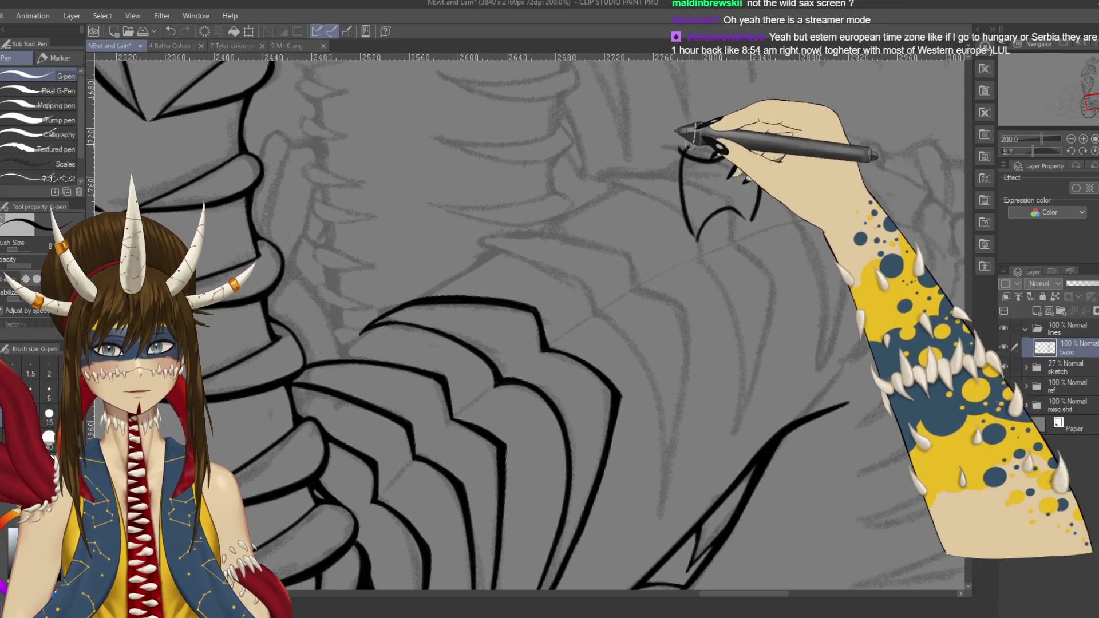
pyautogui.moveTo(678, 147); pyautogui.dragTo(736, 134)
pyautogui.moveTo(767, 237); pyautogui.dragTo(773, 289)
pyautogui.moveTo(710, 160)
pyautogui.mouseDown()
pyautogui.moveTo(710, 237)
pyautogui.moveTo(726, 204)
pyautogui.mouseUp()
pyautogui.moveTo(708, 264); pyautogui.dragTo(613, 310)
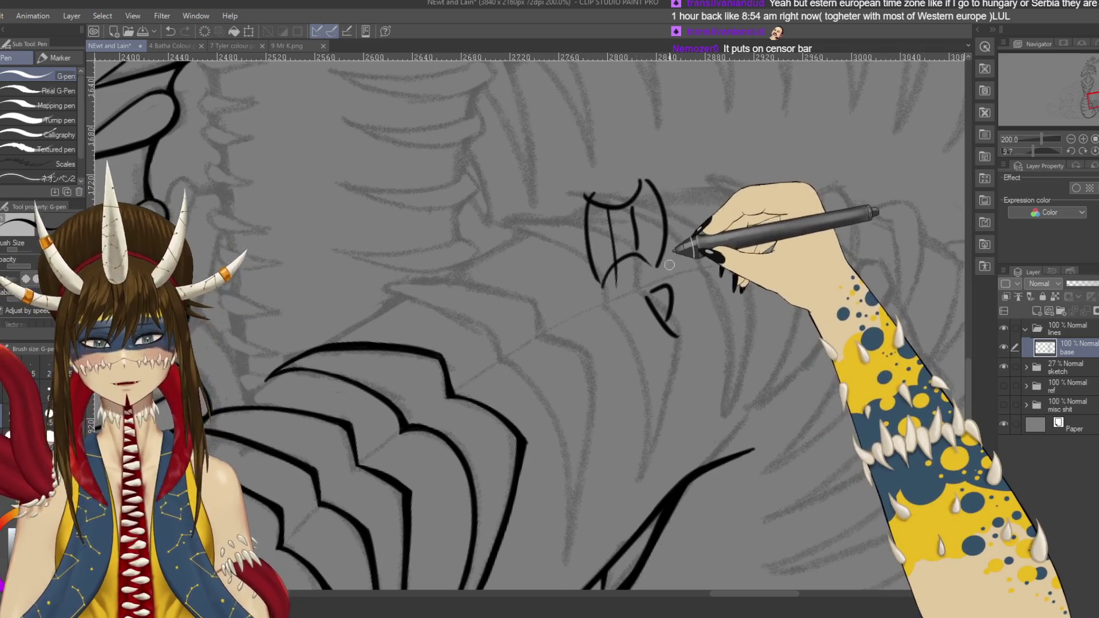
pyautogui.moveTo(784, 192); pyautogui.dragTo(534, 260)
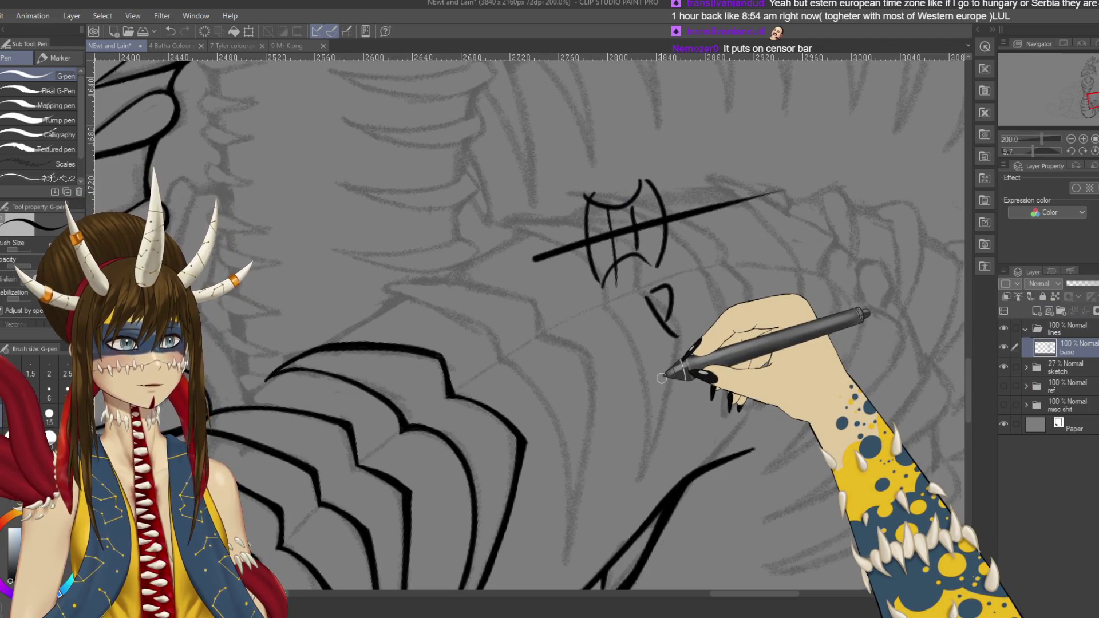
pyautogui.moveTo(658, 287)
pyautogui.mouseDown()
pyautogui.moveTo(682, 183)
pyautogui.moveTo(734, 152)
pyautogui.mouseUp()
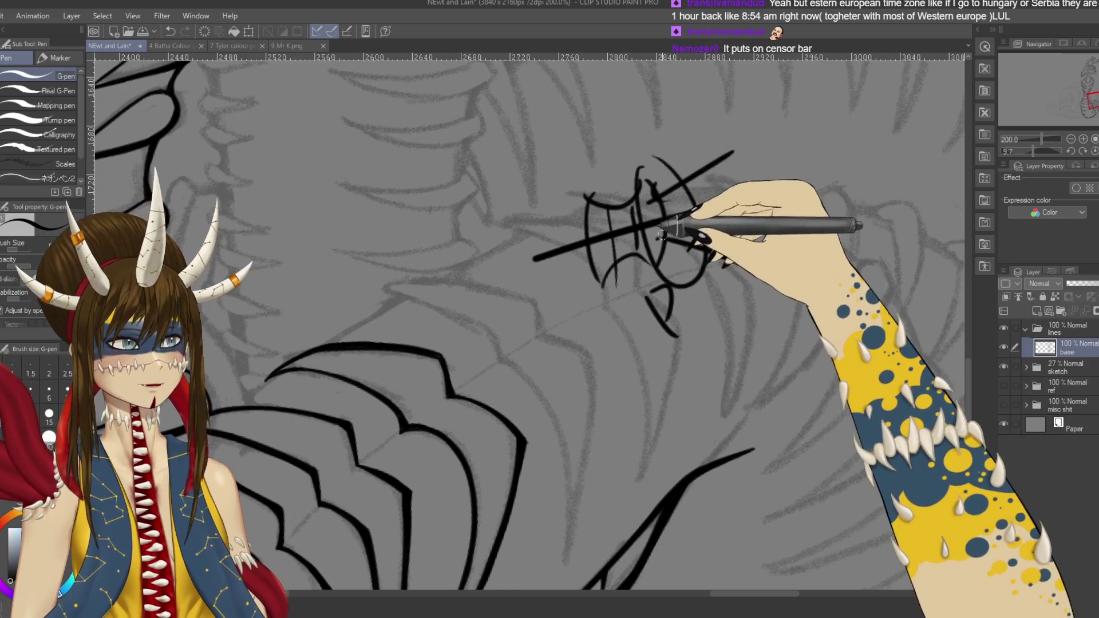
pyautogui.moveTo(659, 226); pyautogui.dragTo(744, 265)
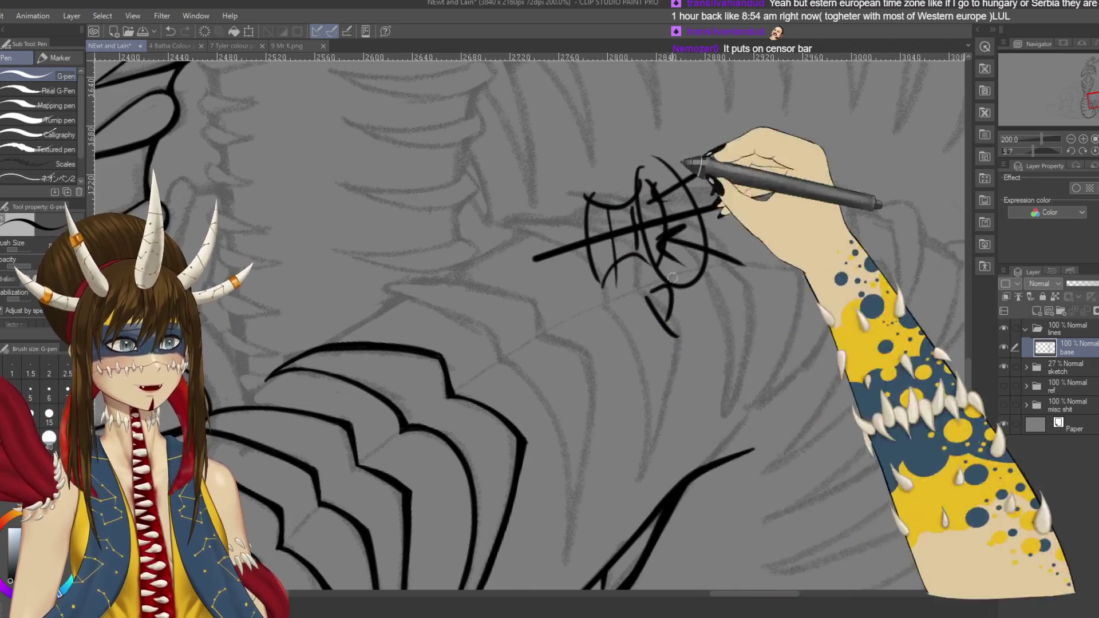
pyautogui.hotkey('ctrl', 'z')
pyautogui.hotkey('ctrl', 'z')
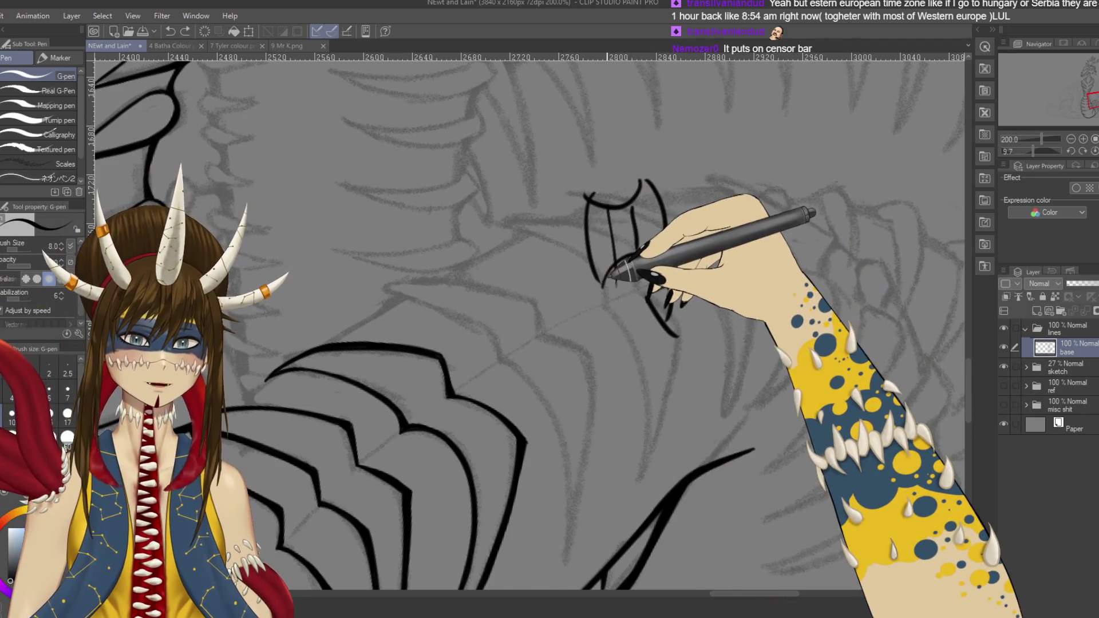
pyautogui.moveTo(612, 236); pyautogui.dragTo(667, 224)
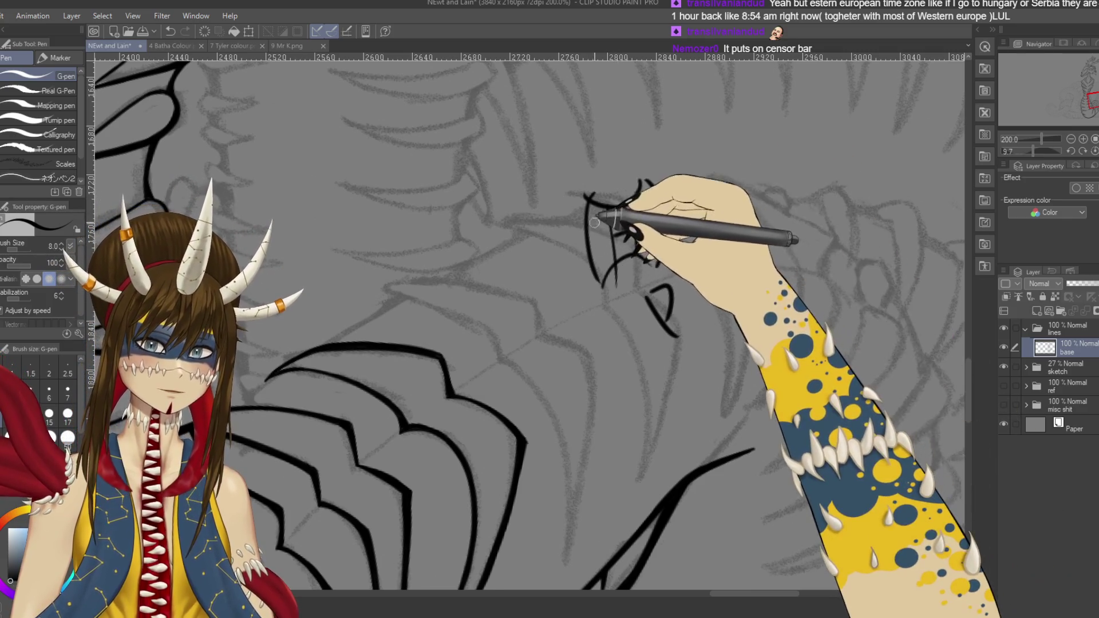
pyautogui.moveTo(604, 186); pyautogui.dragTo(601, 289)
pyautogui.moveTo(629, 232); pyautogui.dragTo(712, 203)
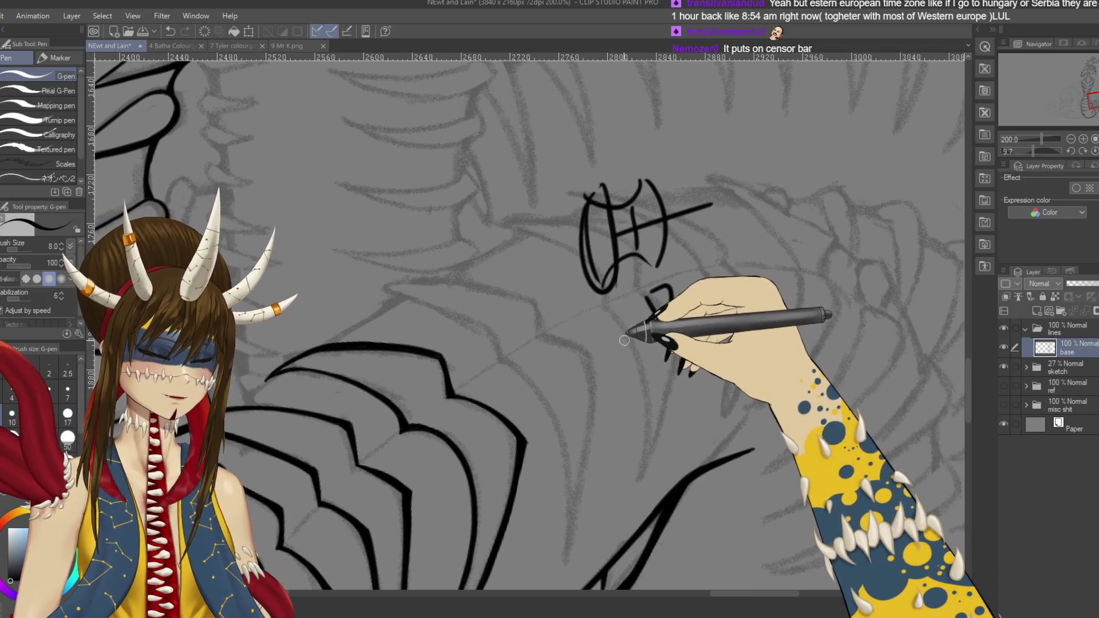
pyautogui.hotkey('ctrl', 'z')
pyautogui.hotkey('ctrl', 'z')
pyautogui.hotkey('ctrl', 'z')
pyautogui.hotkey('ctrl', 'z')
pyautogui.hotkey('ctrl', 'z')
pyautogui.hotkey('ctrl', 'z')
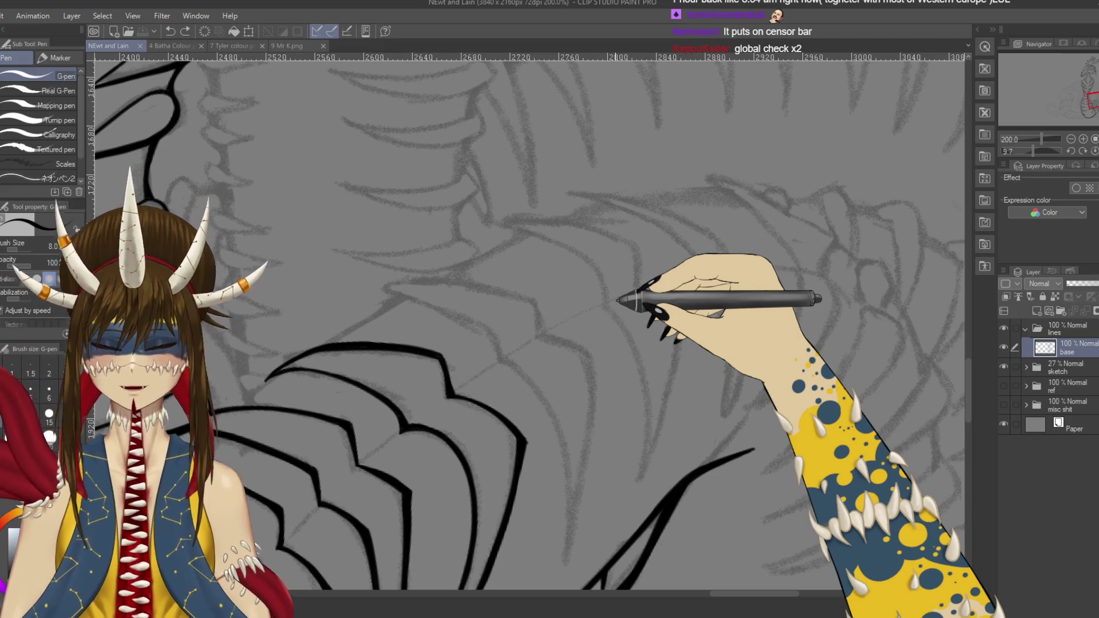
pyautogui.moveTo(491, 189); pyautogui.dragTo(590, 217)
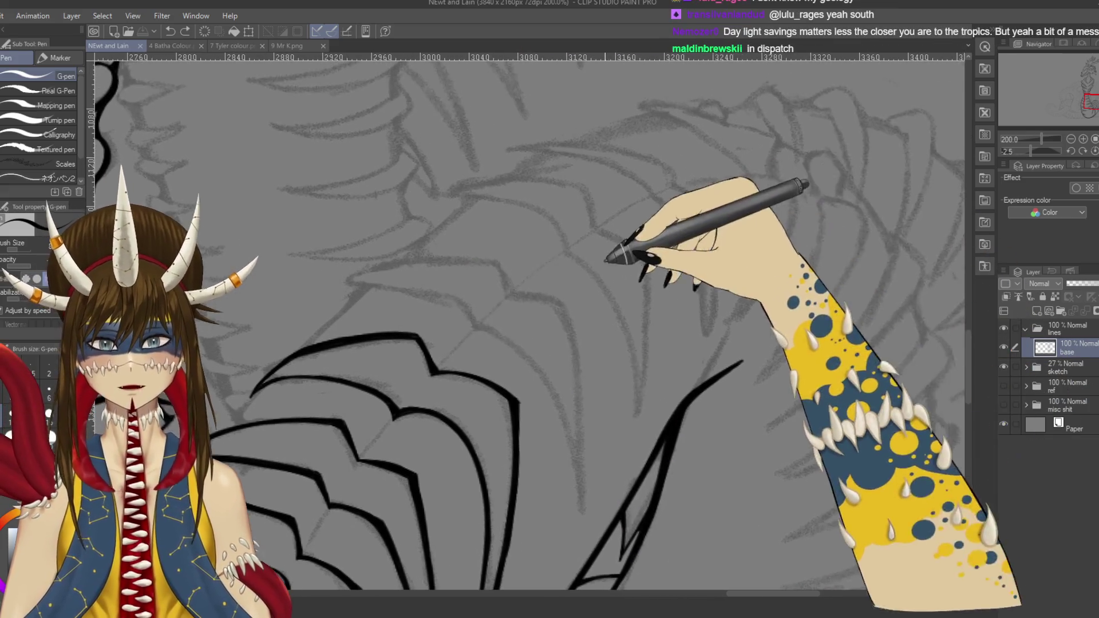
pyautogui.moveTo(666, 104)
pyautogui.mouseDown()
pyautogui.moveTo(703, 313)
pyautogui.moveTo(666, 104)
pyautogui.mouseUp()
pyautogui.moveTo(491, 216); pyautogui.dragTo(718, 191)
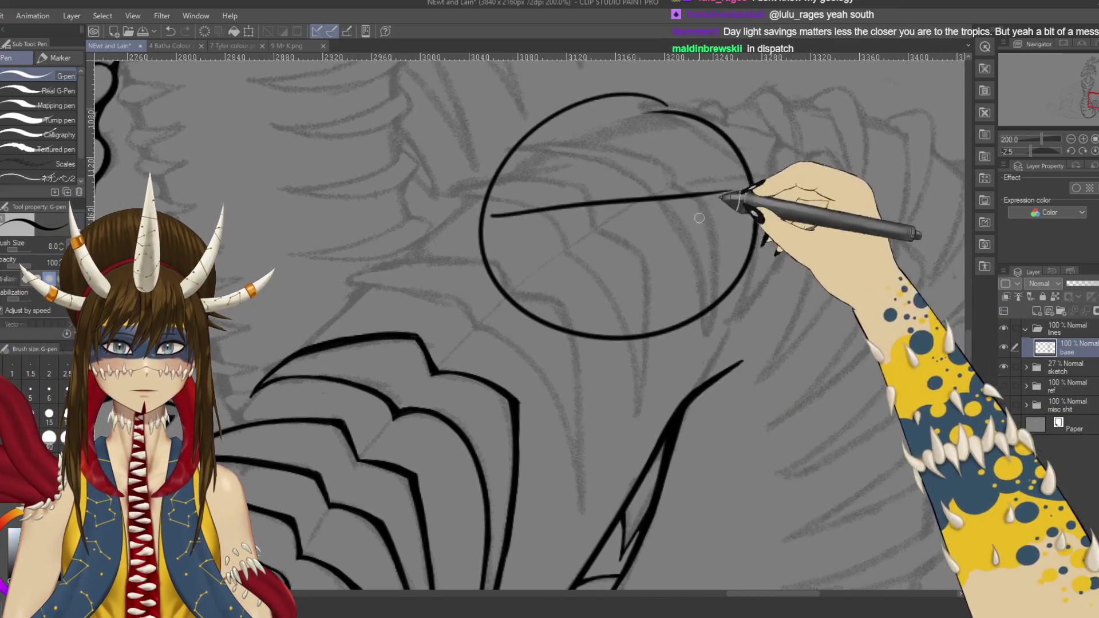
pyautogui.moveTo(633, 97); pyautogui.dragTo(661, 330)
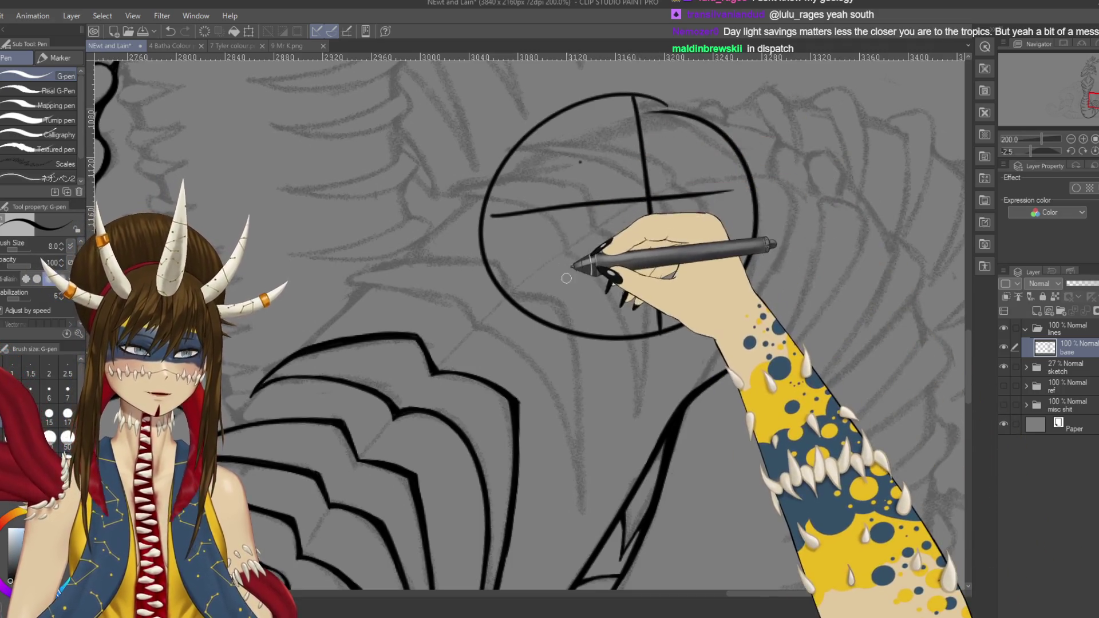
pyautogui.moveTo(554, 295)
pyautogui.mouseDown()
pyautogui.moveTo(596, 240)
pyautogui.moveTo(617, 282)
pyautogui.moveTo(598, 289)
pyautogui.moveTo(603, 329)
pyautogui.mouseUp()
pyautogui.moveTo(629, 266); pyautogui.dragTo(636, 316)
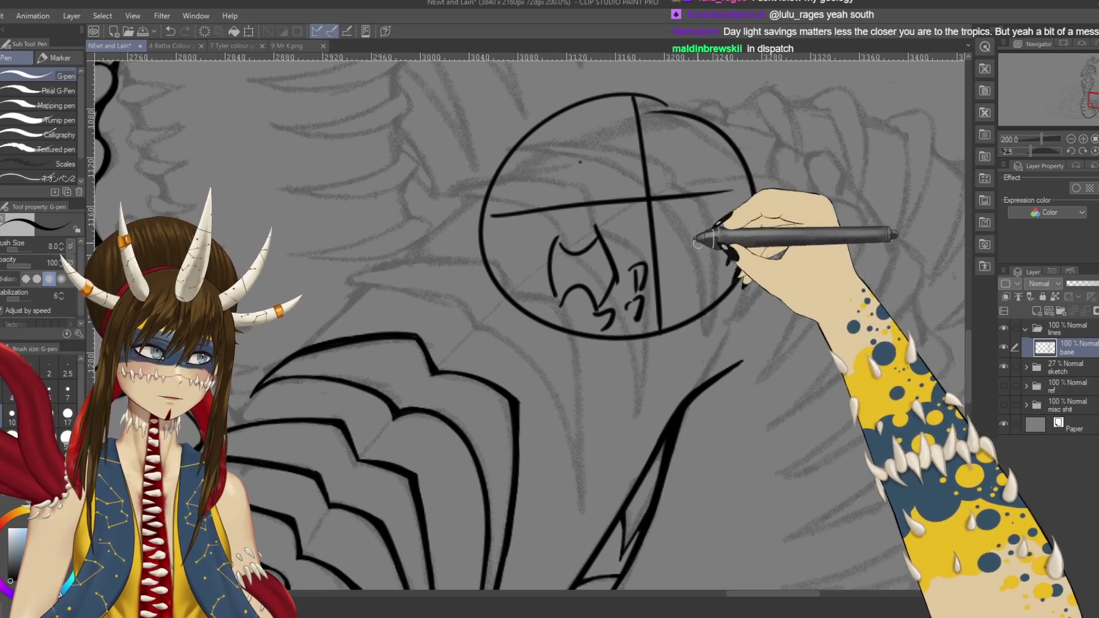
pyautogui.moveTo(623, 206); pyautogui.dragTo(612, 329)
pyautogui.moveTo(590, 241)
pyautogui.mouseDown()
pyautogui.moveTo(617, 320)
pyautogui.moveTo(618, 308)
pyautogui.mouseUp()
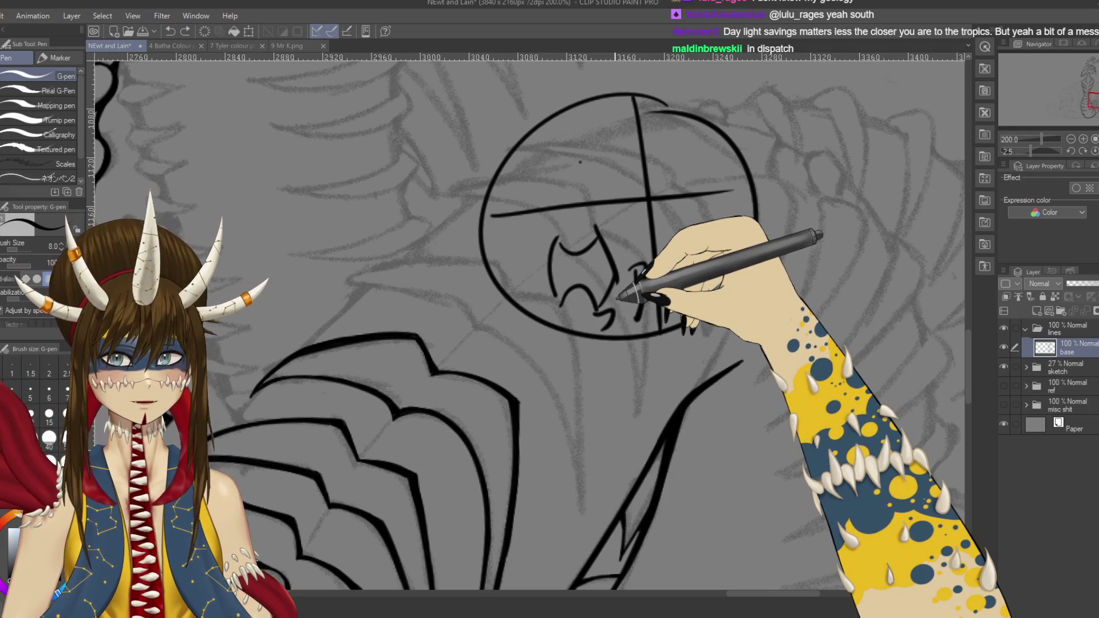
pyautogui.hotkey('ctrl', 'z')
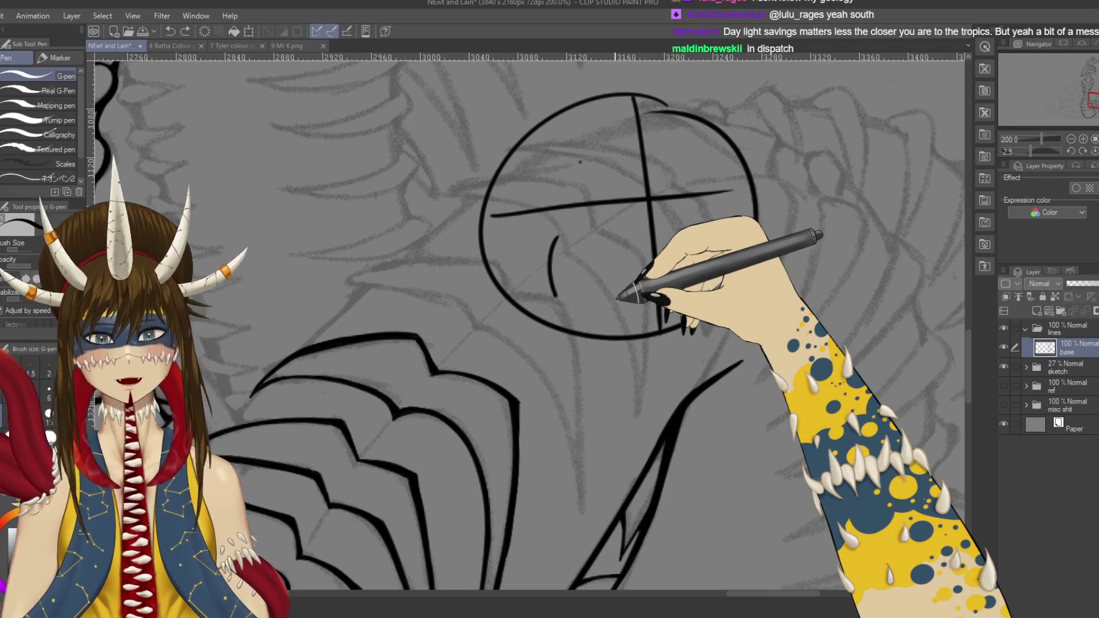
pyautogui.hotkey('ctrl', 'z')
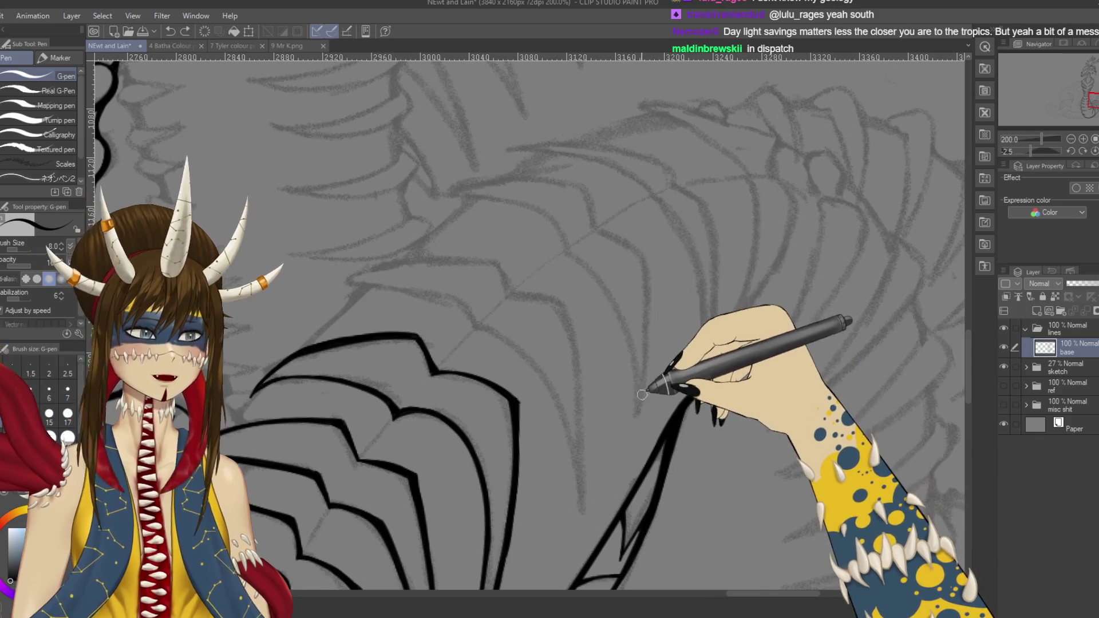
# Step: Redraw the ink line along the shoulder outline and save the drawing
pyautogui.moveTo(532, 233)
pyautogui.mouseDown()
pyautogui.moveTo(535, 306)
pyautogui.moveTo(573, 263)
pyautogui.mouseUp()
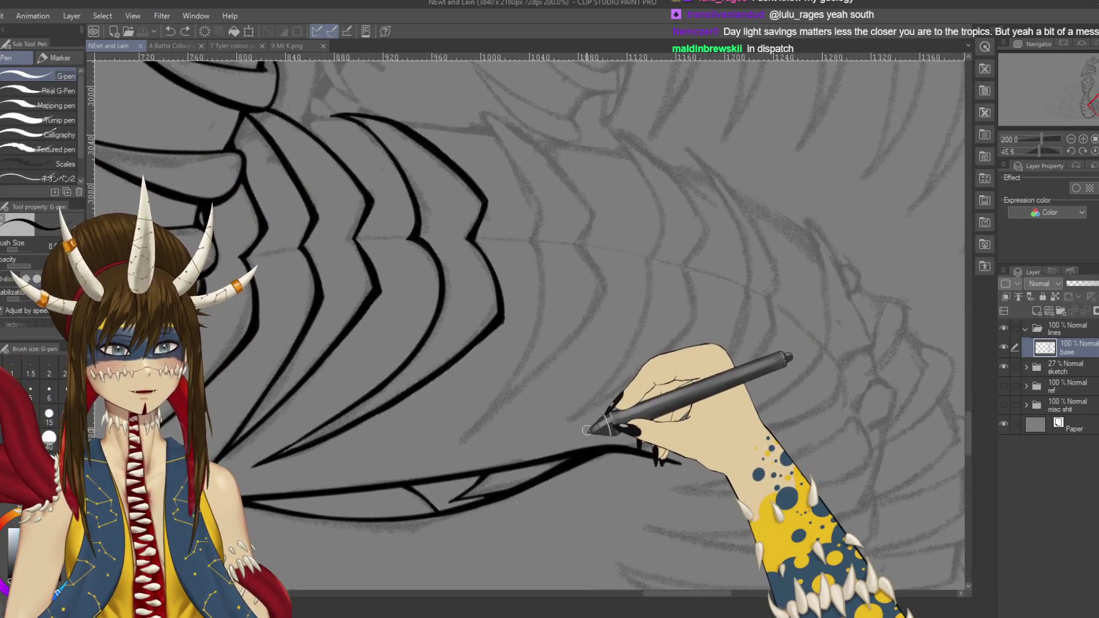
pyautogui.moveTo(503, 216)
pyautogui.mouseDown()
pyautogui.moveTo(313, 377)
pyautogui.moveTo(437, 257)
pyautogui.mouseUp()
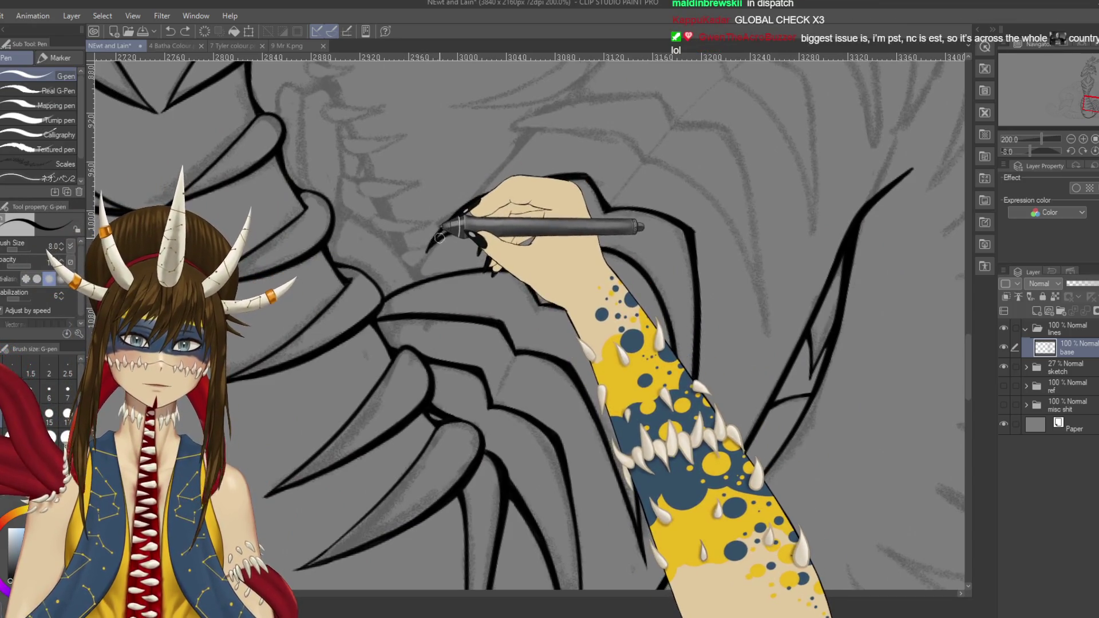
pyautogui.hotkey('ctrl', 'z')
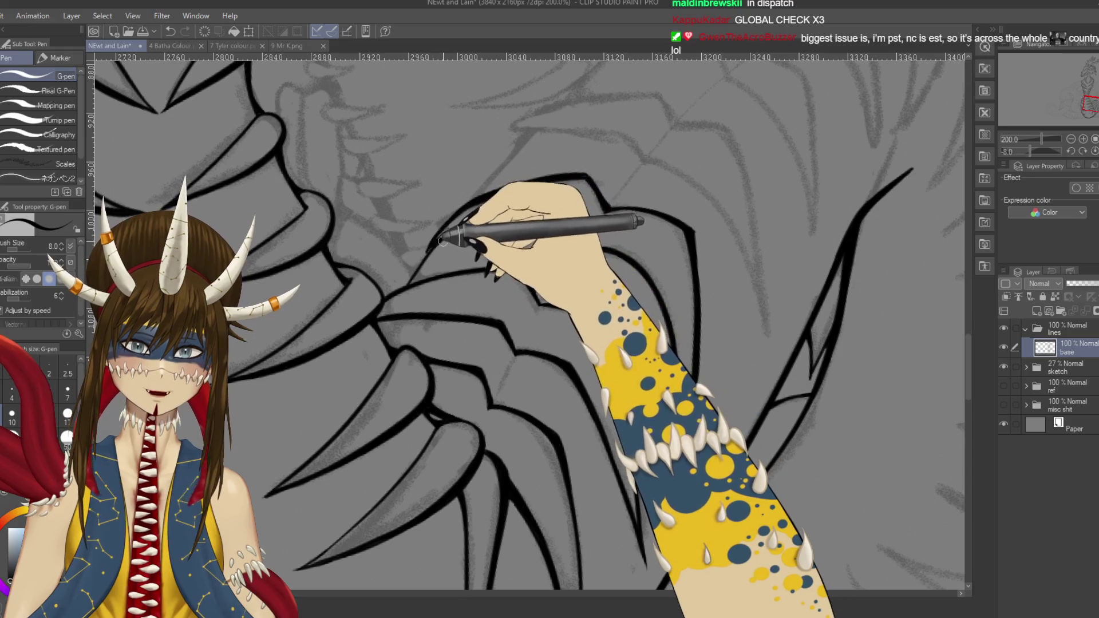
pyautogui.moveTo(448, 233); pyautogui.dragTo(426, 252)
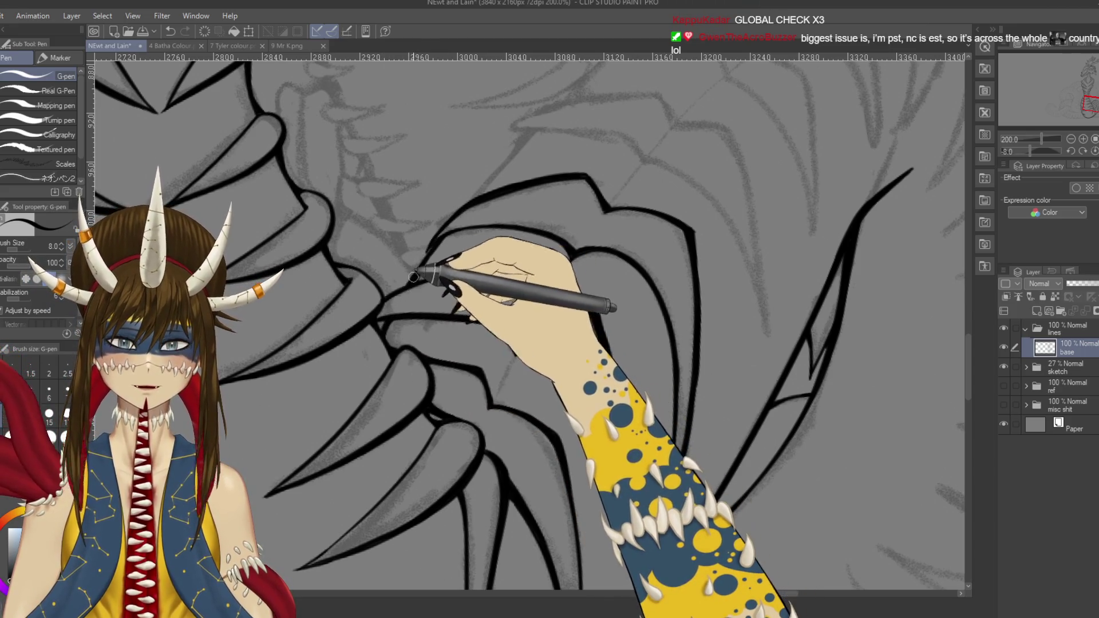
pyautogui.hotkey('ctrl', 's')
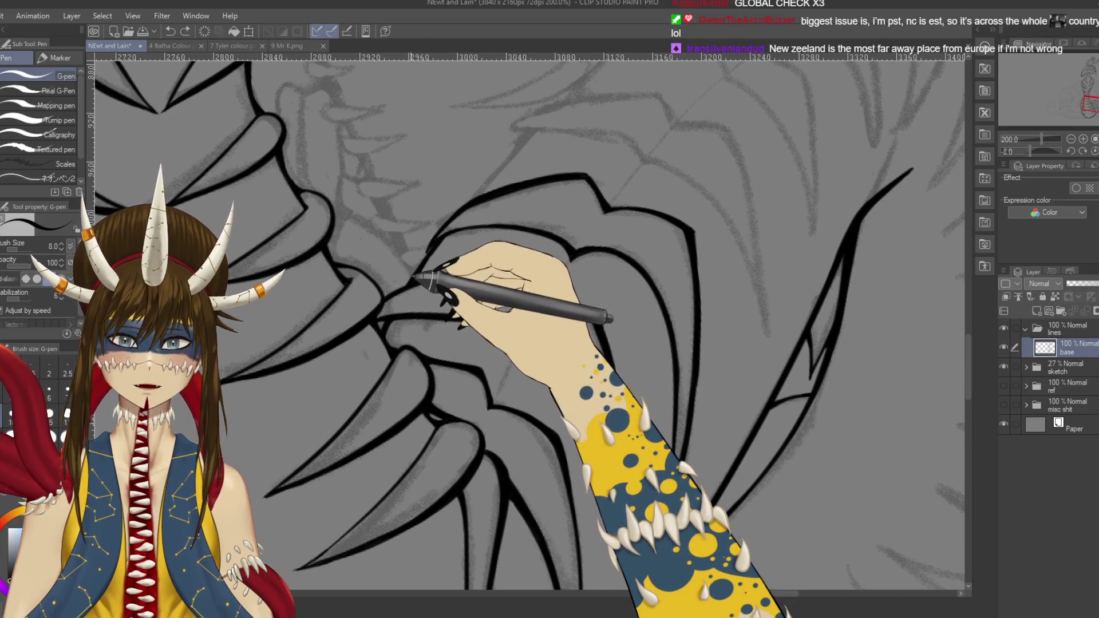
# Step: Rotate the canvas to a comfortable angle and ink a small stroke on the next plate edge
pyautogui.press('r')
pyautogui.moveTo(465, 246)
pyautogui.mouseDown()
pyautogui.moveTo(558, 261)
pyautogui.moveTo(522, 246)
pyautogui.mouseUp()
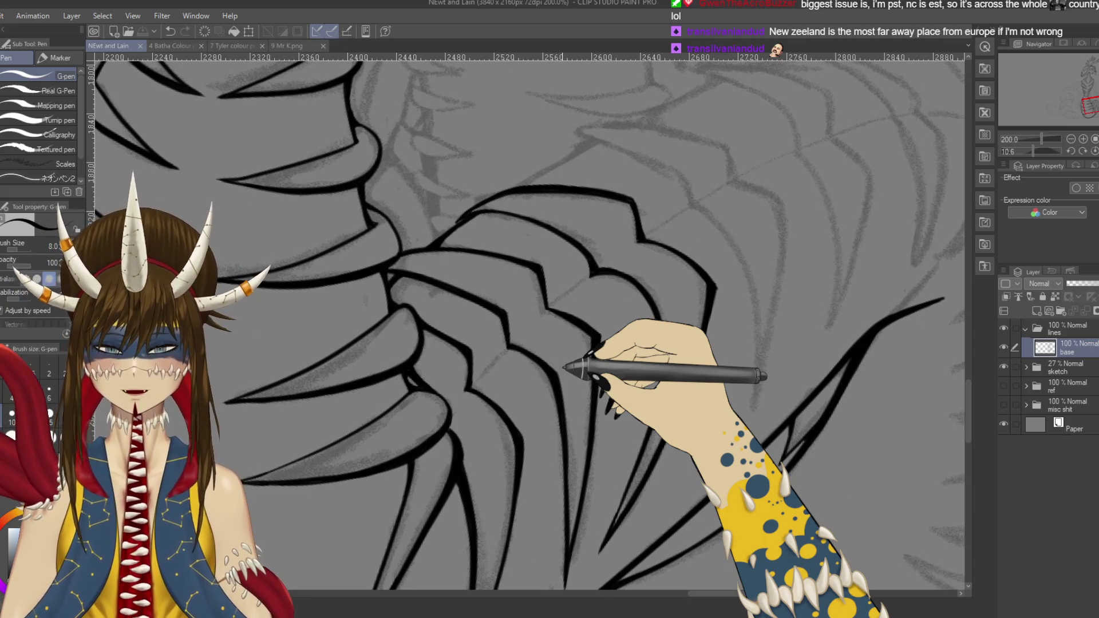
pyautogui.moveTo(564, 367); pyautogui.dragTo(581, 309)
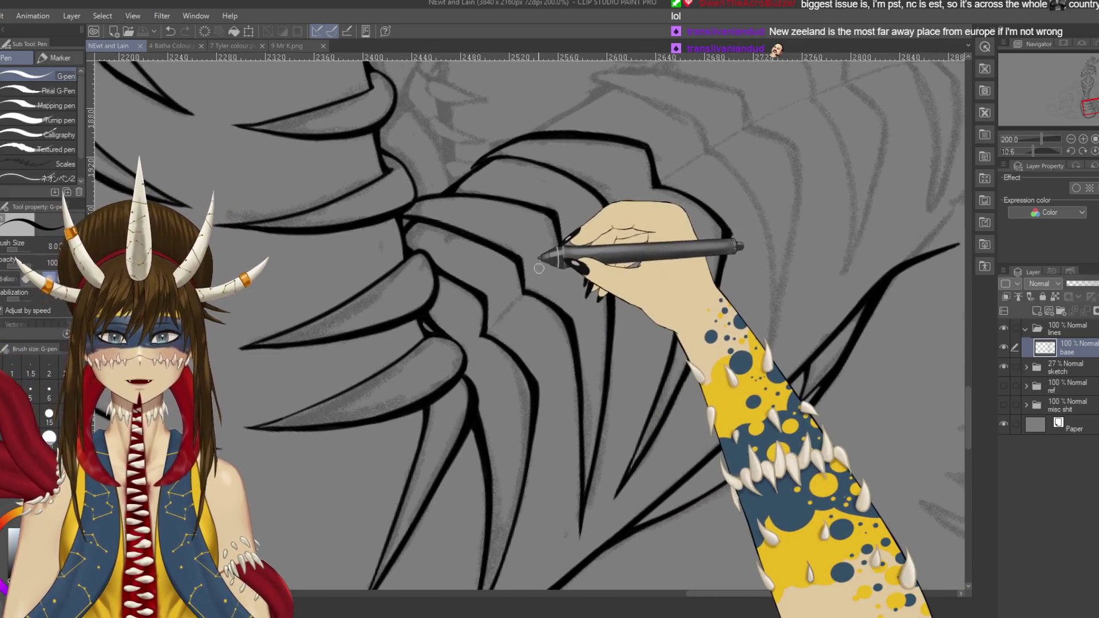
pyautogui.moveTo(538, 268); pyautogui.dragTo(535, 274)
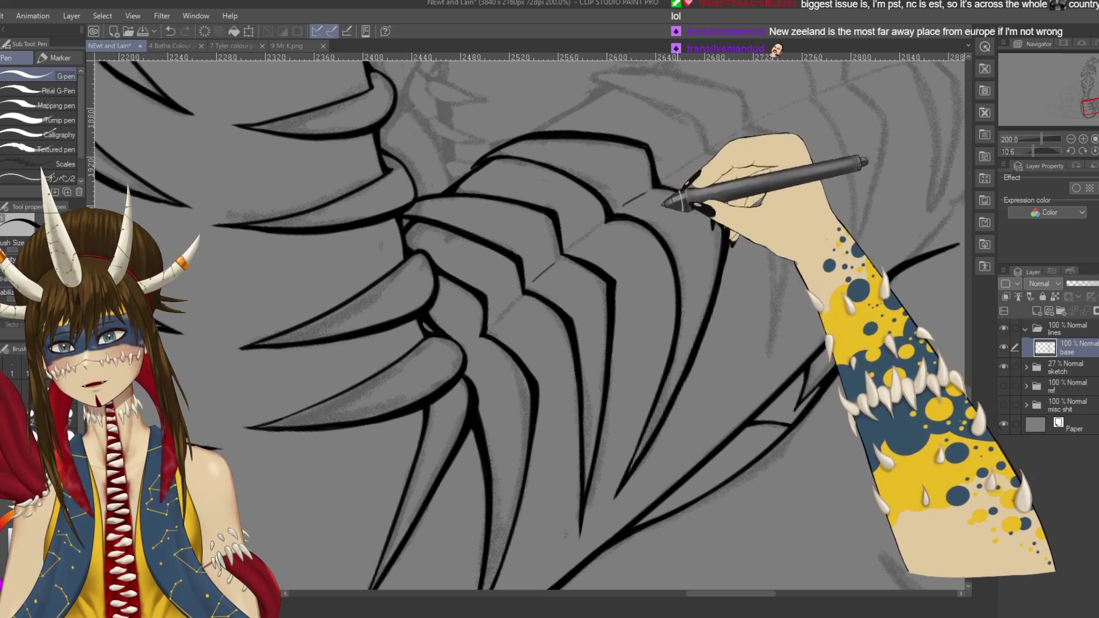
# Step: Ink a short stroke on the upper plate outline and try a curved line down the next rib
pyautogui.moveTo(664, 204); pyautogui.dragTo(627, 235)
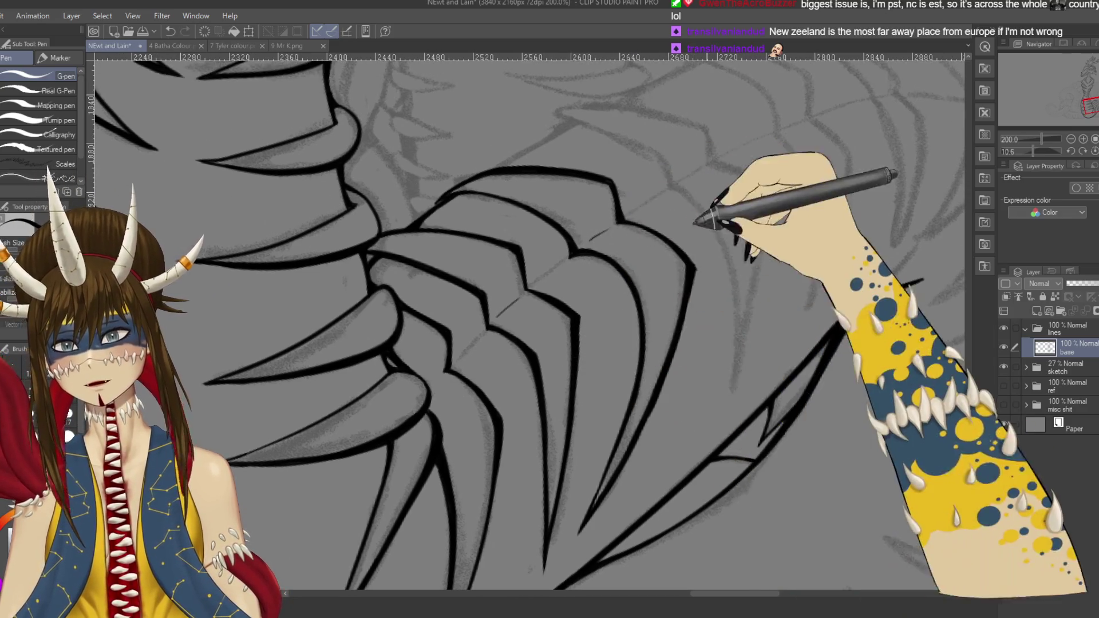
pyautogui.moveTo(543, 368); pyautogui.dragTo(504, 327)
pyautogui.hotkey('ctrl', 'z')
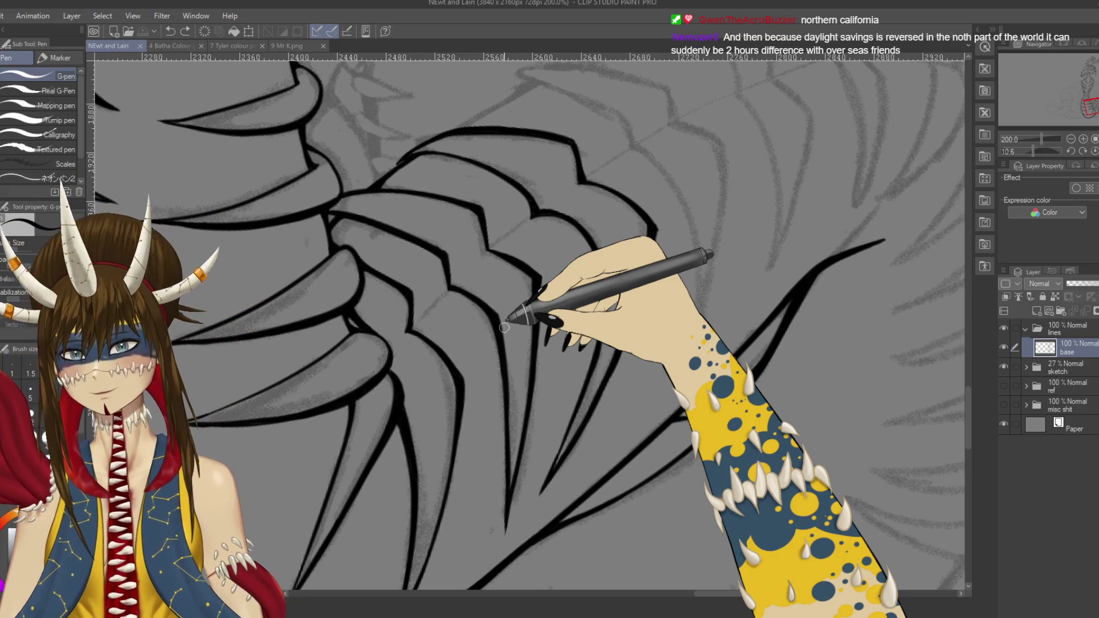
pyautogui.moveTo(409, 163); pyautogui.dragTo(416, 158)
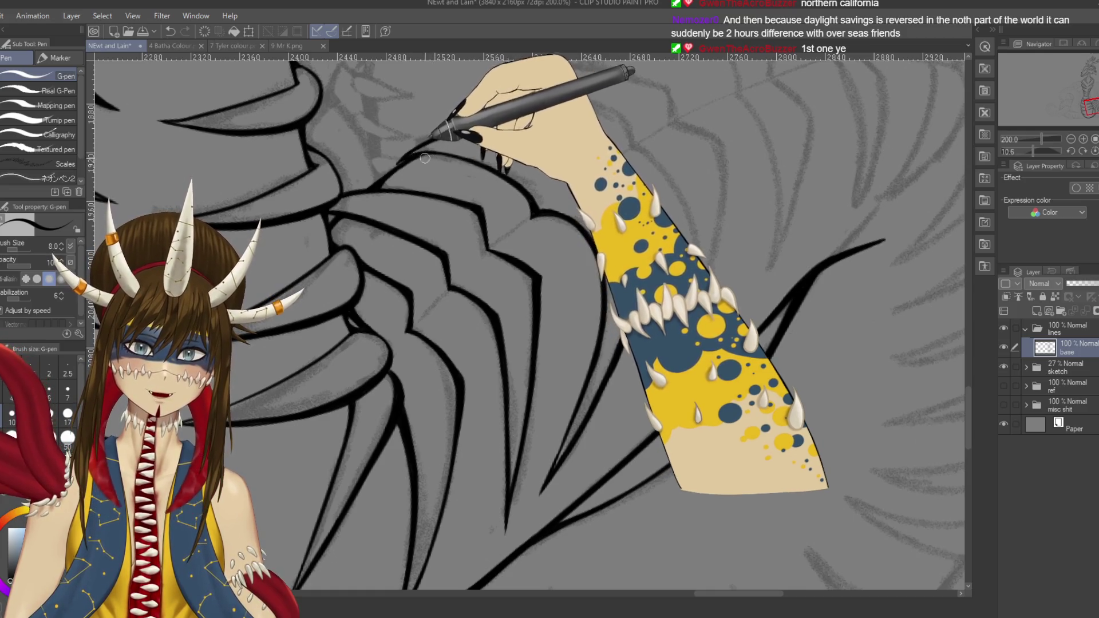
pyautogui.moveTo(681, 179); pyautogui.dragTo(601, 268)
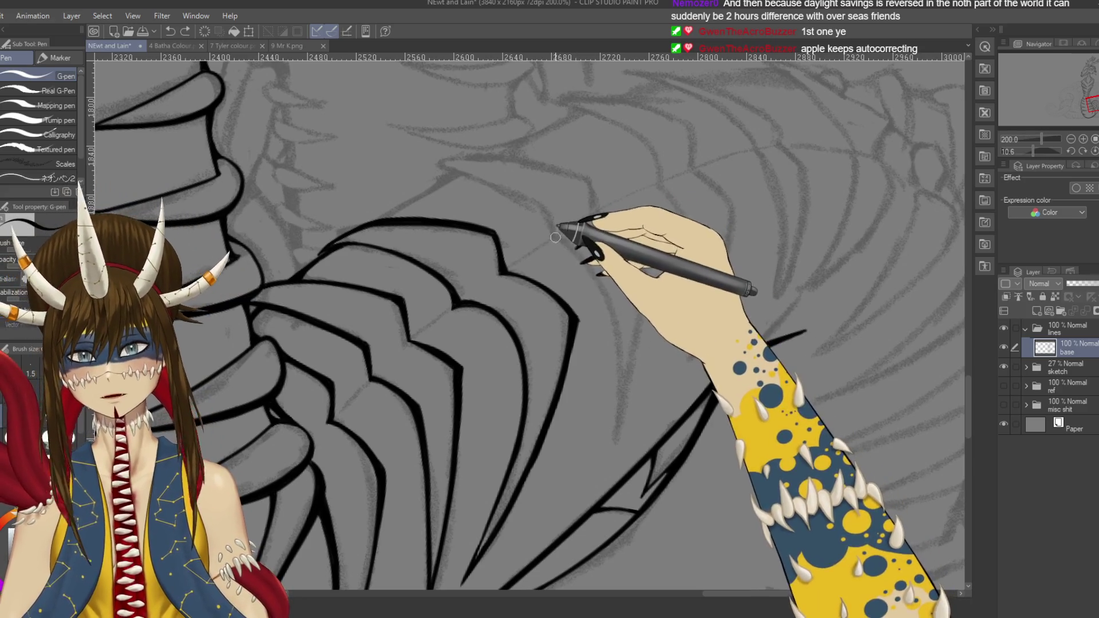
pyautogui.moveTo(554, 237); pyautogui.dragTo(560, 241)
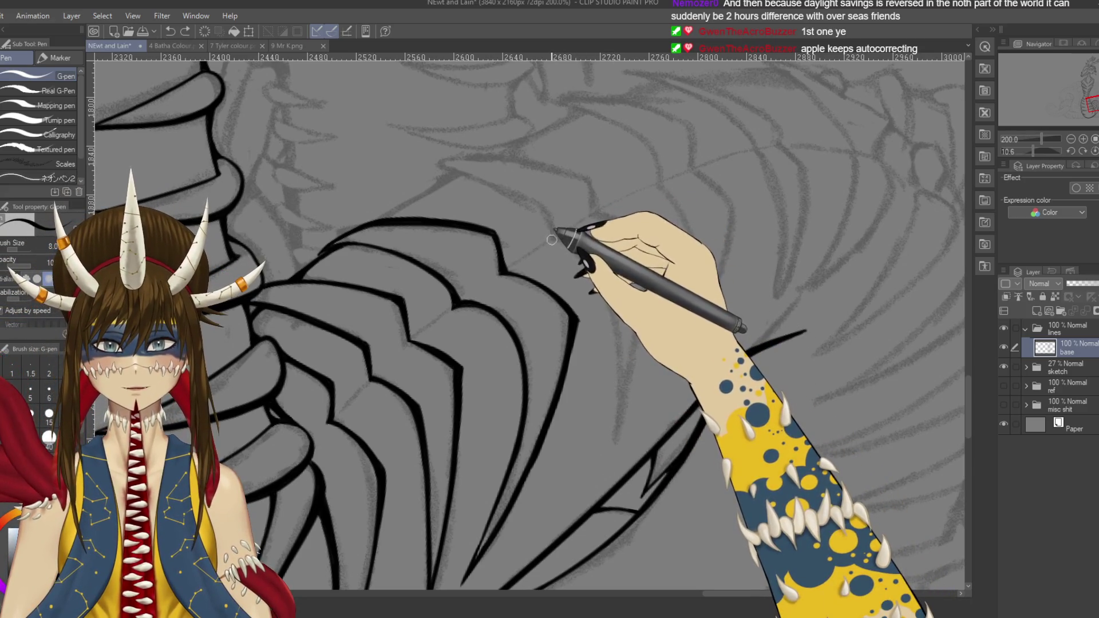
pyautogui.moveTo(553, 240); pyautogui.dragTo(620, 433)
pyautogui.hotkey('ctrl', 'z')
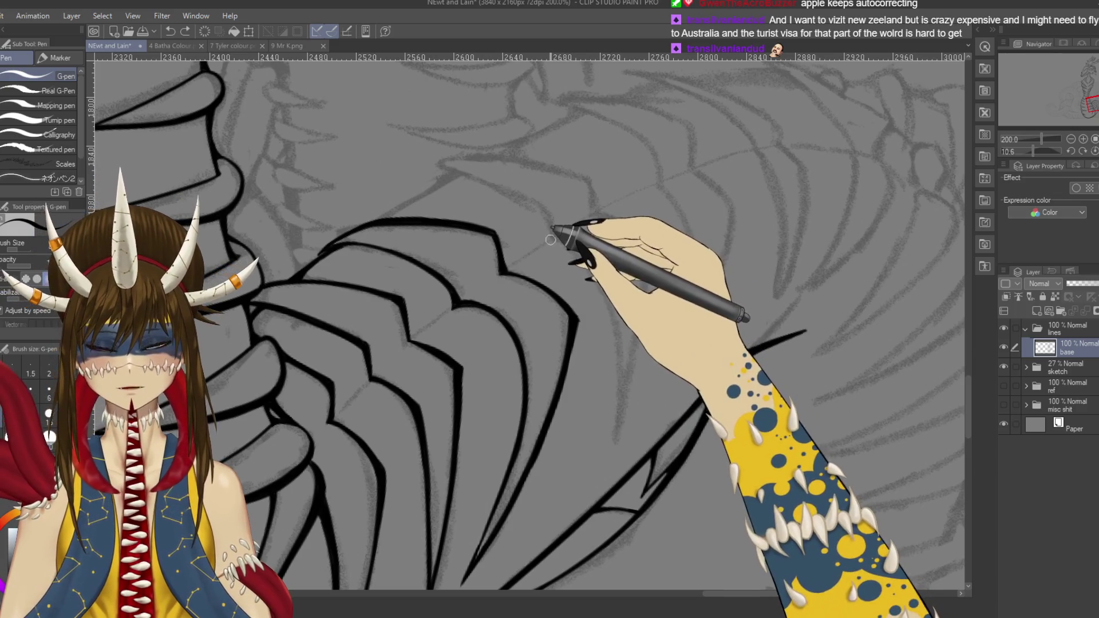
# Step: Redraw the rib as a long curved line and touch up its ends
pyautogui.moveTo(551, 240)
pyautogui.mouseDown()
pyautogui.moveTo(584, 263)
pyautogui.moveTo(611, 441)
pyautogui.mouseUp()
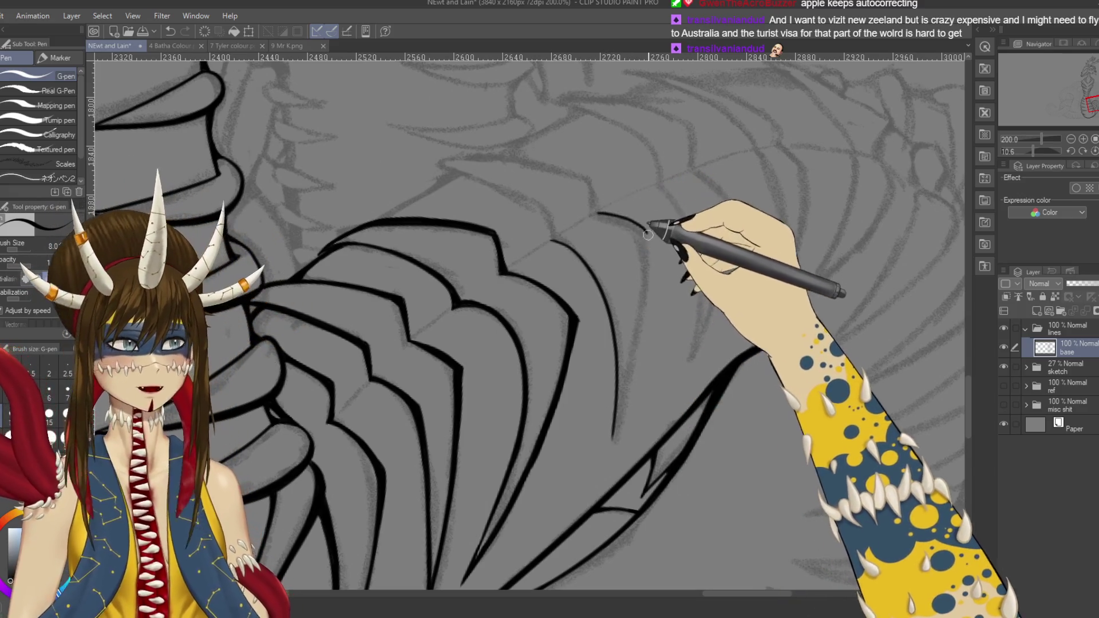
pyautogui.moveTo(593, 213)
pyautogui.mouseDown()
pyautogui.moveTo(637, 223)
pyautogui.moveTo(624, 366)
pyautogui.mouseUp()
pyautogui.hotkey('ctrl', 'z')
pyautogui.hotkey('ctrl', 'z')
pyautogui.hotkey('ctrl', 'z')
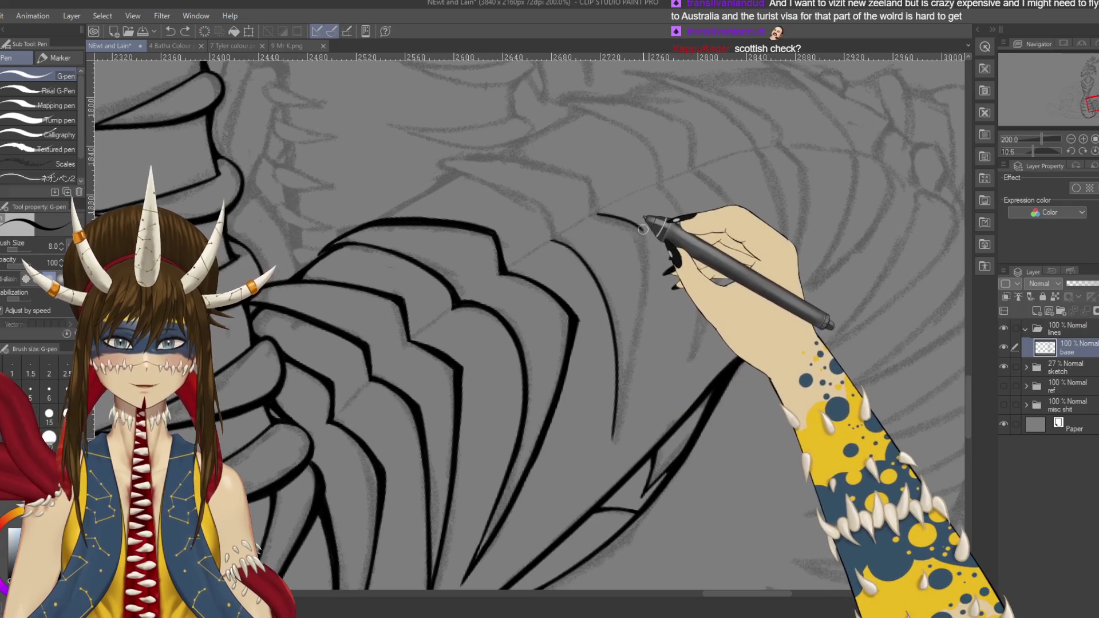
pyautogui.moveTo(597, 214); pyautogui.dragTo(613, 435)
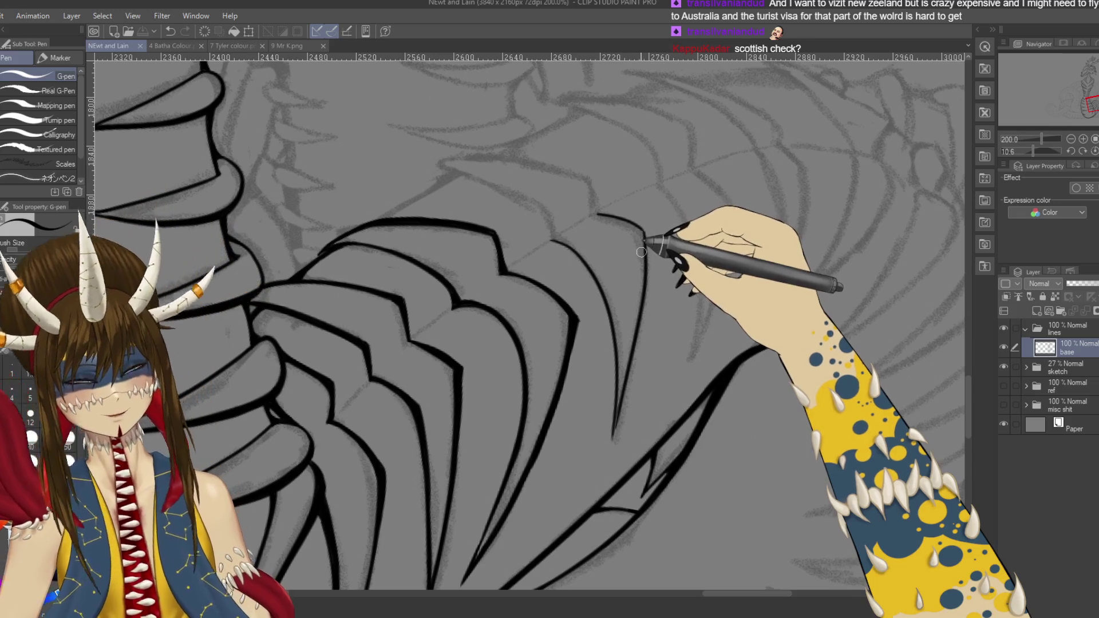
pyautogui.moveTo(641, 252); pyautogui.dragTo(643, 253)
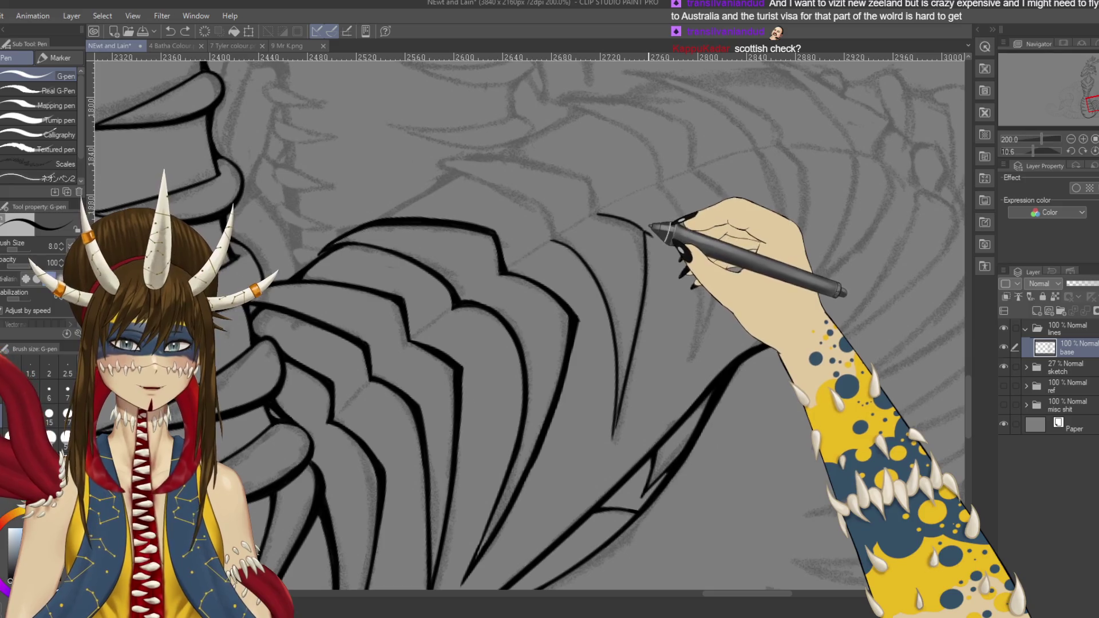
pyautogui.moveTo(650, 245); pyautogui.dragTo(620, 413)
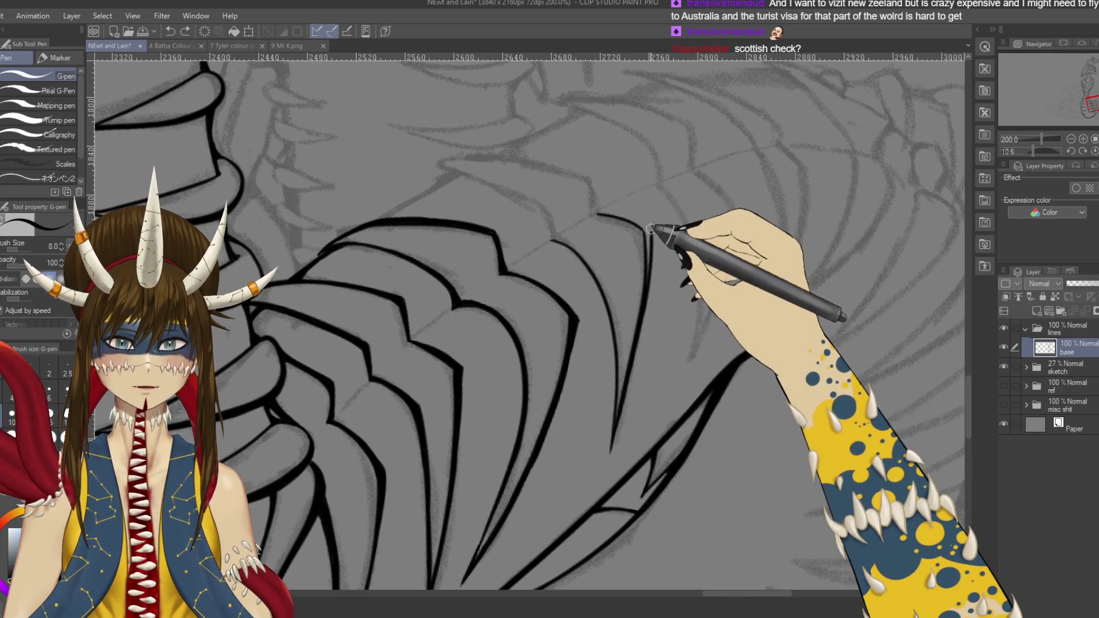
pyautogui.moveTo(650, 228)
pyautogui.mouseDown()
pyautogui.moveTo(656, 295)
pyautogui.moveTo(681, 348)
pyautogui.mouseUp()
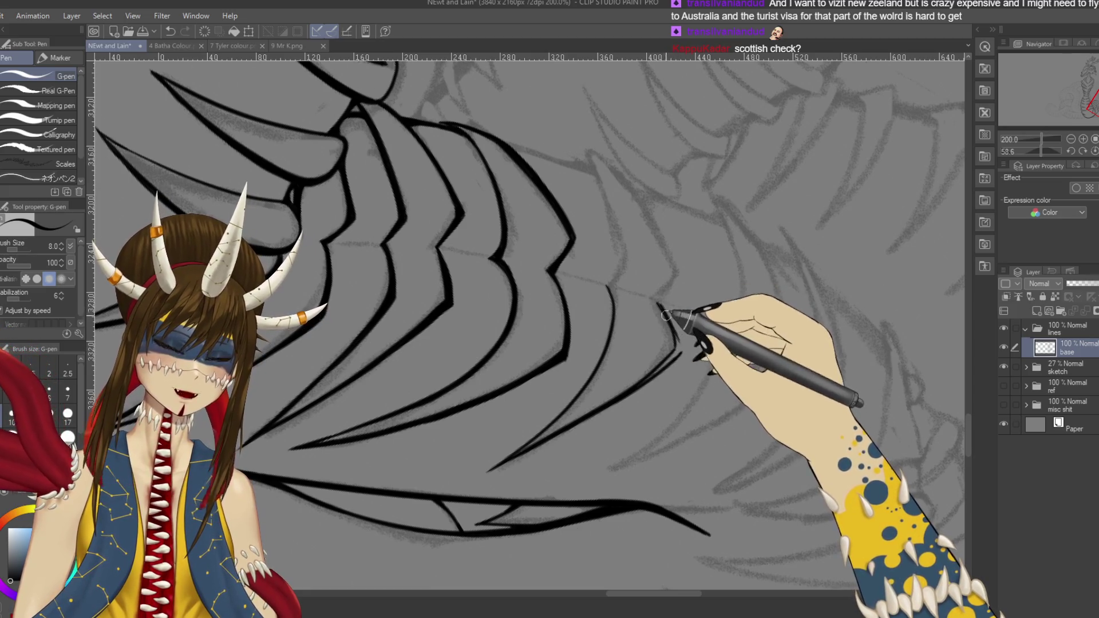
# Step: Save, then ink the short plate-tip stroke on the top plate, redrawing it once
pyautogui.moveTo(666, 314)
pyautogui.mouseDown()
pyautogui.moveTo(389, 286)
pyautogui.moveTo(559, 185)
pyautogui.mouseUp()
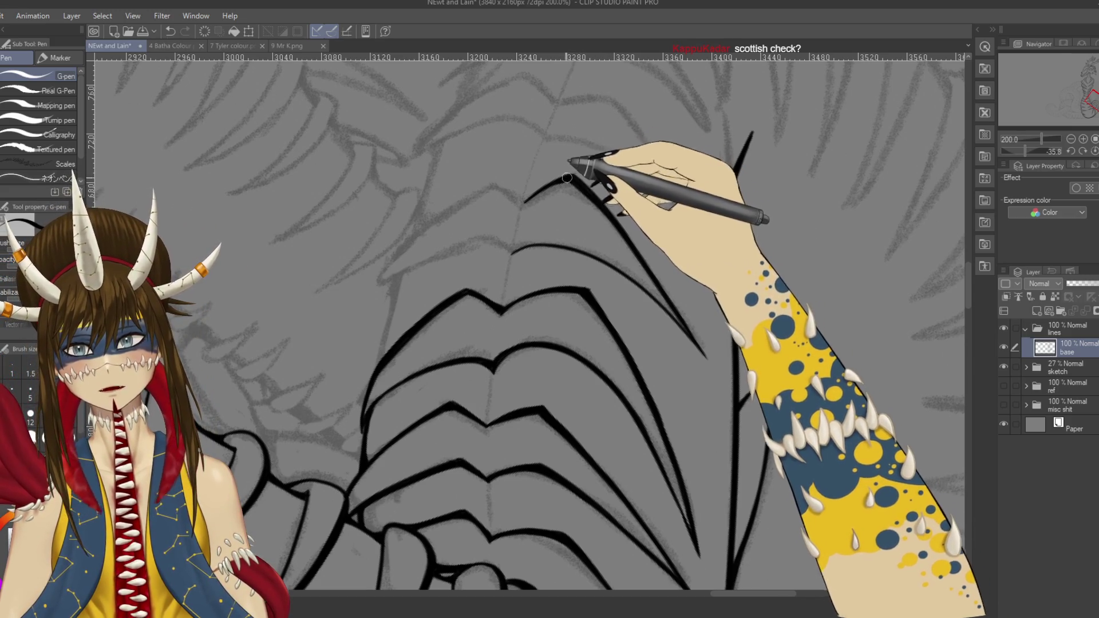
pyautogui.hotkey('ctrl', 's')
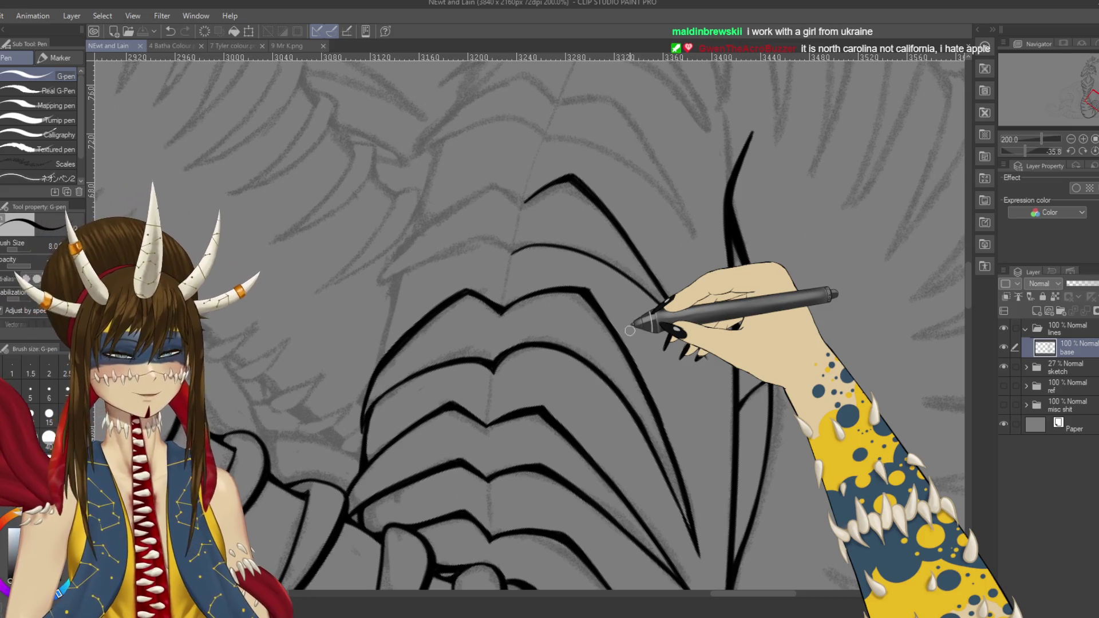
pyautogui.moveTo(629, 331); pyautogui.dragTo(602, 226)
pyautogui.hotkey('ctrl', 'z')
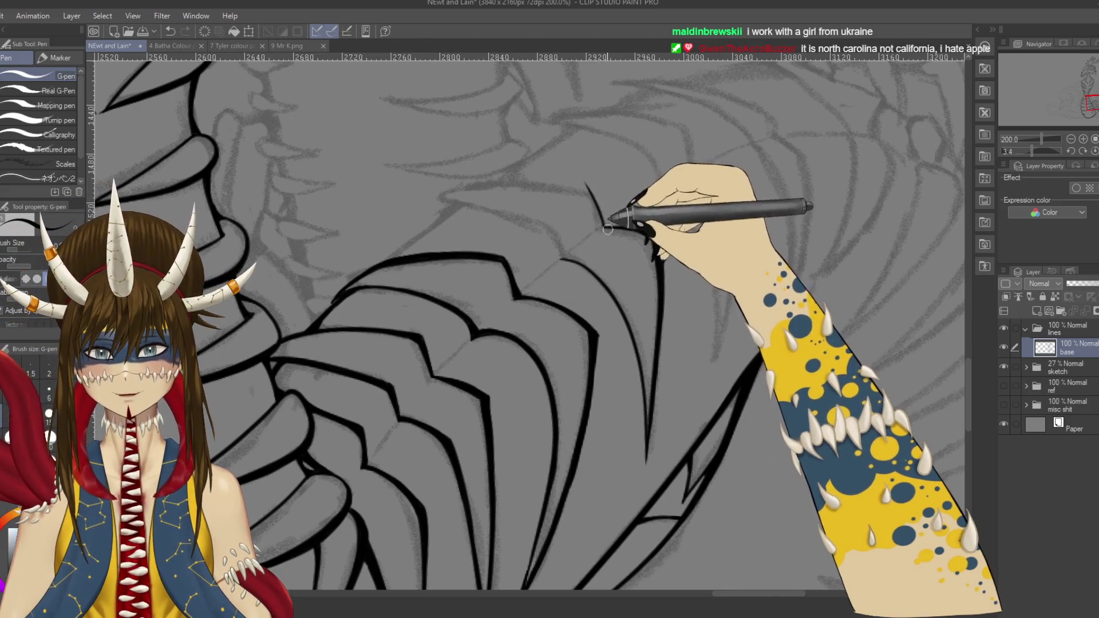
pyautogui.moveTo(605, 224); pyautogui.dragTo(590, 186)
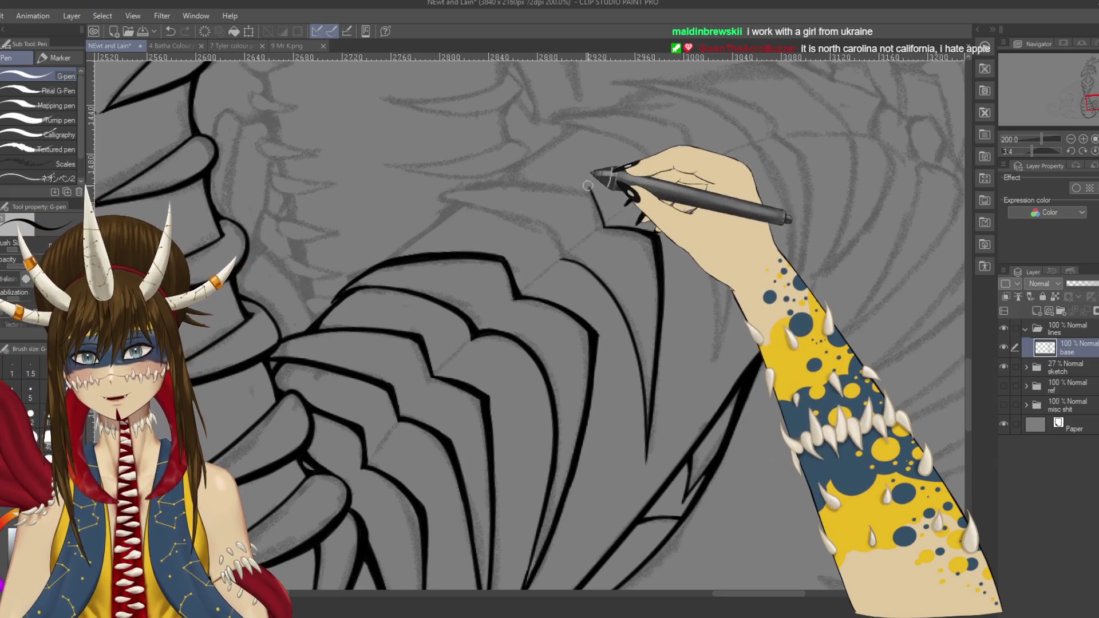
# Step: Ink a rising plate outline near the head and a stroke down its edge
pyautogui.moveTo(395, 252)
pyautogui.mouseDown()
pyautogui.moveTo(327, 258)
pyautogui.moveTo(423, 404)
pyautogui.moveTo(419, 428)
pyautogui.mouseUp()
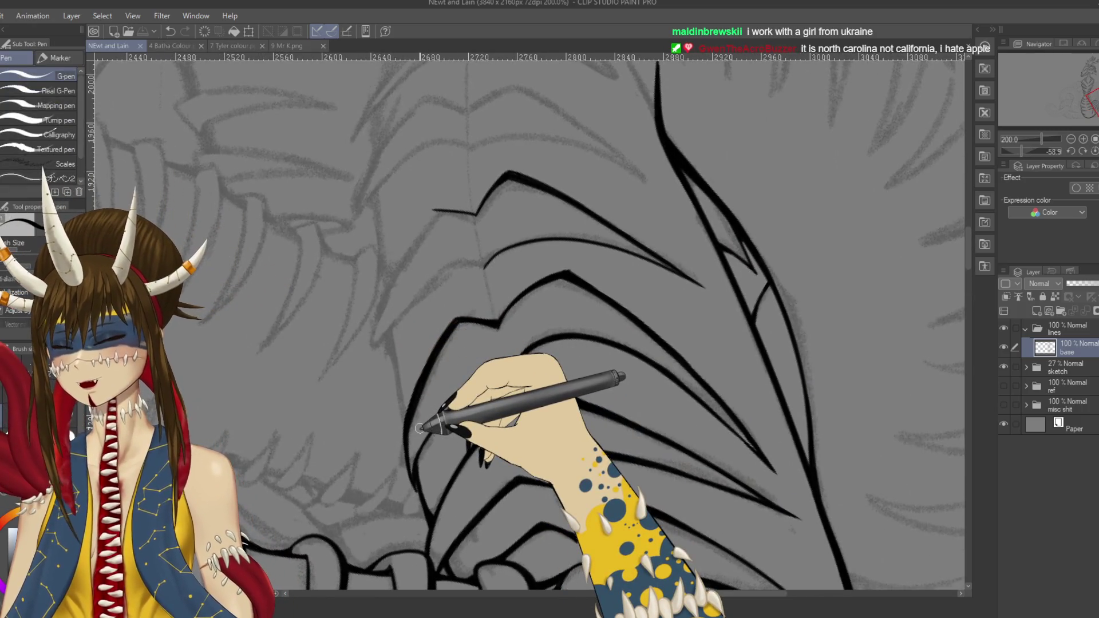
pyautogui.moveTo(423, 216); pyautogui.dragTo(558, 186)
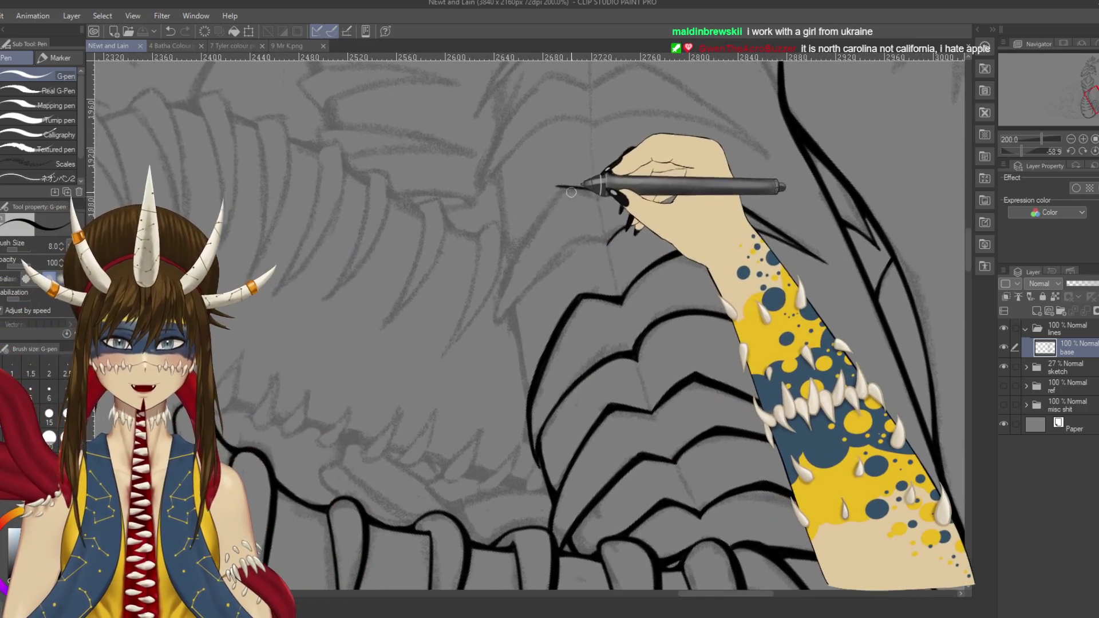
pyautogui.moveTo(684, 158); pyautogui.dragTo(512, 259)
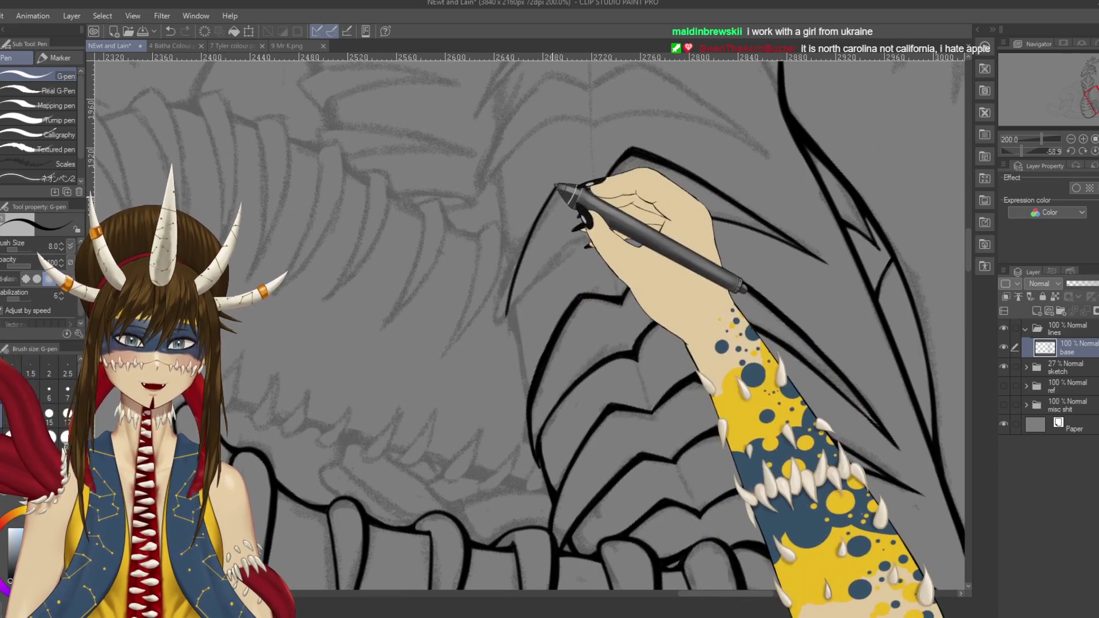
pyautogui.moveTo(557, 184); pyautogui.dragTo(498, 332)
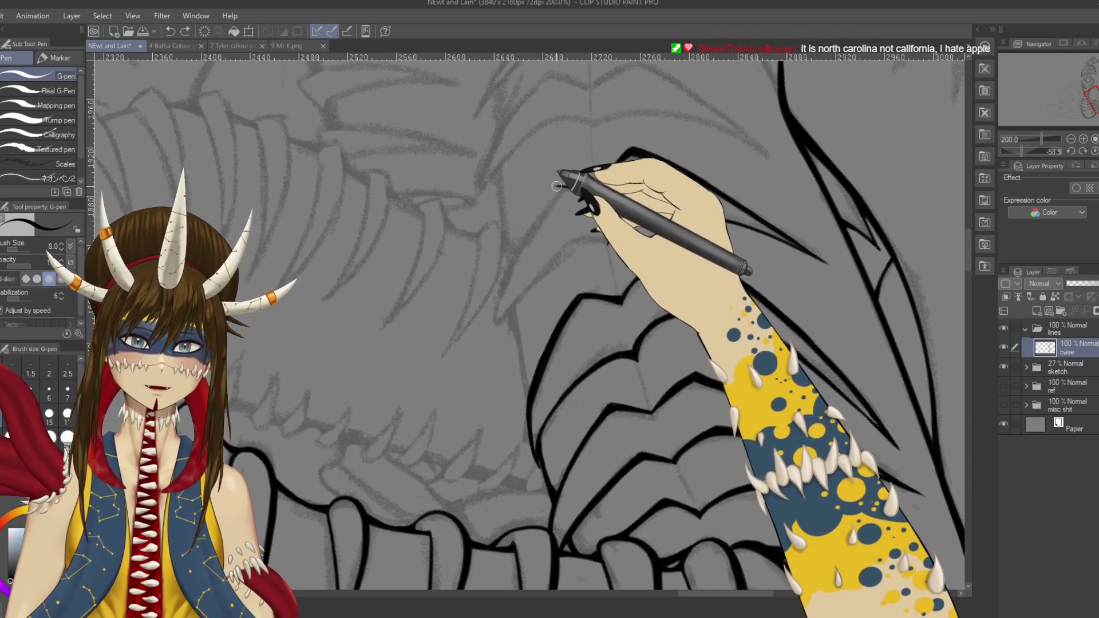
pyautogui.moveTo(528, 188); pyautogui.dragTo(613, 394)
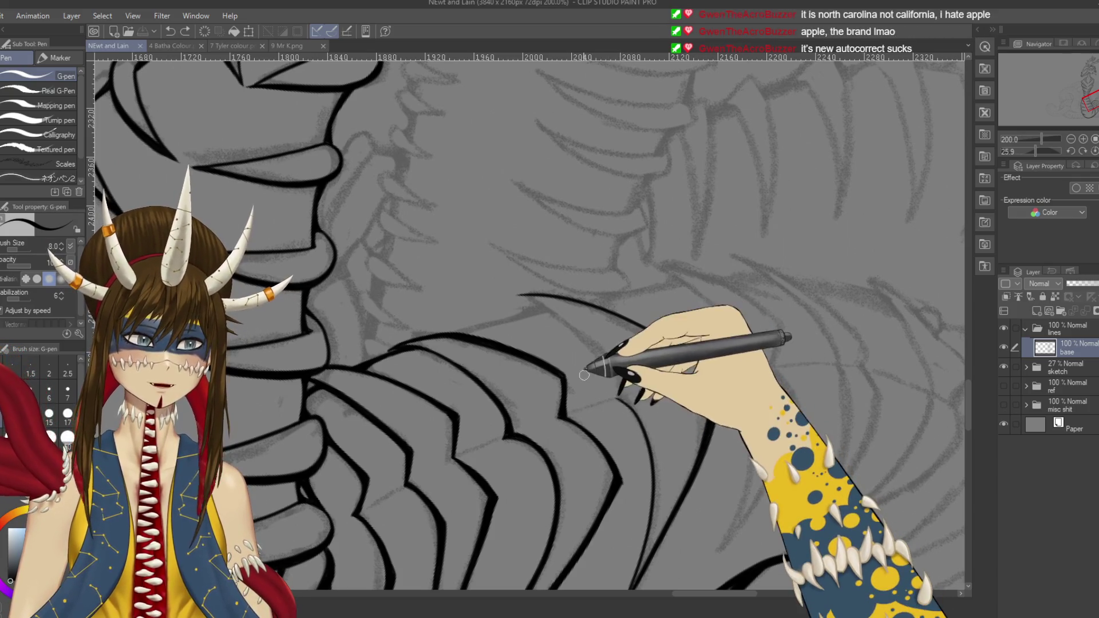
# Step: Rotate toward the jaw, thicken the left plate outline, and save
pyautogui.moveTo(598, 387); pyautogui.dragTo(568, 261)
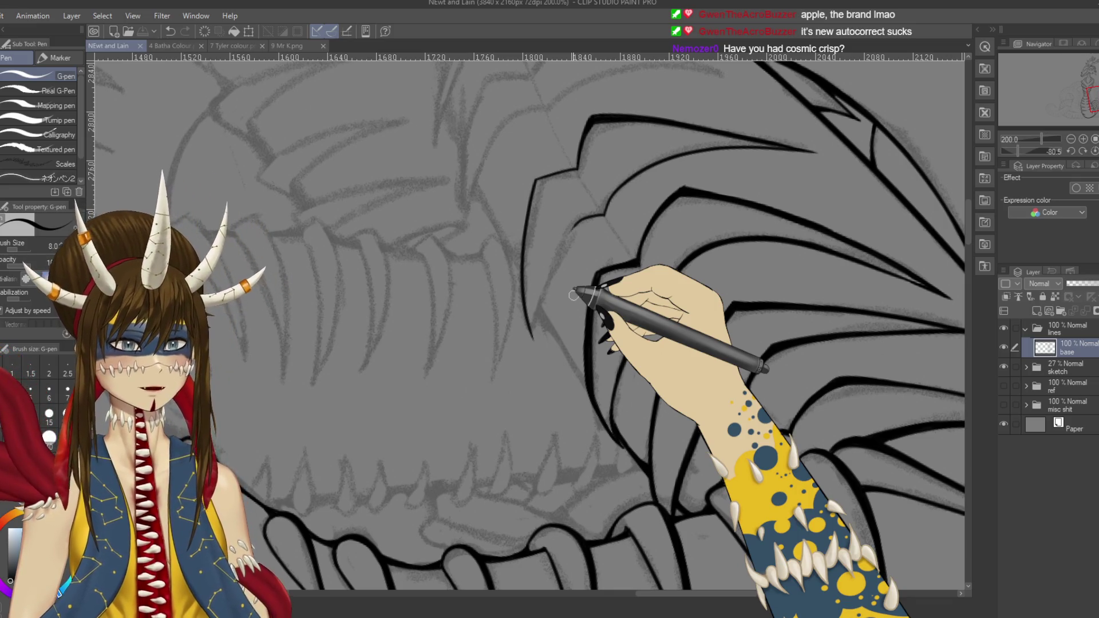
pyautogui.moveTo(573, 295)
pyautogui.mouseDown()
pyautogui.moveTo(441, 343)
pyautogui.moveTo(625, 307)
pyautogui.moveTo(589, 184)
pyautogui.moveTo(620, 294)
pyautogui.mouseUp()
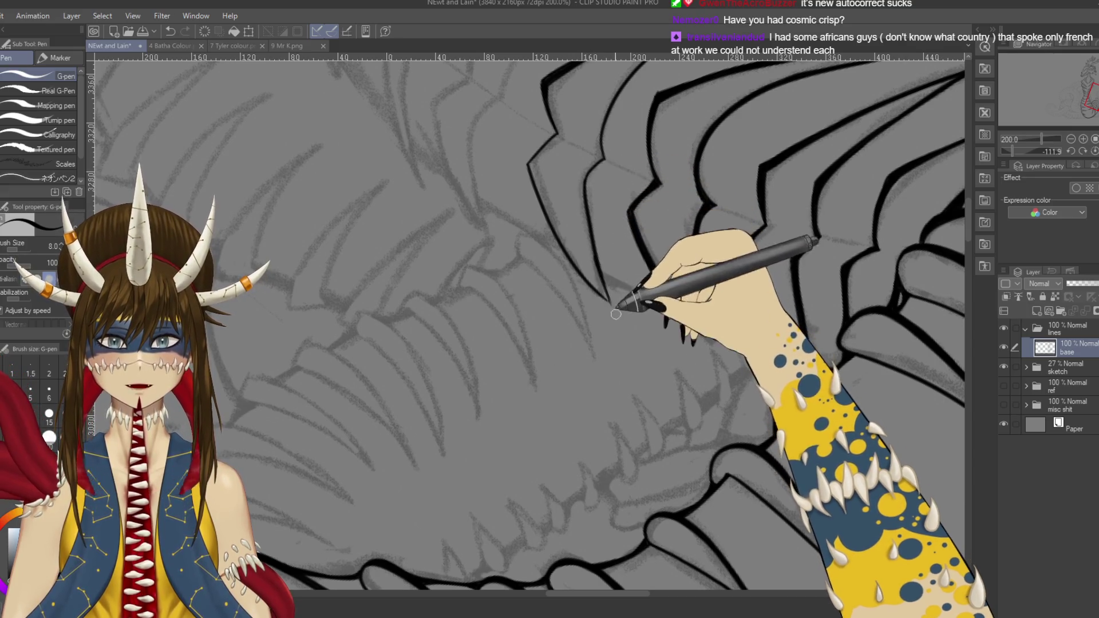
pyautogui.moveTo(608, 252); pyautogui.dragTo(611, 296)
pyautogui.moveTo(609, 252)
pyautogui.mouseDown()
pyautogui.moveTo(711, 275)
pyautogui.moveTo(663, 294)
pyautogui.moveTo(606, 283)
pyautogui.mouseUp()
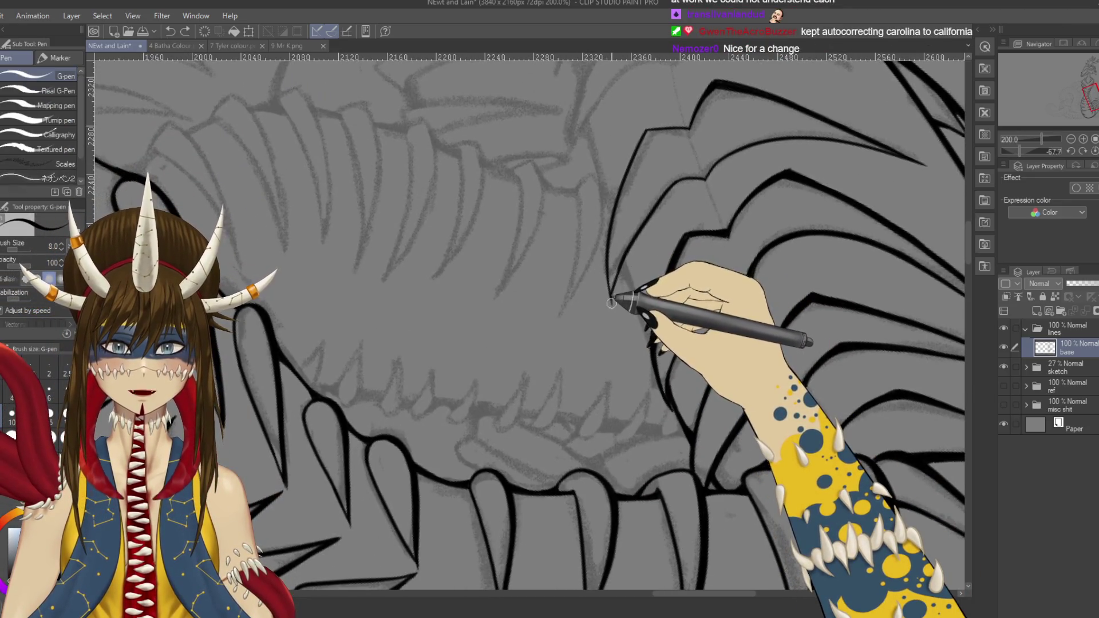
pyautogui.hotkey('ctrl', 's')
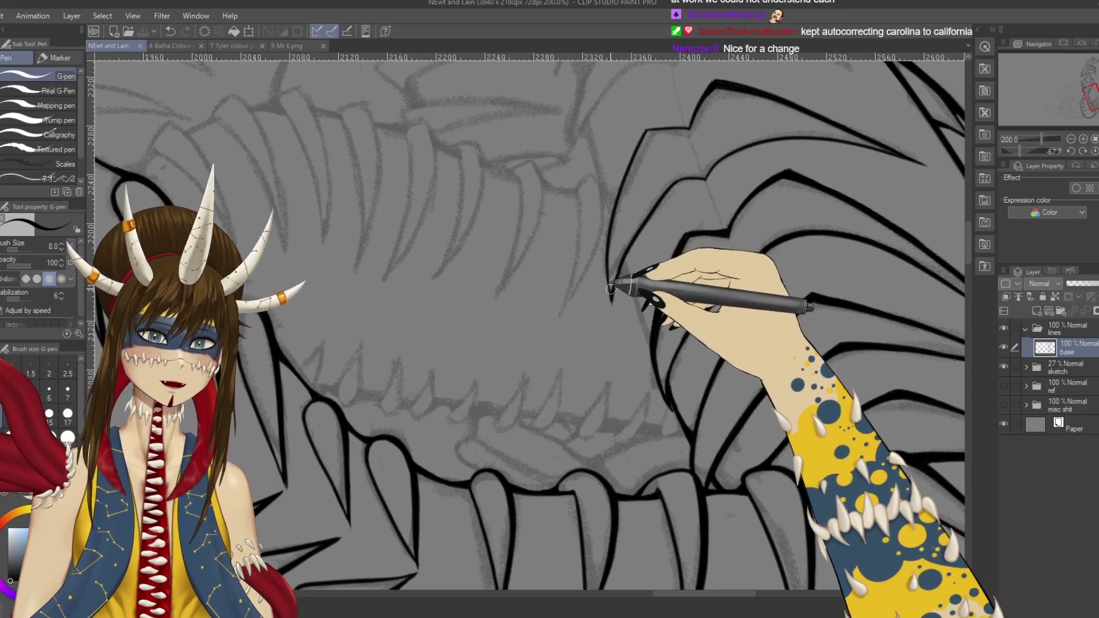
# Step: Ink a stroke along the plate outline and turn the canvas to the ribbed plates
pyautogui.moveTo(612, 297); pyautogui.dragTo(628, 250)
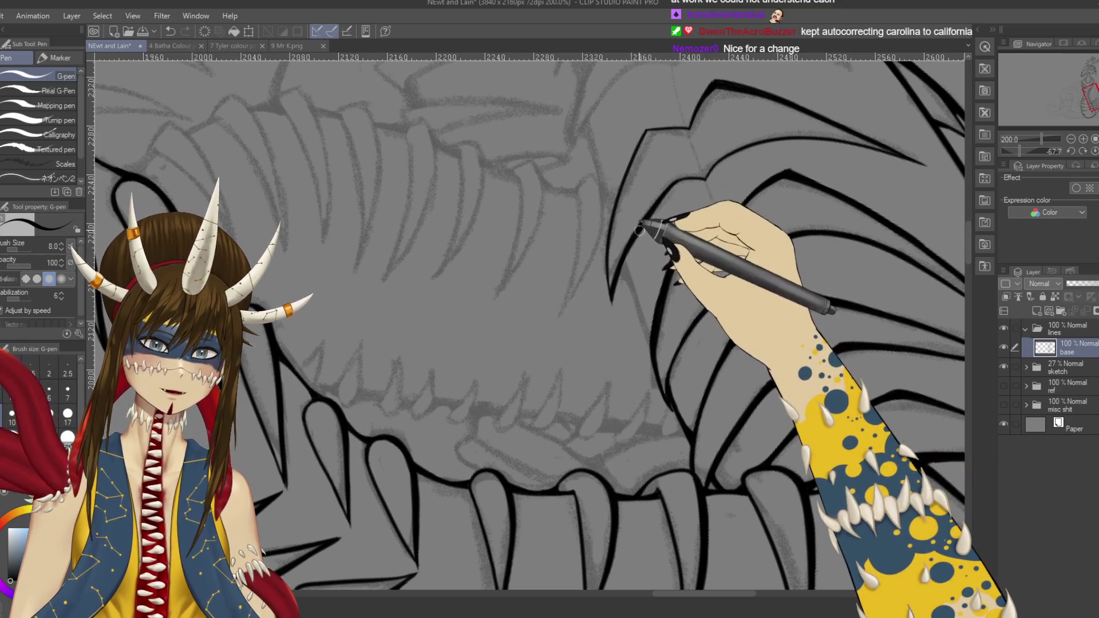
pyautogui.moveTo(637, 232); pyautogui.dragTo(563, 246)
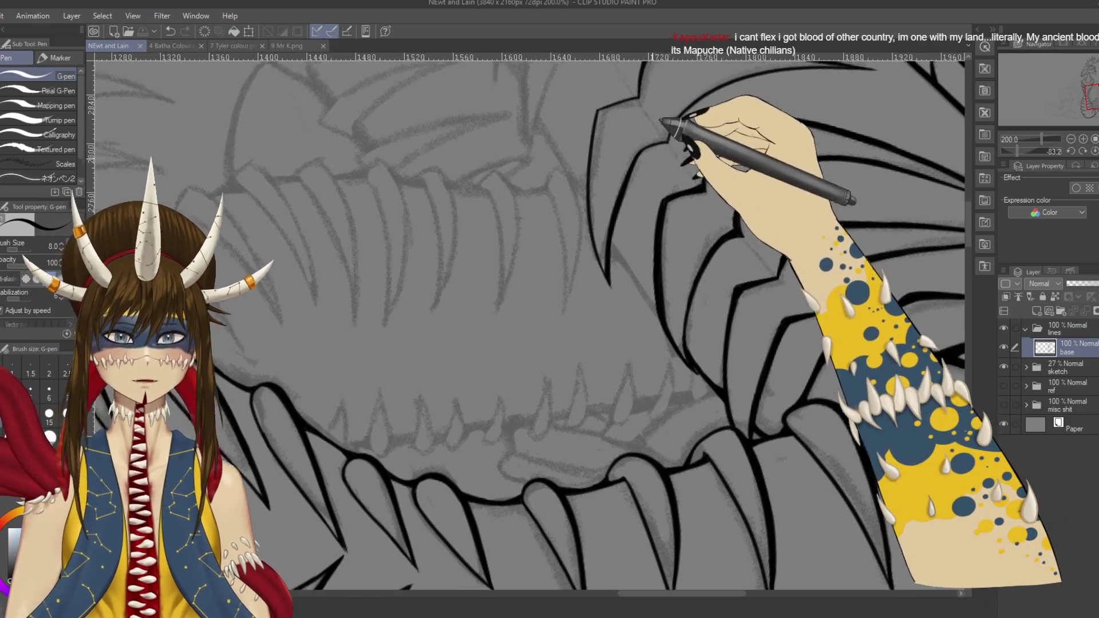
pyautogui.scroll(1, 657, 155)
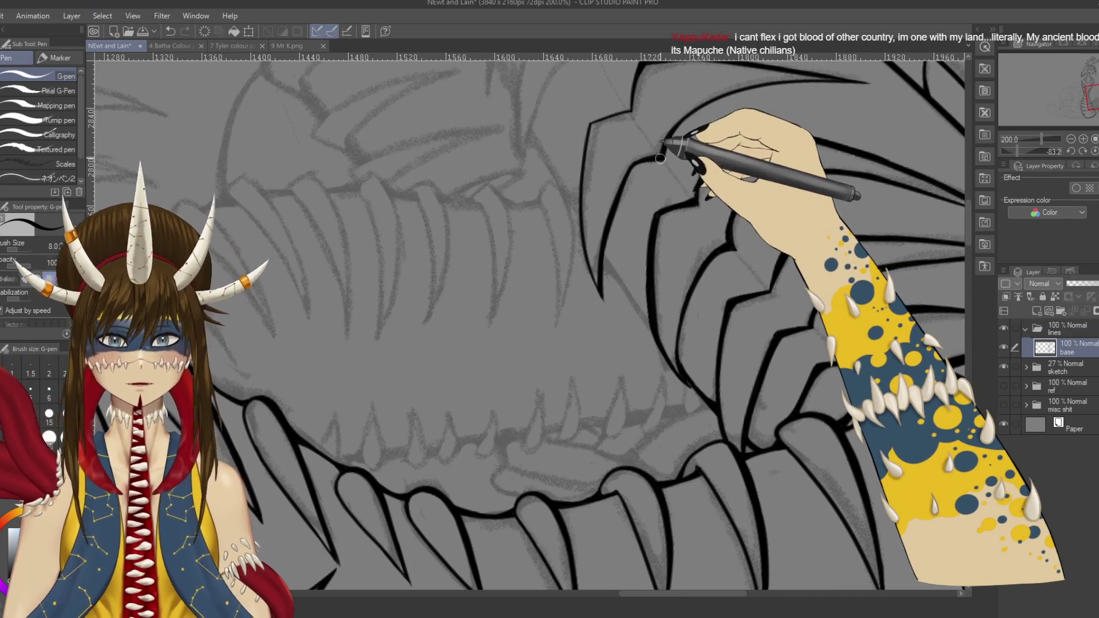
pyautogui.moveTo(663, 153)
pyautogui.mouseDown()
pyautogui.moveTo(690, 372)
pyautogui.moveTo(695, 301)
pyautogui.mouseUp()
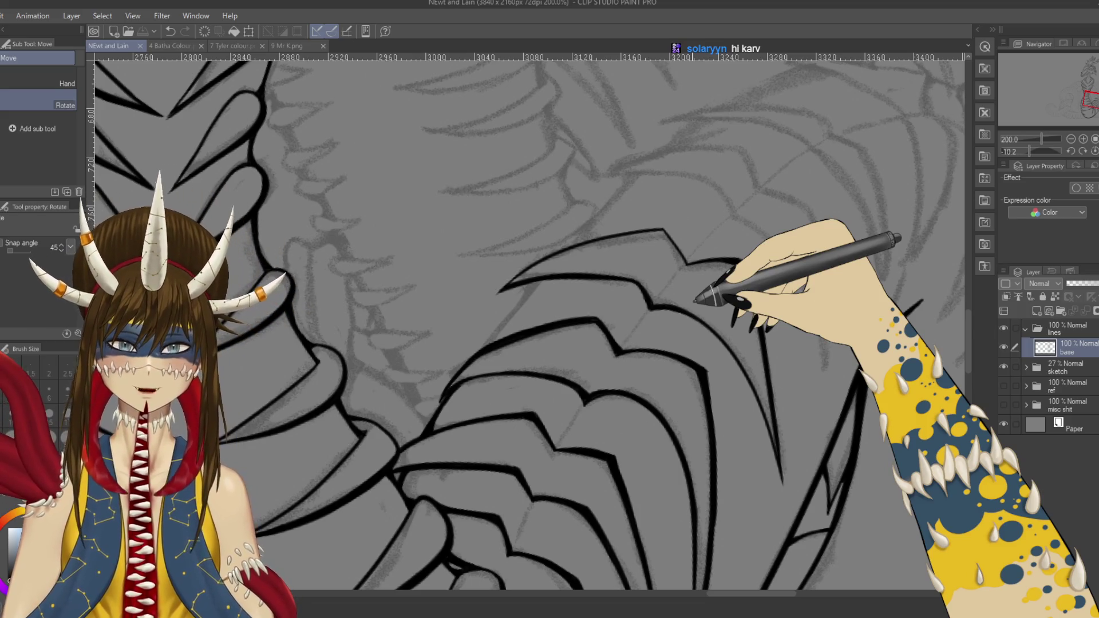
# Step: Undo the last stroke, remove two stray test dots, and save the lineart
pyautogui.press('p')
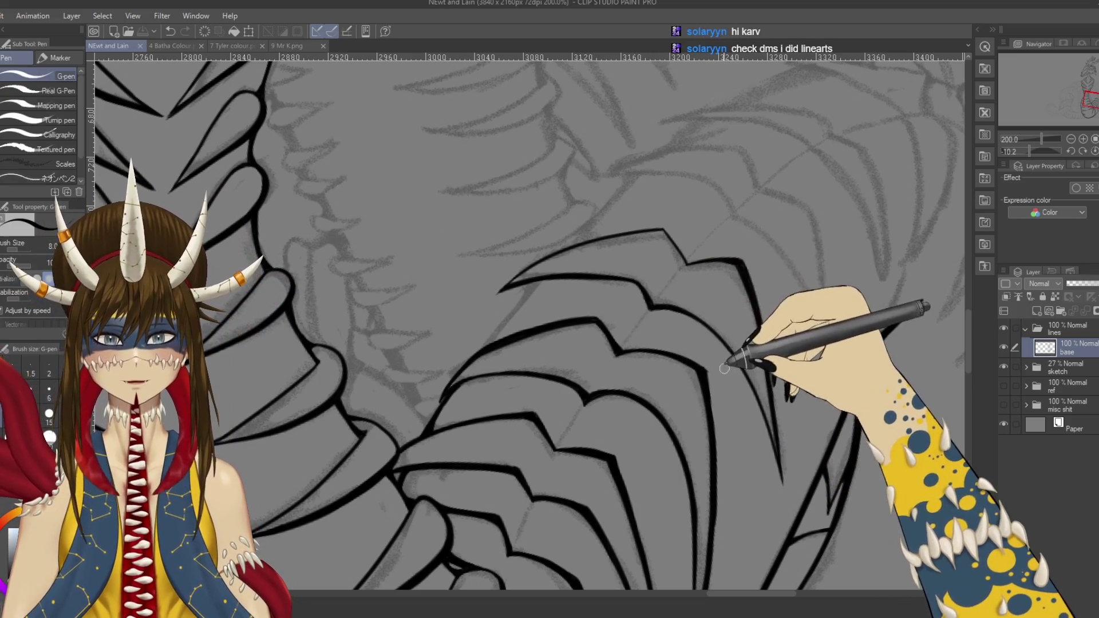
pyautogui.press('e')
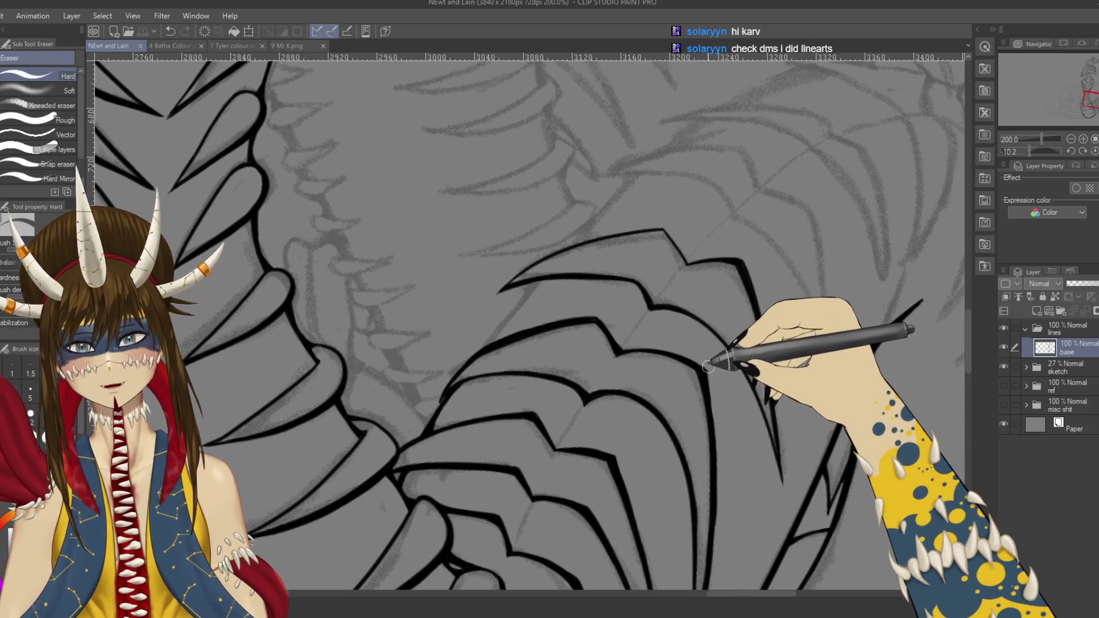
pyautogui.press('p')
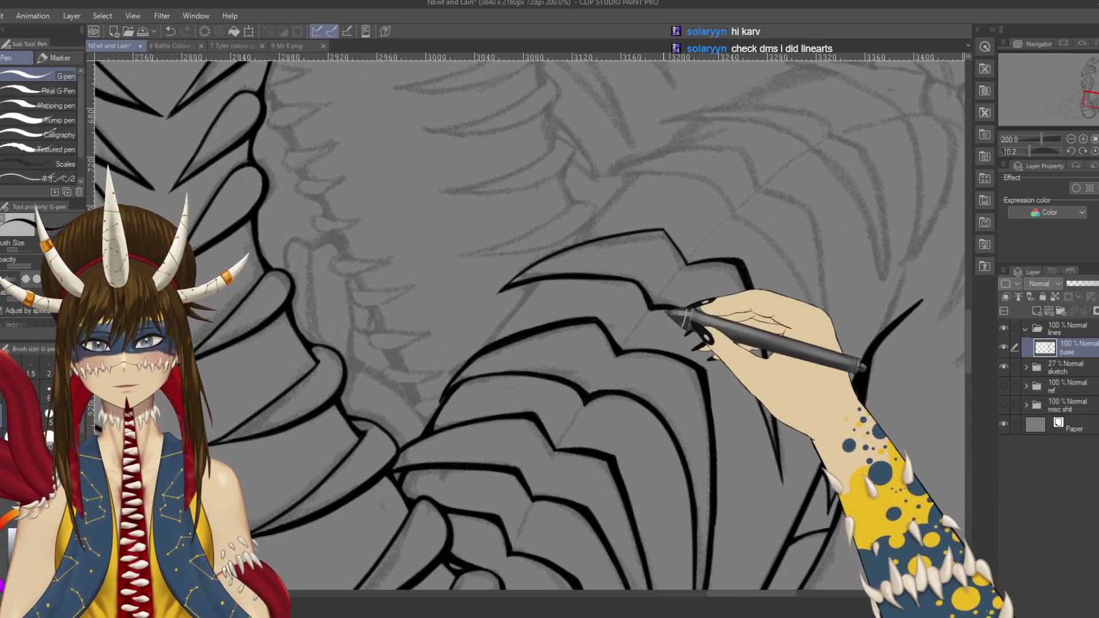
pyautogui.hotkey('ctrl', 'z')
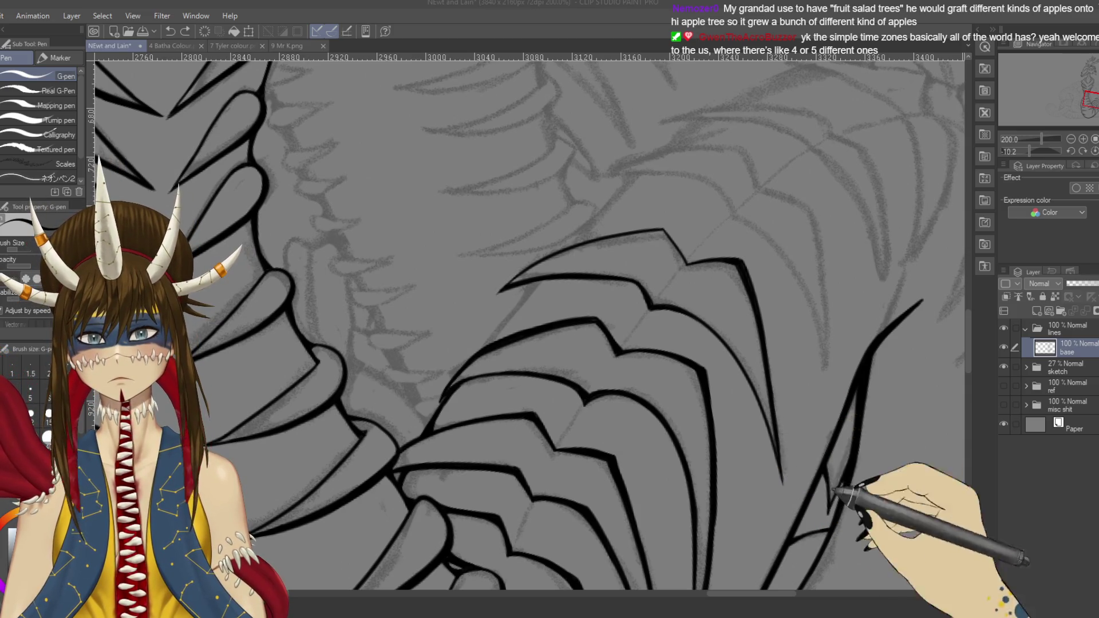
pyautogui.click(410, 332)
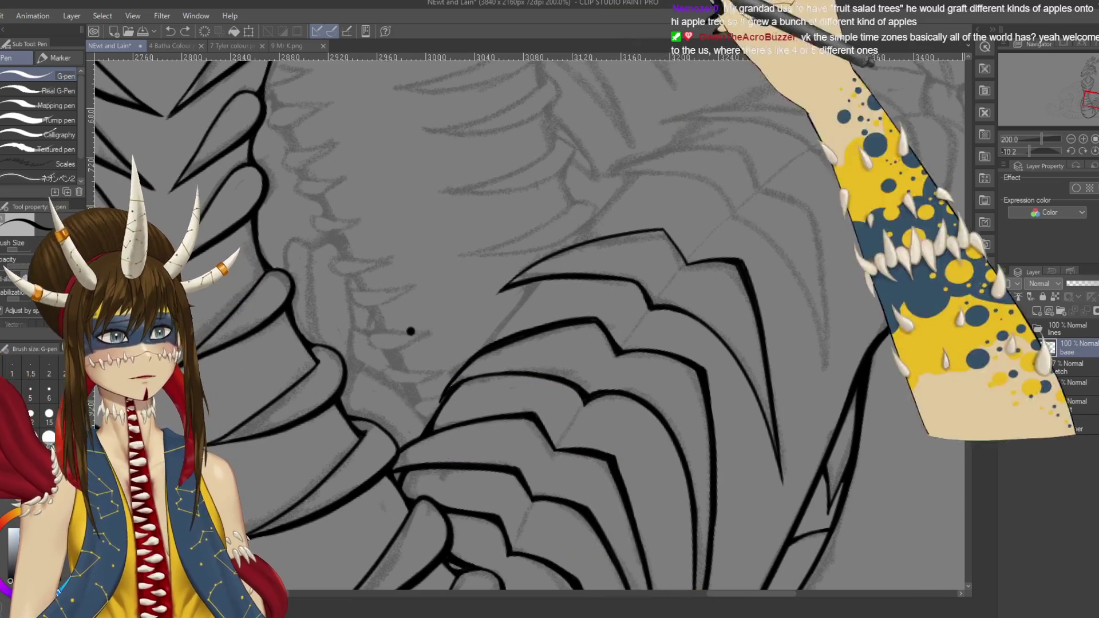
pyautogui.click(398, 205)
pyautogui.hotkey('ctrl', 'z')
pyautogui.hotkey('ctrl', 'z')
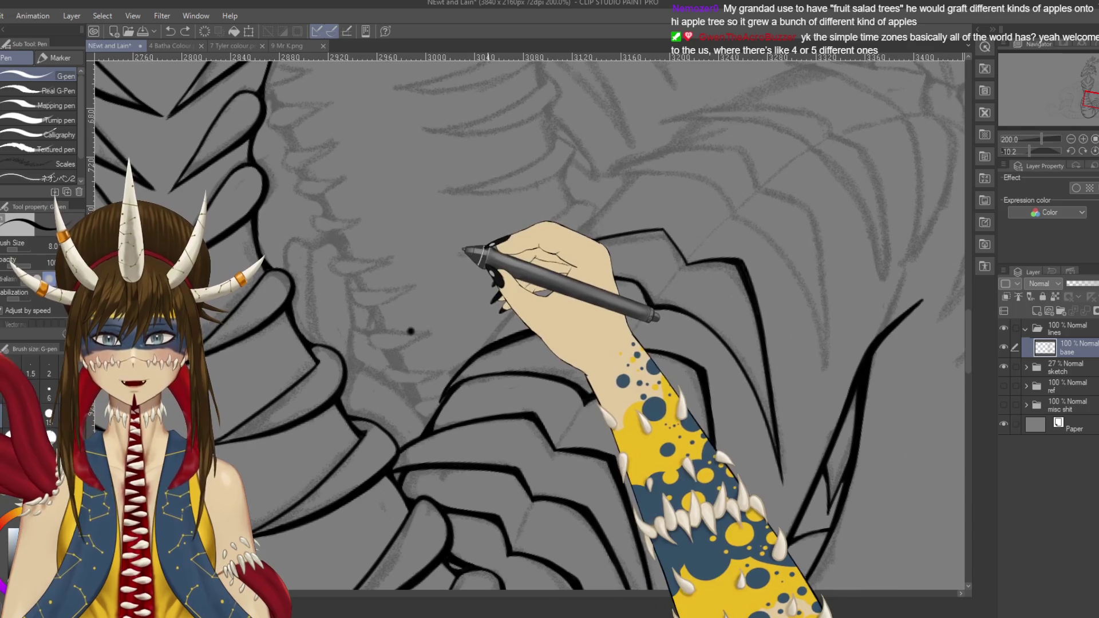
pyautogui.hotkey('ctrl', 's')
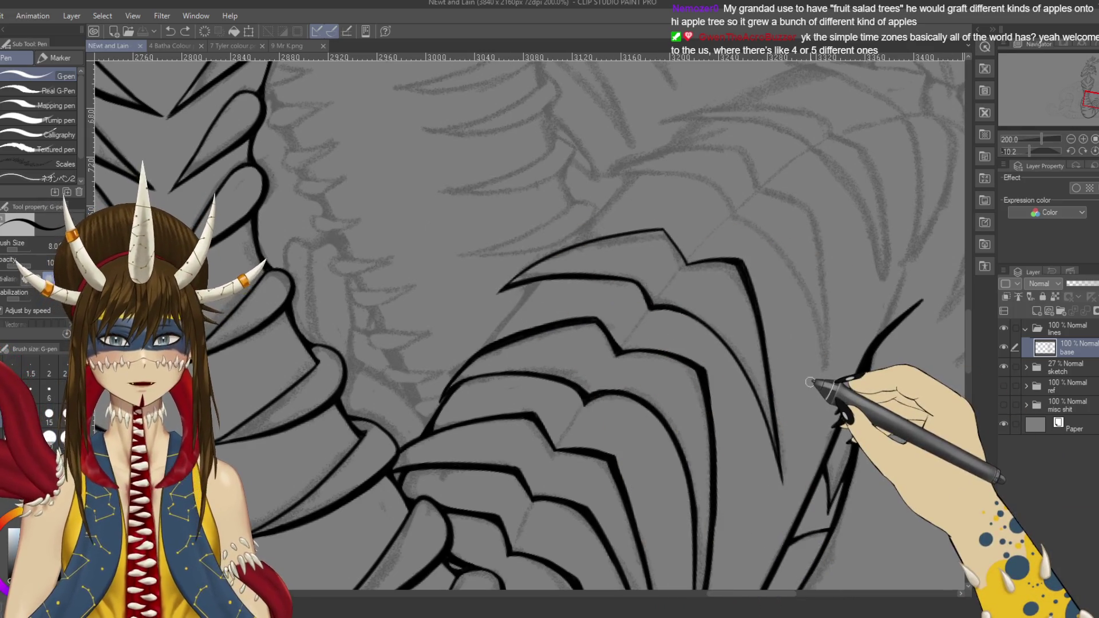
# Step: Rotate the canvas view and return to the pen for inking
pyautogui.scroll(2, 810, 382)
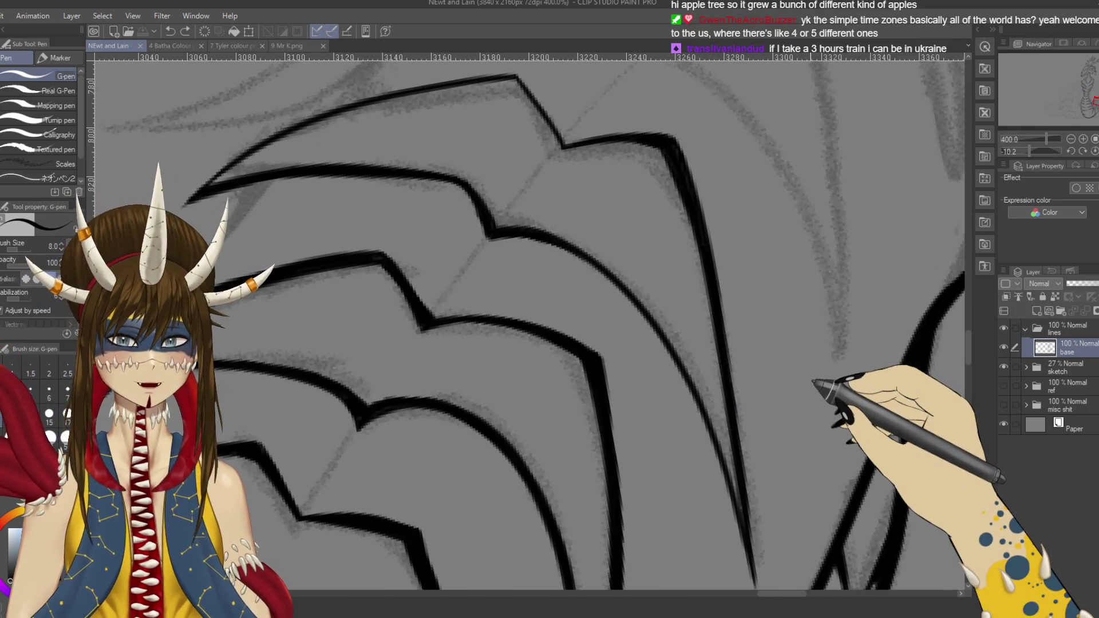
pyautogui.scroll(-2, 813, 381)
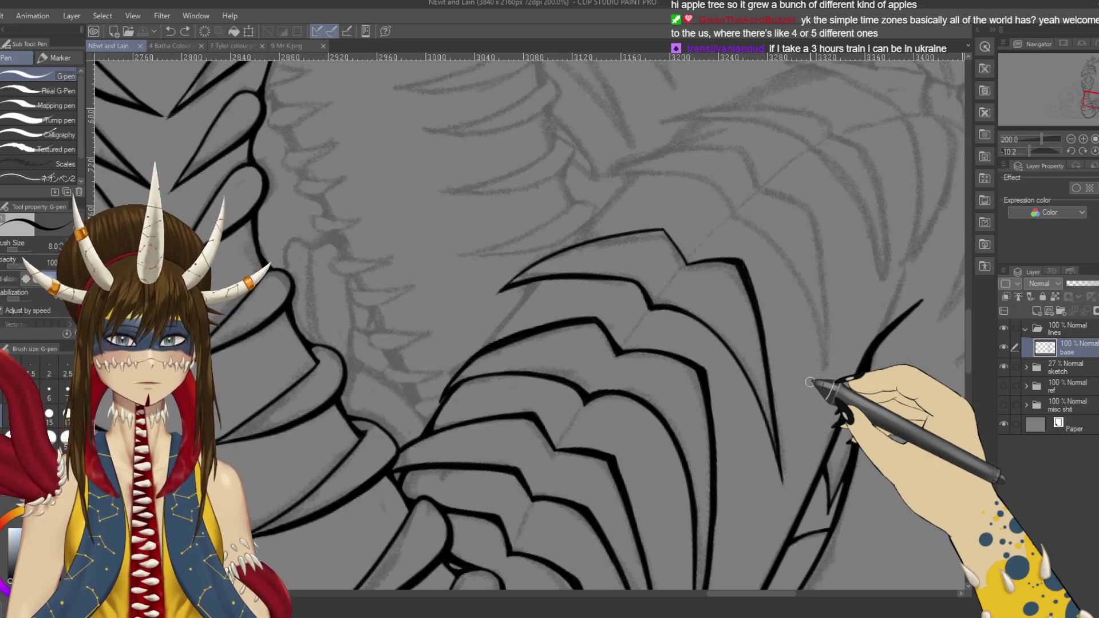
pyautogui.press('r')
pyautogui.moveTo(817, 385)
pyautogui.mouseDown()
pyautogui.moveTo(281, 261)
pyautogui.moveTo(500, 199)
pyautogui.mouseUp()
pyautogui.press('p')
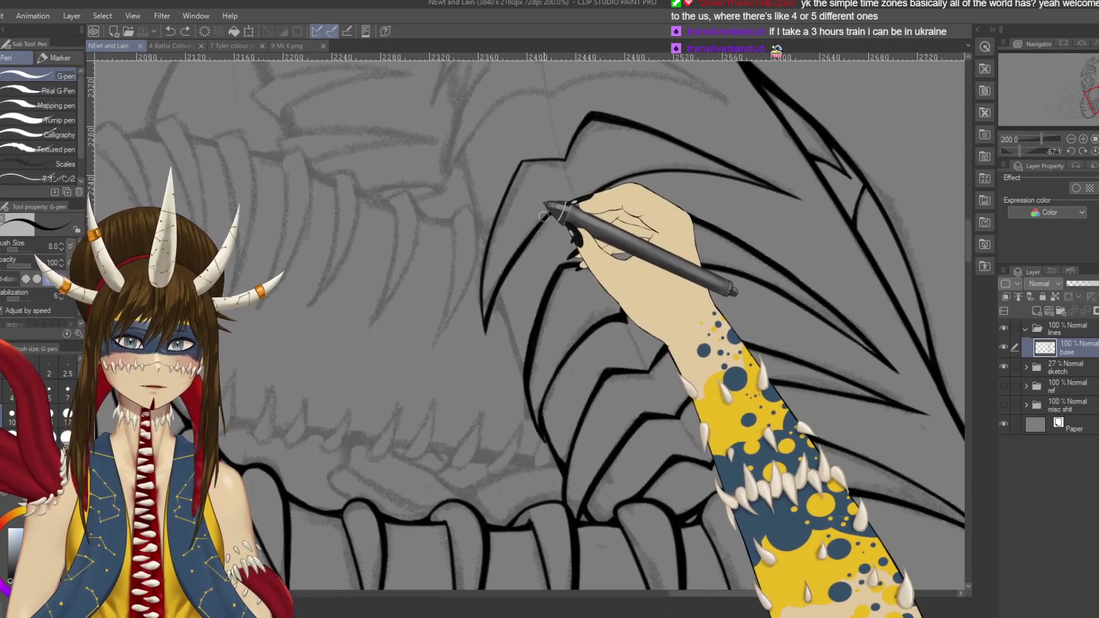
# Step: Turn the canvas toward the crest and ink the left edge lines of its spikes
pyautogui.press('r')
pyautogui.moveTo(650, 162)
pyautogui.mouseDown()
pyautogui.moveTo(748, 380)
pyautogui.moveTo(742, 182)
pyautogui.moveTo(449, 221)
pyautogui.moveTo(569, 155)
pyautogui.mouseUp()
pyautogui.press('p')
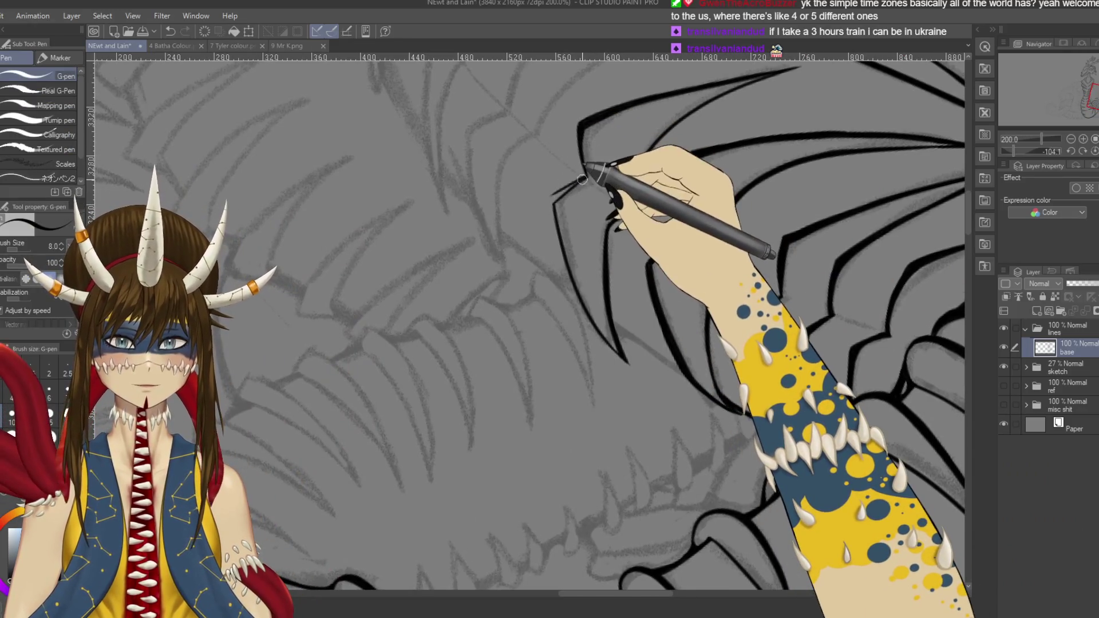
pyautogui.moveTo(572, 180); pyautogui.dragTo(550, 203)
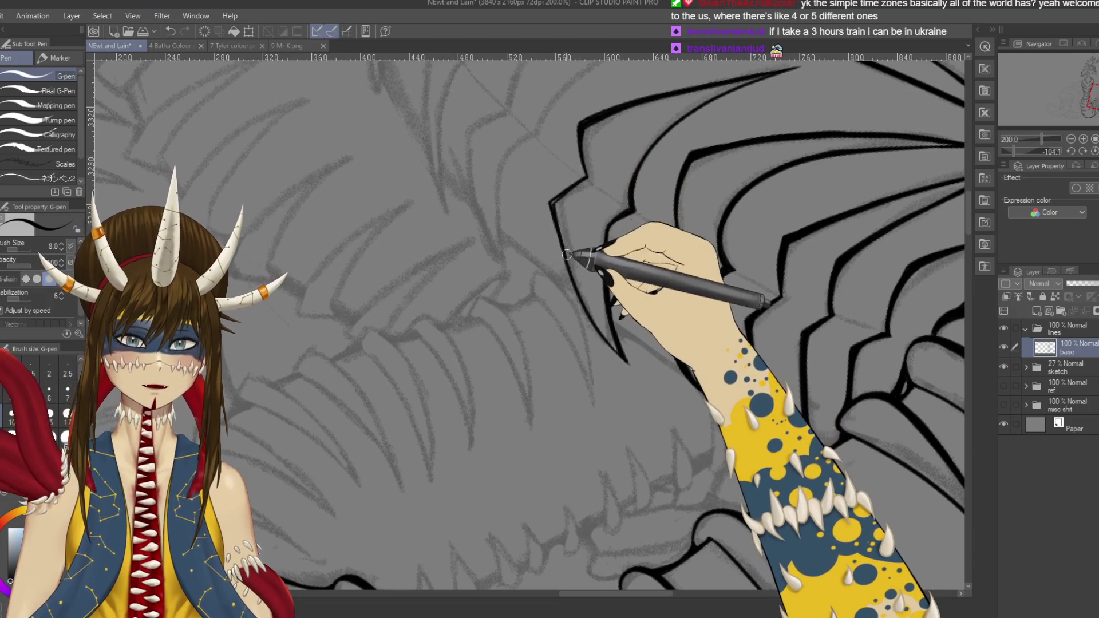
pyautogui.moveTo(550, 203); pyautogui.dragTo(567, 269)
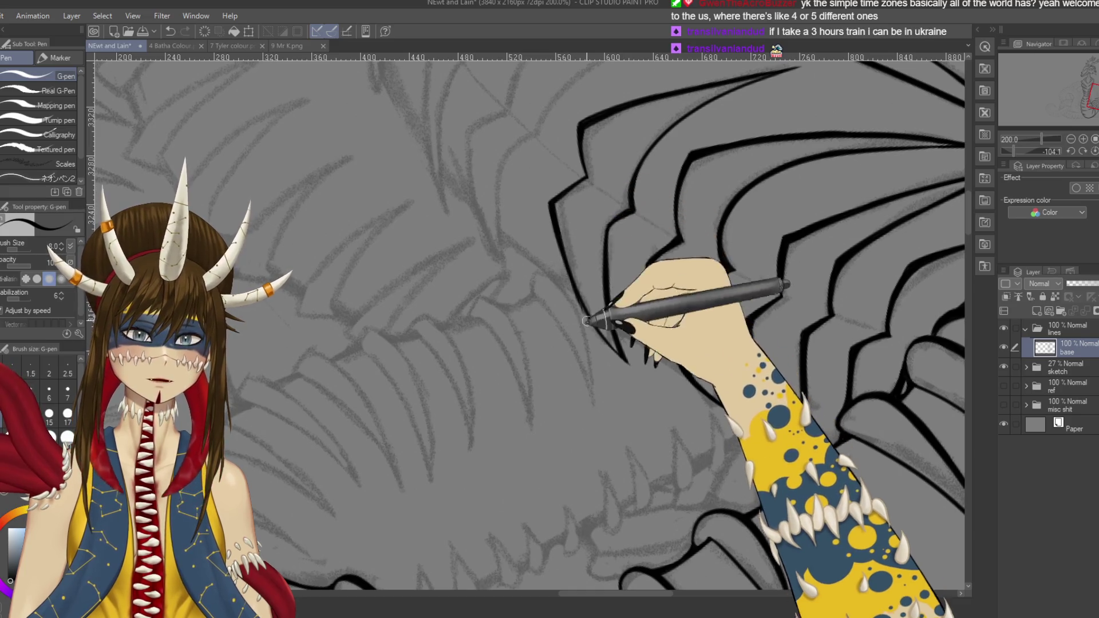
pyautogui.press('r')
pyautogui.moveTo(607, 314)
pyautogui.mouseDown()
pyautogui.moveTo(666, 145)
pyautogui.moveTo(667, 449)
pyautogui.mouseUp()
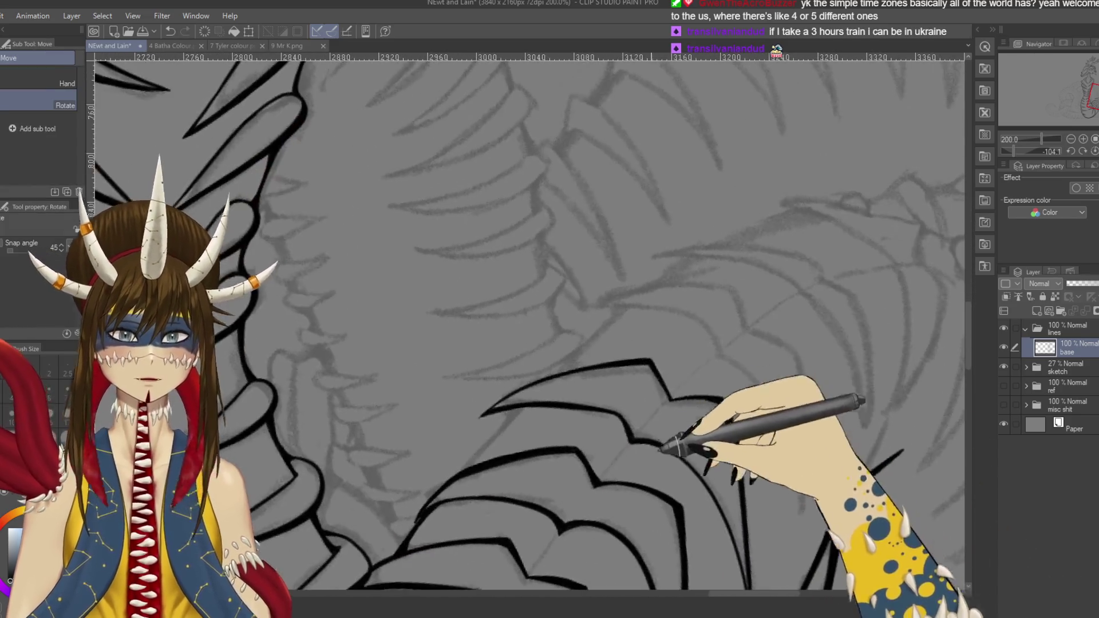
# Step: Ink three ridge lines along the plates and extend the outer curve upward to the right
pyautogui.press('p')
pyautogui.moveTo(511, 403); pyautogui.dragTo(541, 358)
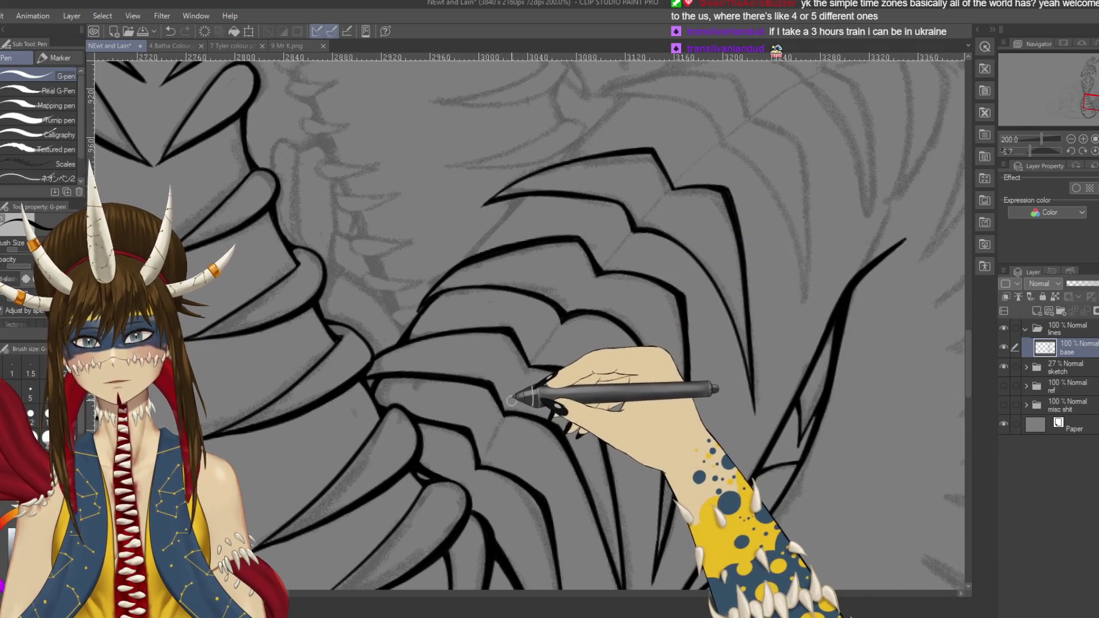
pyautogui.moveTo(569, 306); pyautogui.dragTo(593, 274)
pyautogui.moveTo(634, 219); pyautogui.dragTo(666, 191)
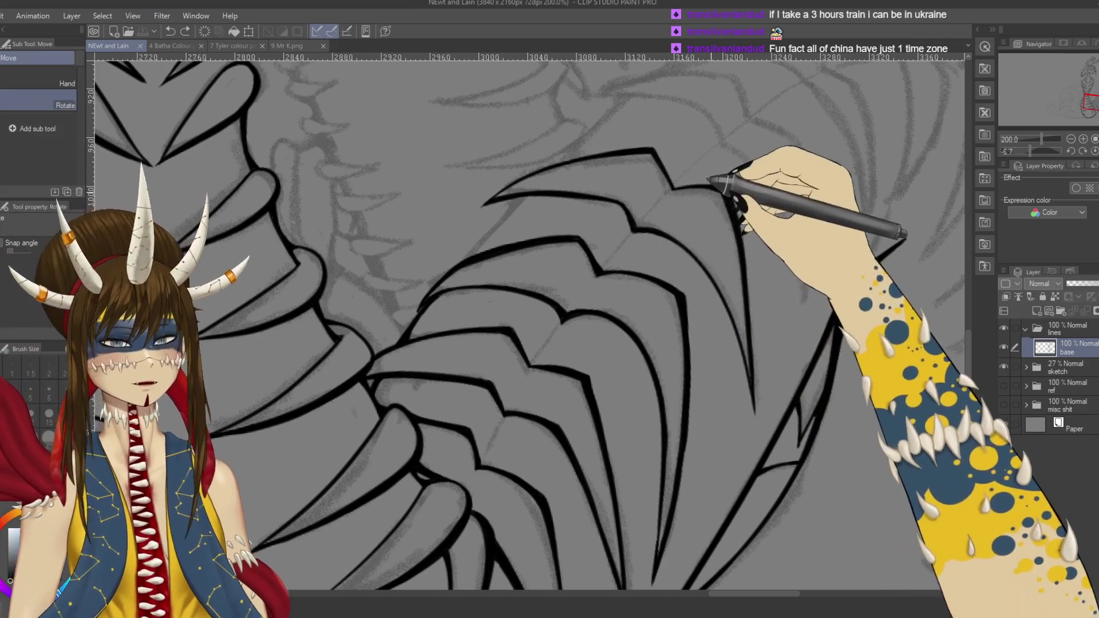
pyautogui.moveTo(633, 405); pyautogui.dragTo(684, 380)
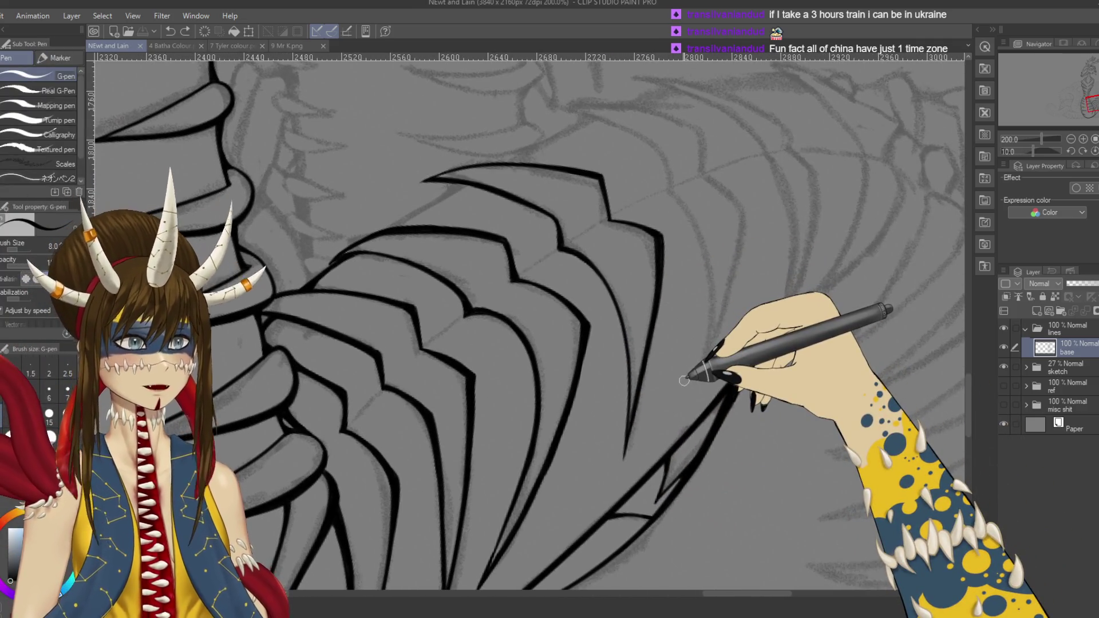
pyautogui.moveTo(727, 387); pyautogui.dragTo(819, 334)
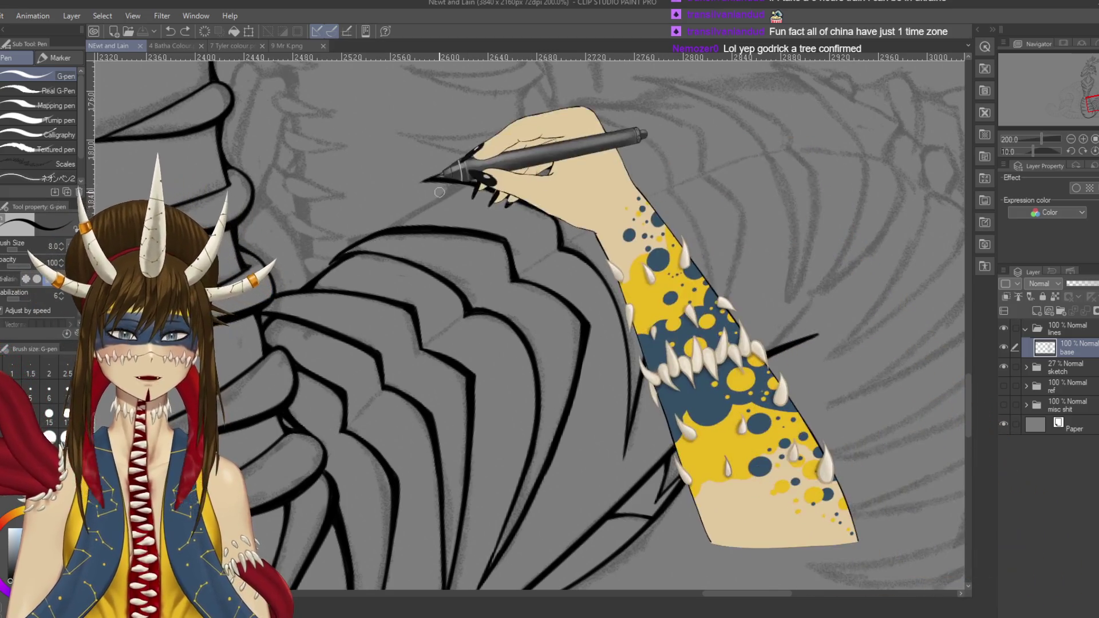
# Step: Rotate the canvas and ink further ridge strokes on the ribbed plates, saving partway through
pyautogui.press('r')
pyautogui.moveTo(369, 202)
pyautogui.mouseDown()
pyautogui.moveTo(292, 295)
pyautogui.moveTo(650, 257)
pyautogui.mouseUp()
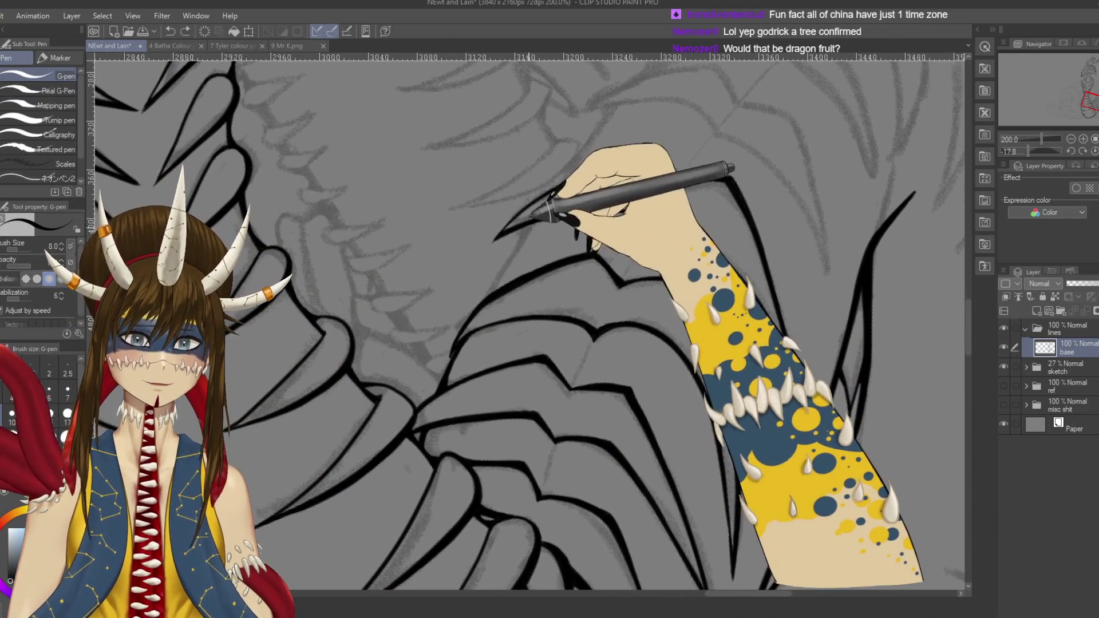
pyautogui.moveTo(497, 247); pyautogui.dragTo(492, 283)
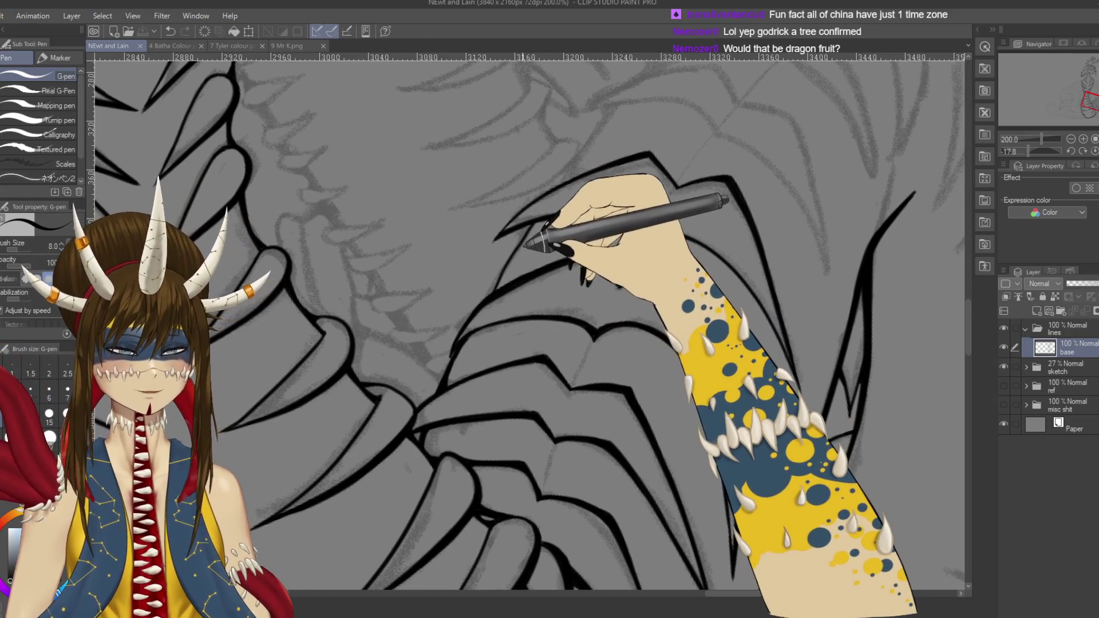
pyautogui.hotkey('ctrl', 's')
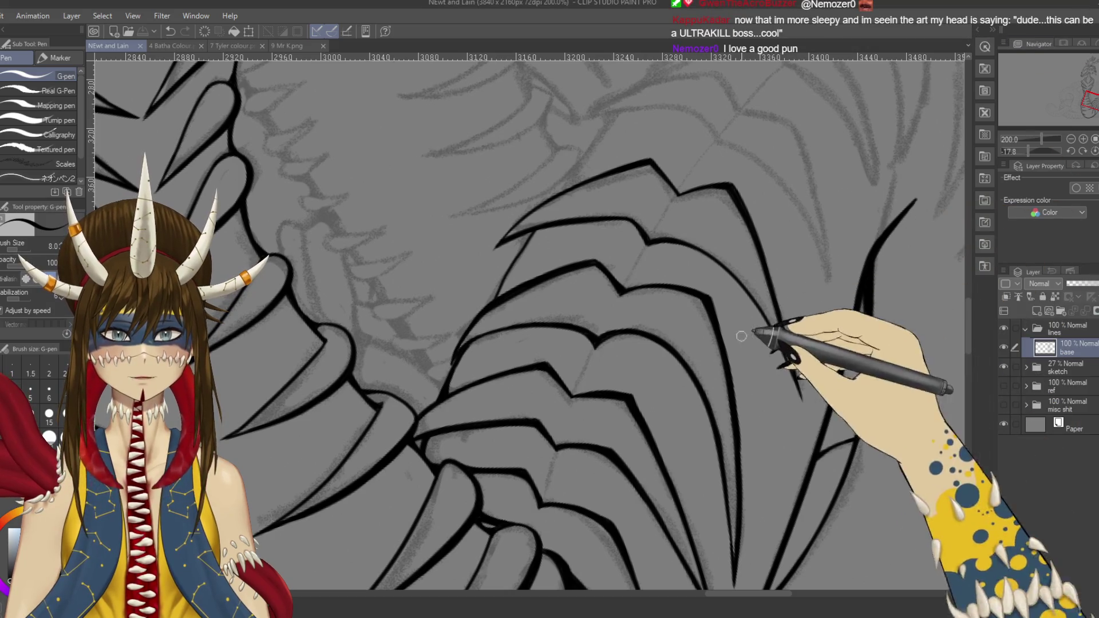
pyautogui.moveTo(748, 326); pyautogui.dragTo(739, 385)
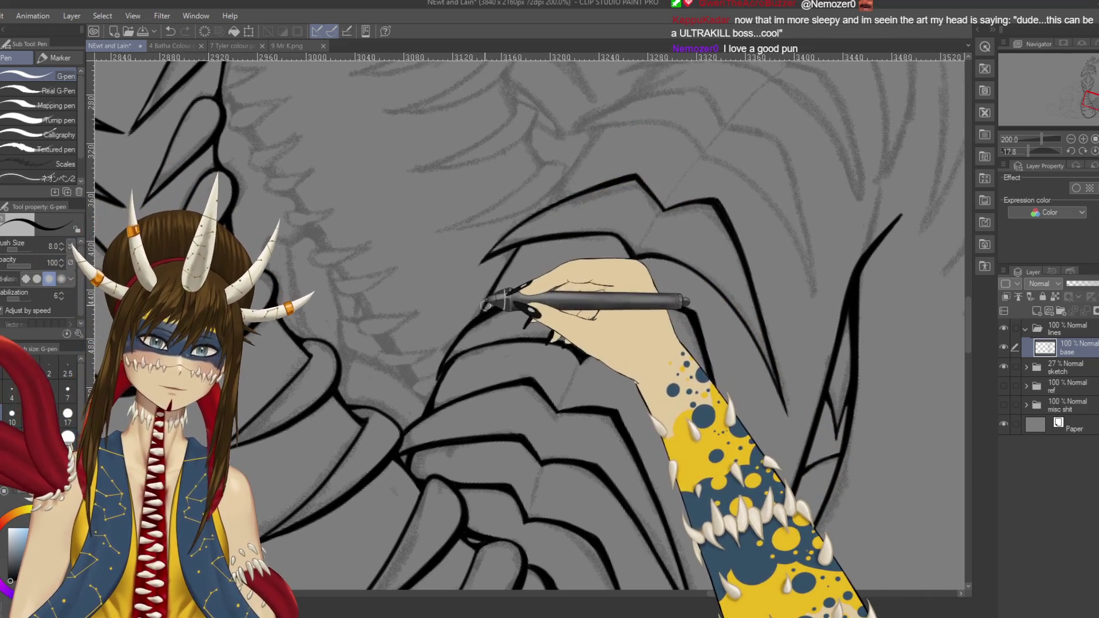
pyautogui.moveTo(503, 306); pyautogui.dragTo(476, 316)
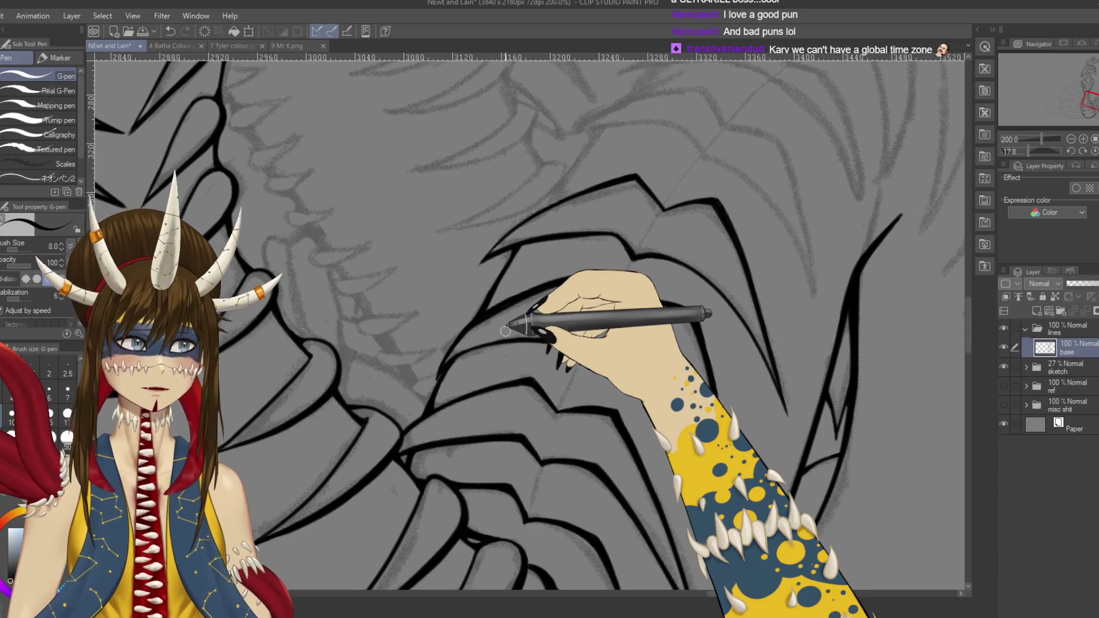
pyautogui.moveTo(505, 329)
pyautogui.mouseDown()
pyautogui.moveTo(569, 258)
pyautogui.moveTo(707, 191)
pyautogui.moveTo(695, 277)
pyautogui.moveTo(817, 297)
pyautogui.moveTo(749, 271)
pyautogui.mouseUp()
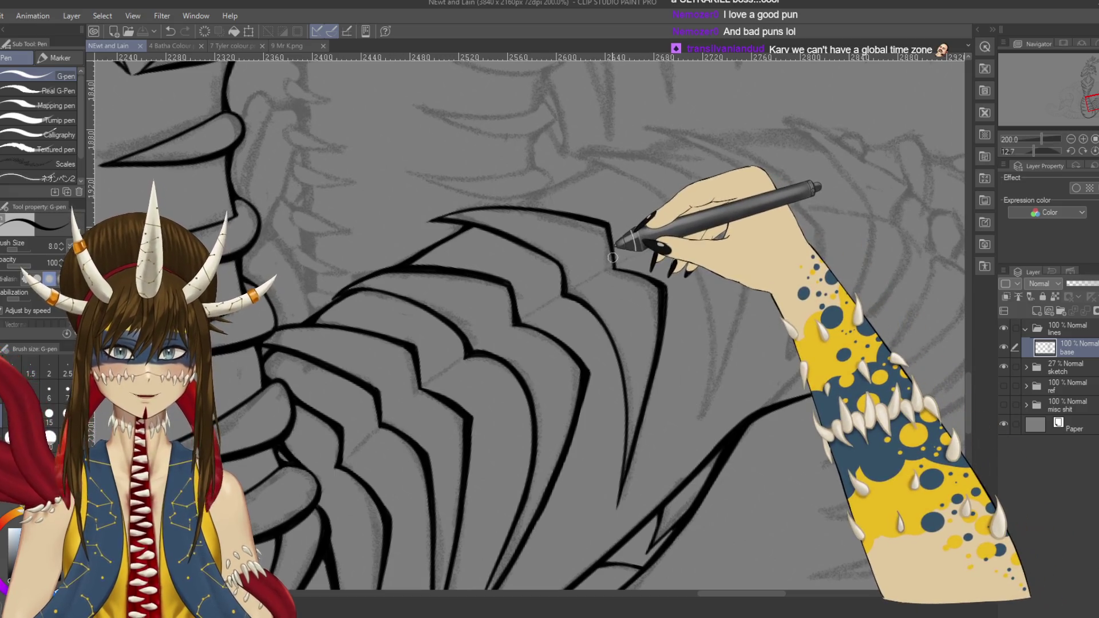
# Step: Ink a short stroke on the jagged outline, undo a stray stroke, and draw a long curved rib line
pyautogui.moveTo(613, 244); pyautogui.dragTo(612, 266)
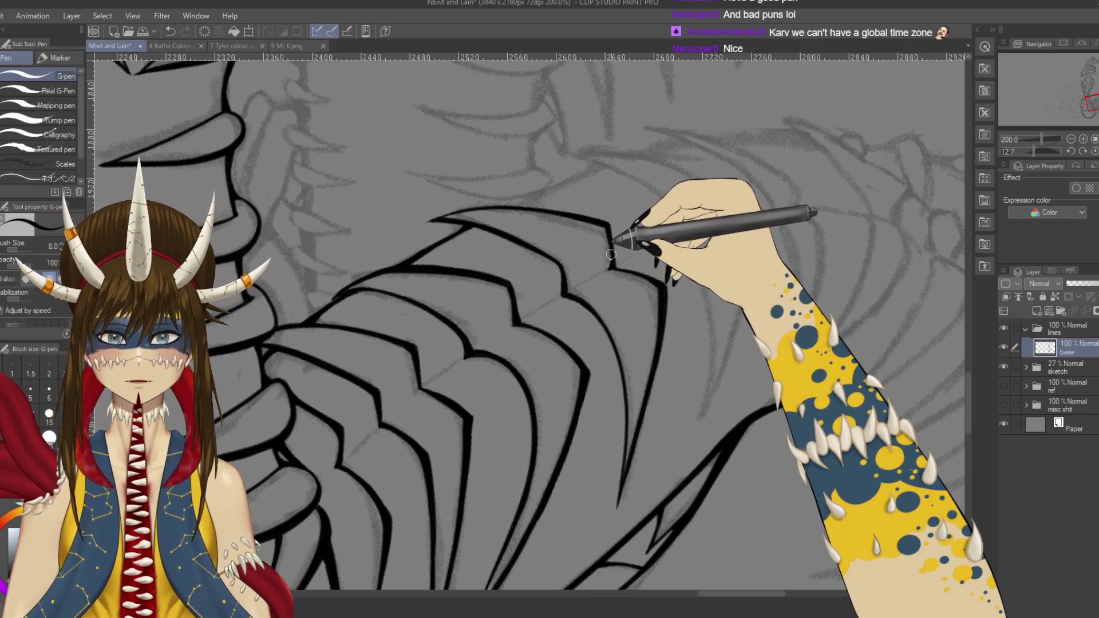
pyautogui.press('e')
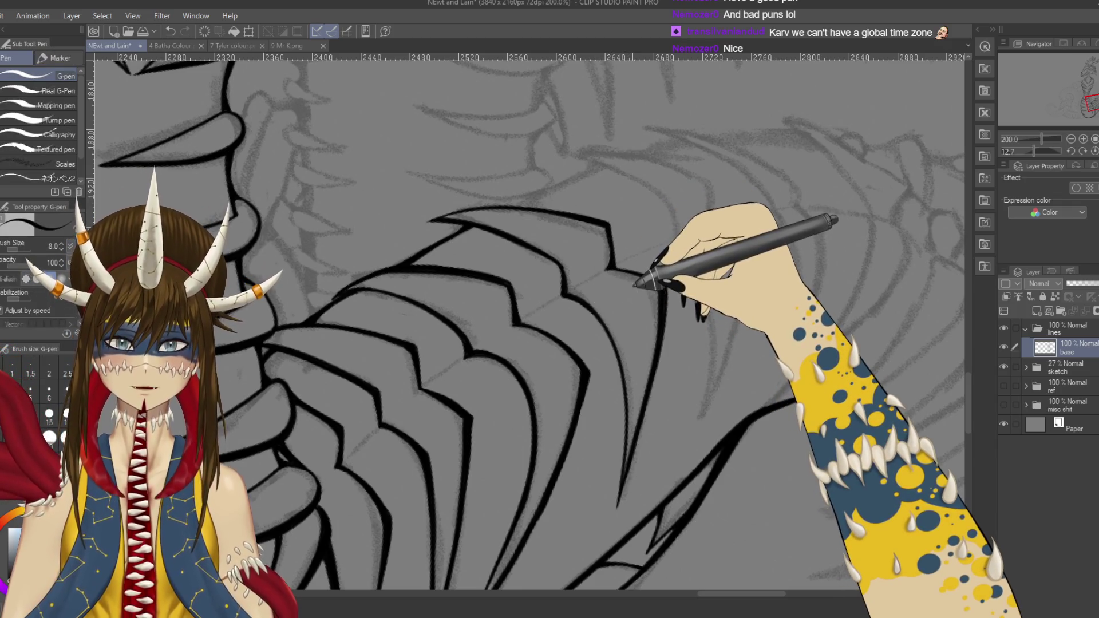
pyautogui.press('p')
pyautogui.moveTo(693, 251); pyautogui.dragTo(644, 238)
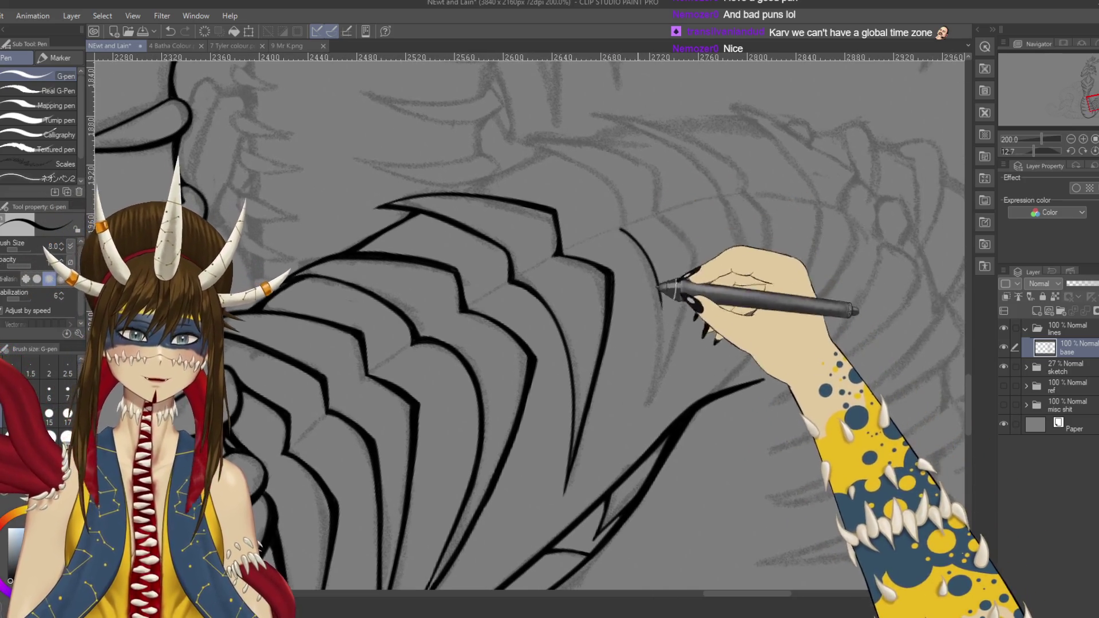
pyautogui.hotkey('ctrl', 'z')
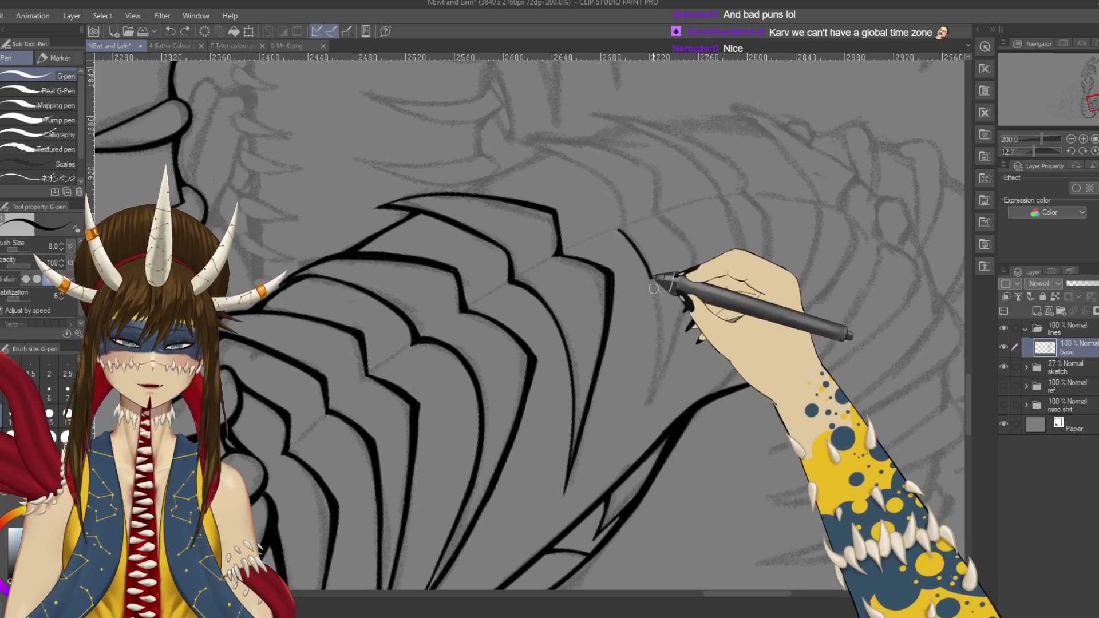
pyautogui.moveTo(617, 229)
pyautogui.mouseDown()
pyautogui.moveTo(638, 246)
pyautogui.moveTo(650, 401)
pyautogui.mouseUp()
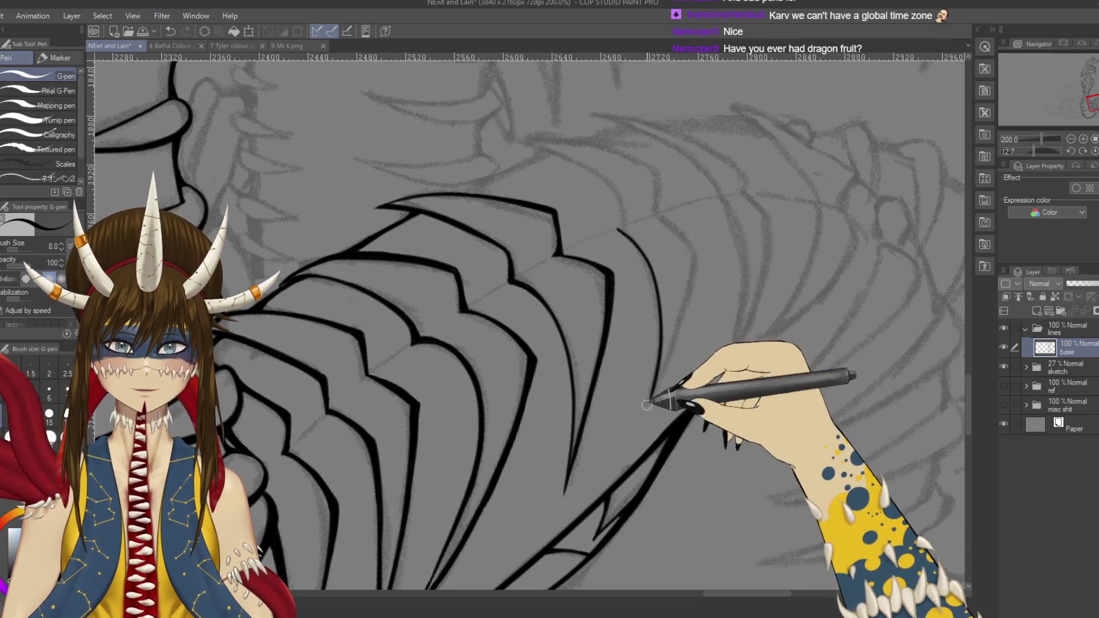
pyautogui.moveTo(735, 253)
pyautogui.mouseDown()
pyautogui.moveTo(705, 281)
pyautogui.moveTo(718, 301)
pyautogui.mouseUp()
# Step: Rotate the canvas and ink another curved rib line, undoing the short upward extension
pyautogui.press('r')
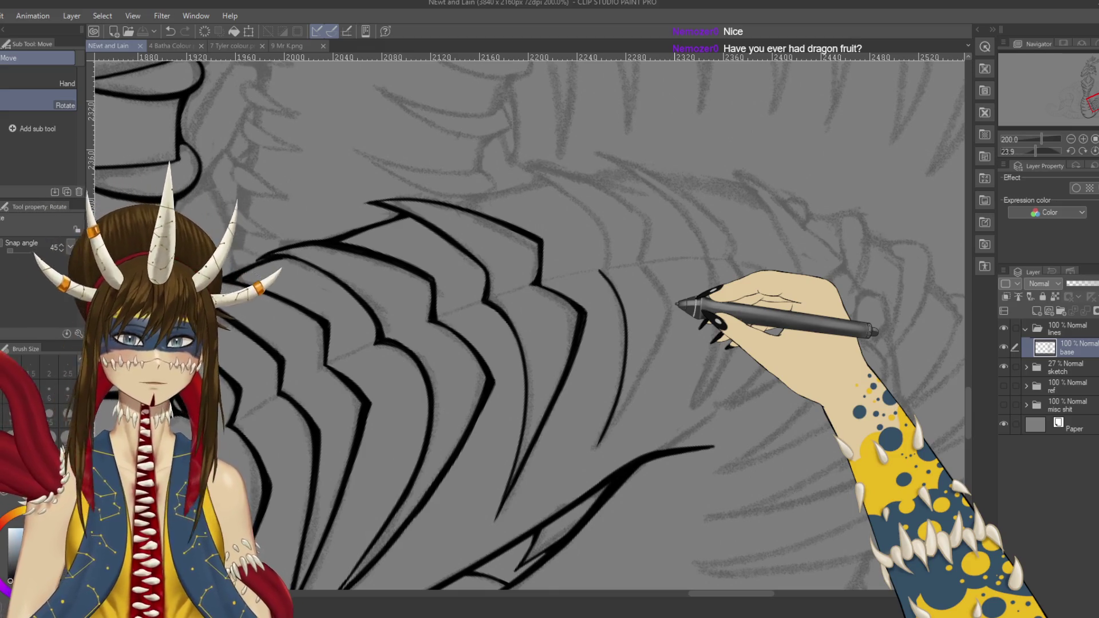
pyautogui.press('p')
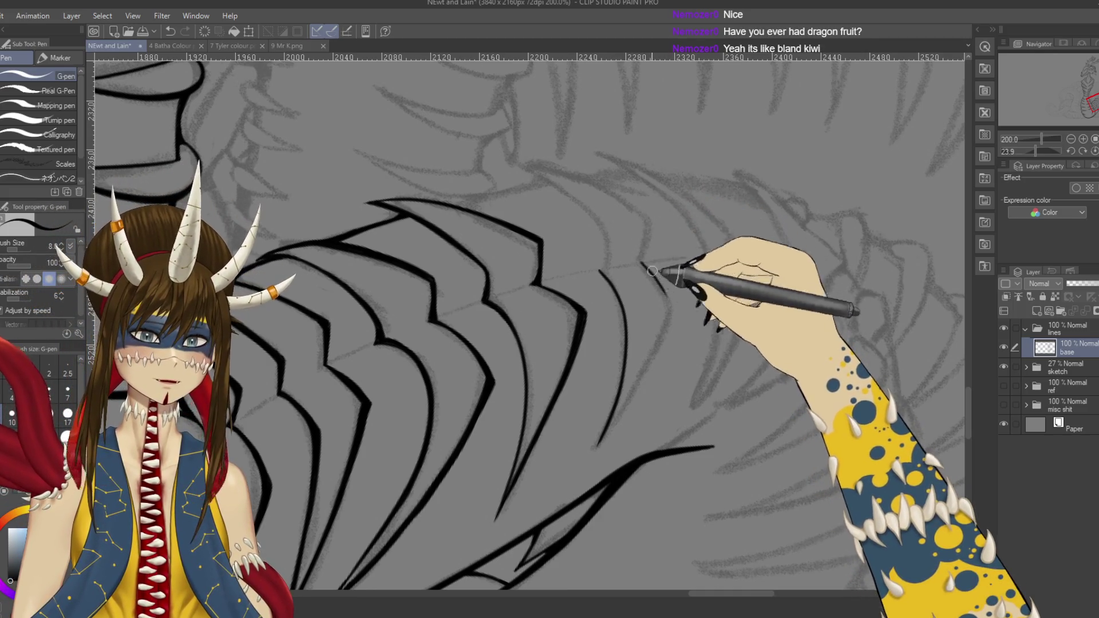
pyautogui.moveTo(642, 264)
pyautogui.mouseDown()
pyautogui.moveTo(673, 310)
pyautogui.moveTo(605, 204)
pyautogui.mouseUp()
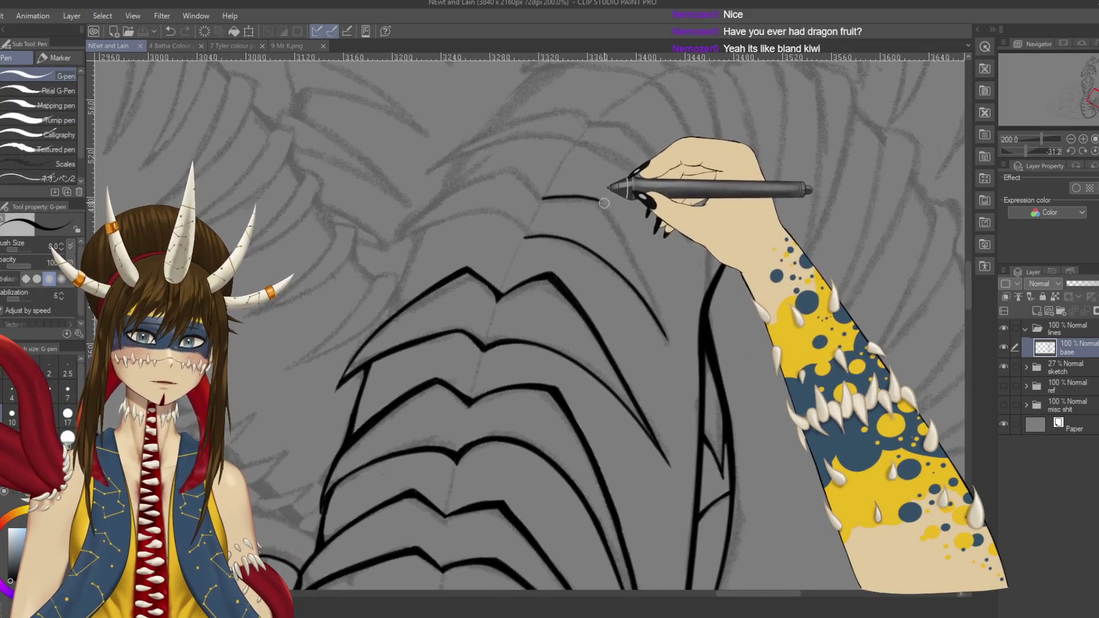
pyautogui.moveTo(605, 204); pyautogui.dragTo(658, 309)
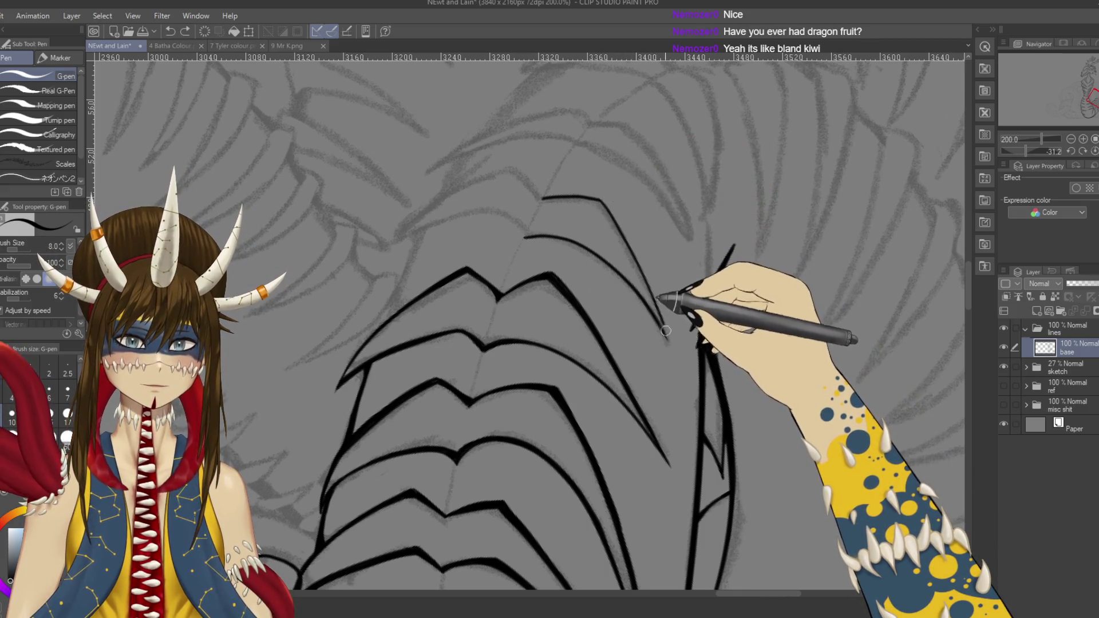
pyautogui.moveTo(686, 240); pyautogui.dragTo(694, 368)
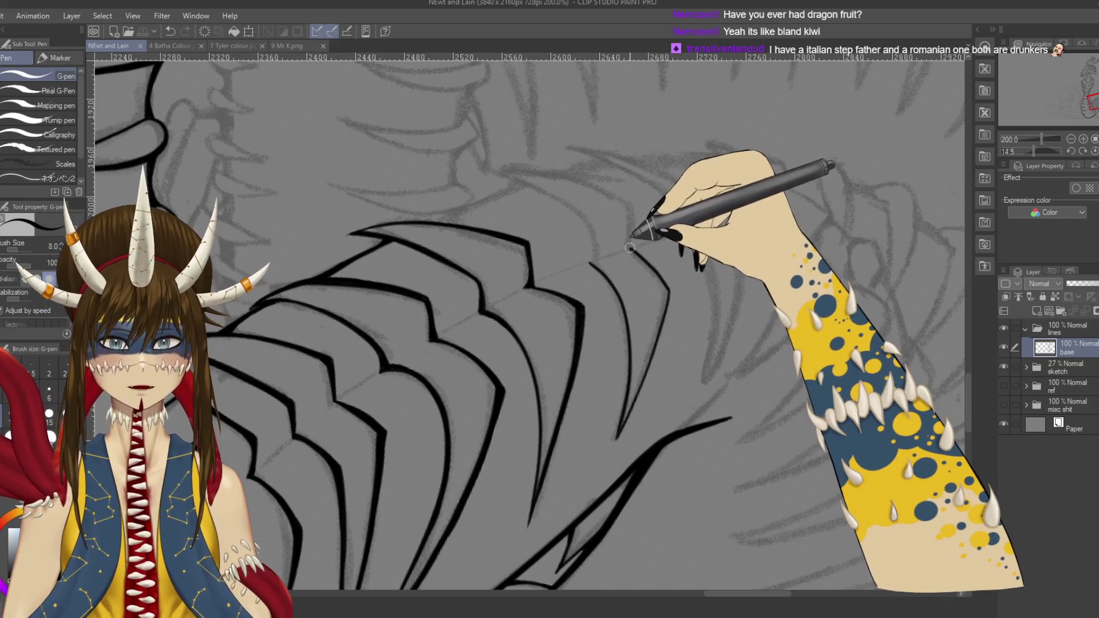
pyautogui.moveTo(629, 248); pyautogui.dragTo(633, 216)
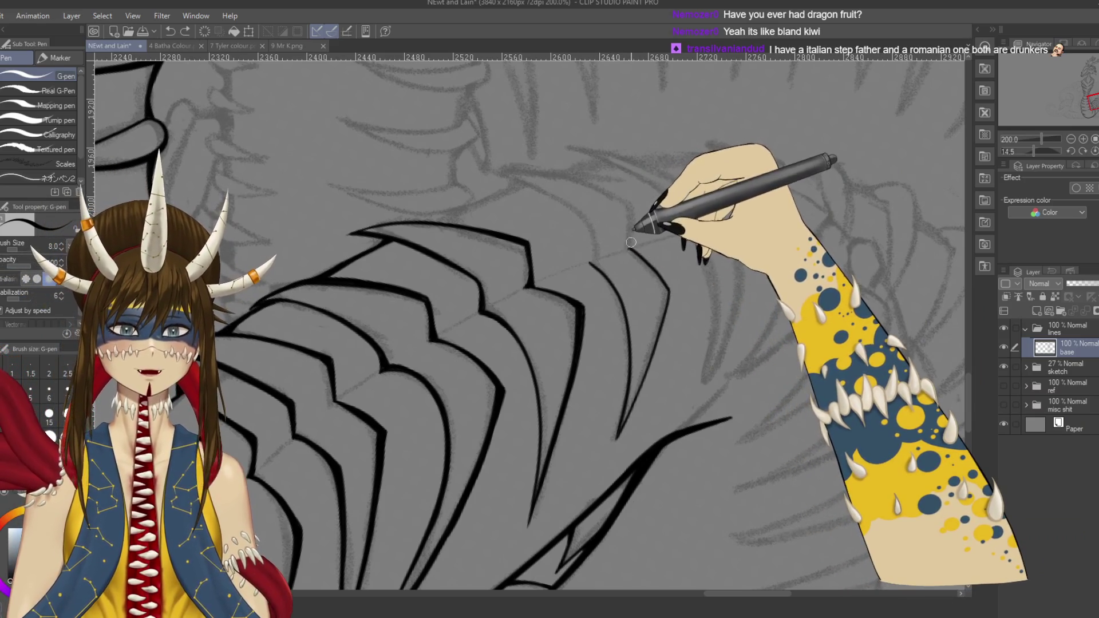
pyautogui.hotkey('ctrl', 'z')
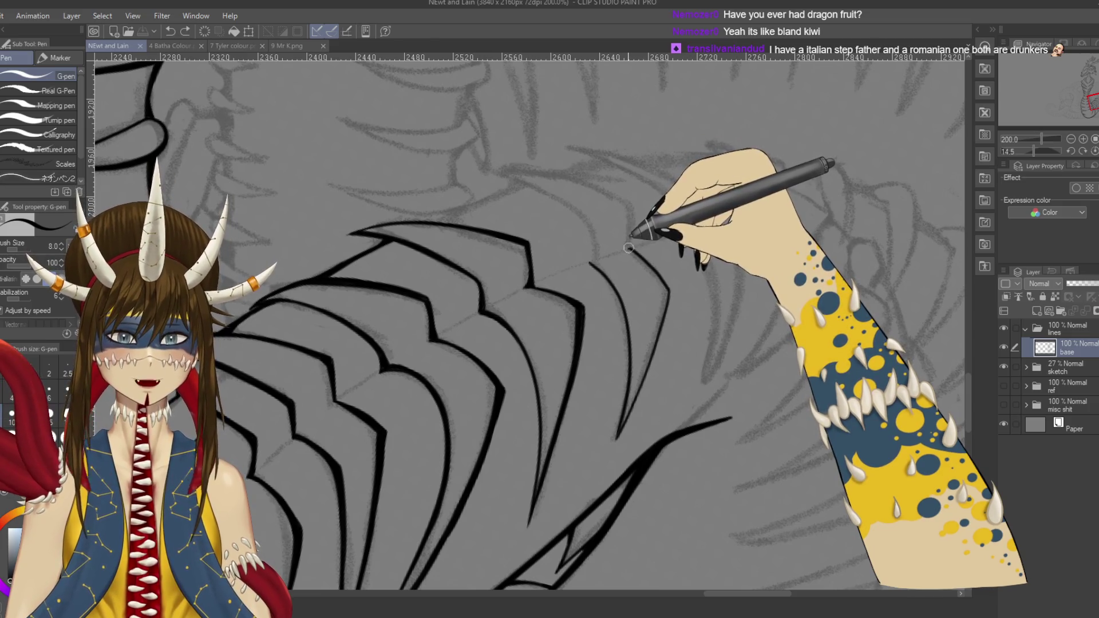
pyautogui.hotkey('ctrl', 'z')
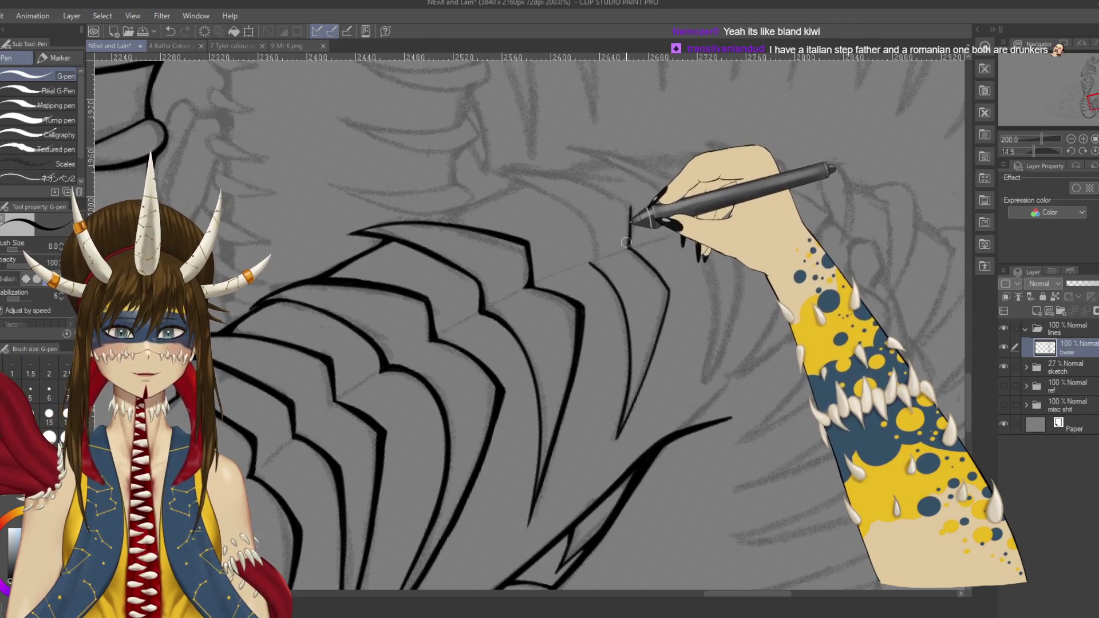
pyautogui.moveTo(626, 243); pyautogui.dragTo(507, 184)
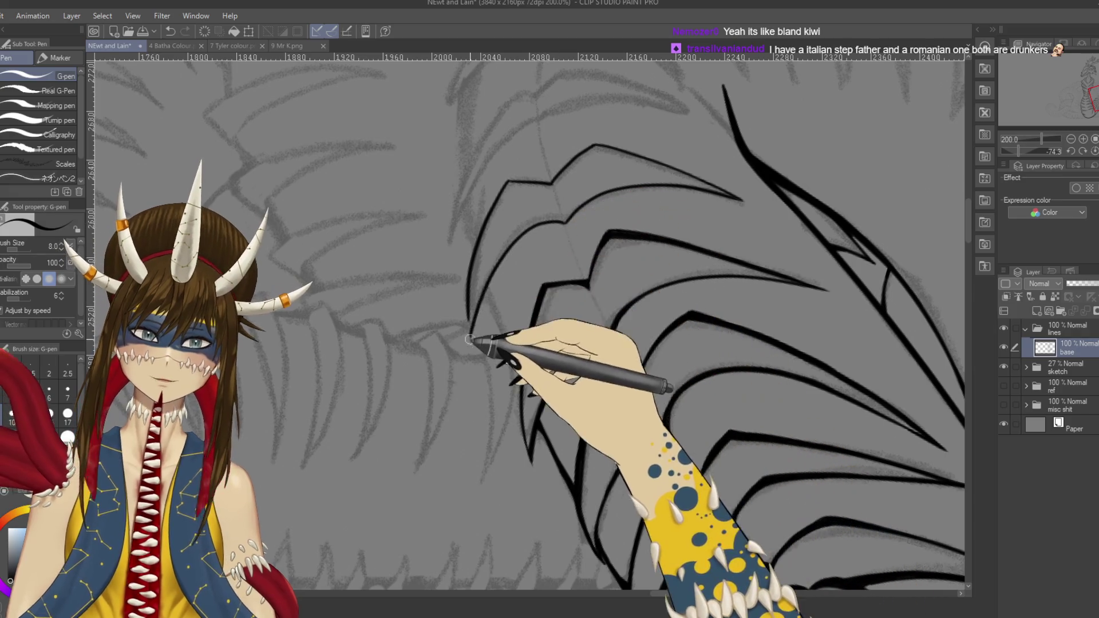
# Step: Undo the last stroke and rotate and zoom the view over the rib lines
pyautogui.moveTo(527, 293)
pyautogui.mouseDown()
pyautogui.moveTo(682, 314)
pyautogui.moveTo(653, 220)
pyautogui.mouseUp()
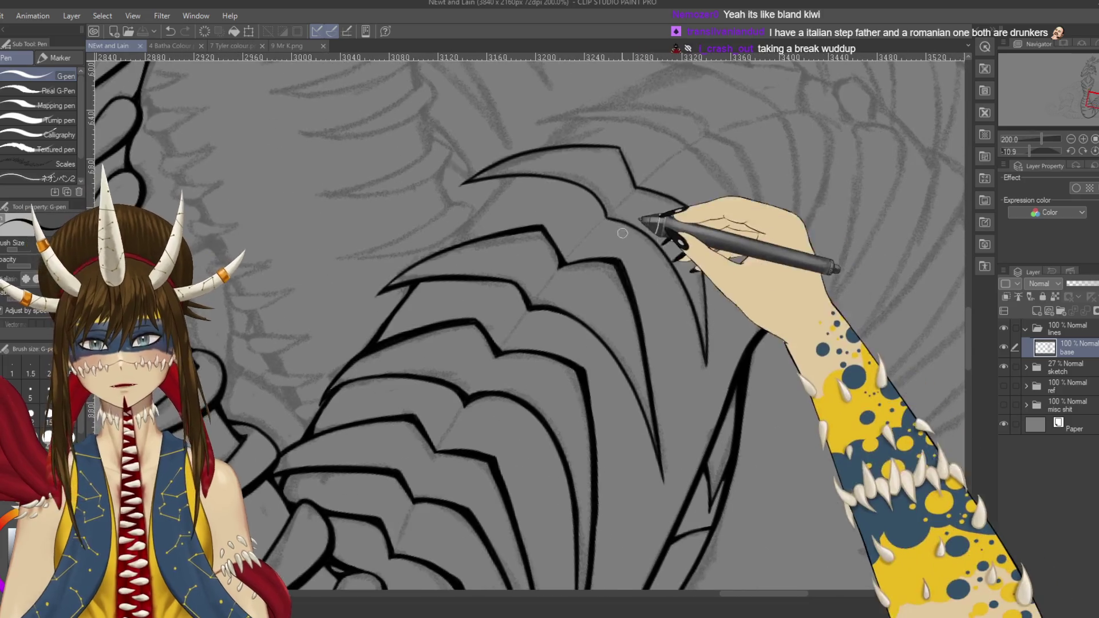
pyautogui.hotkey('ctrl', 'z')
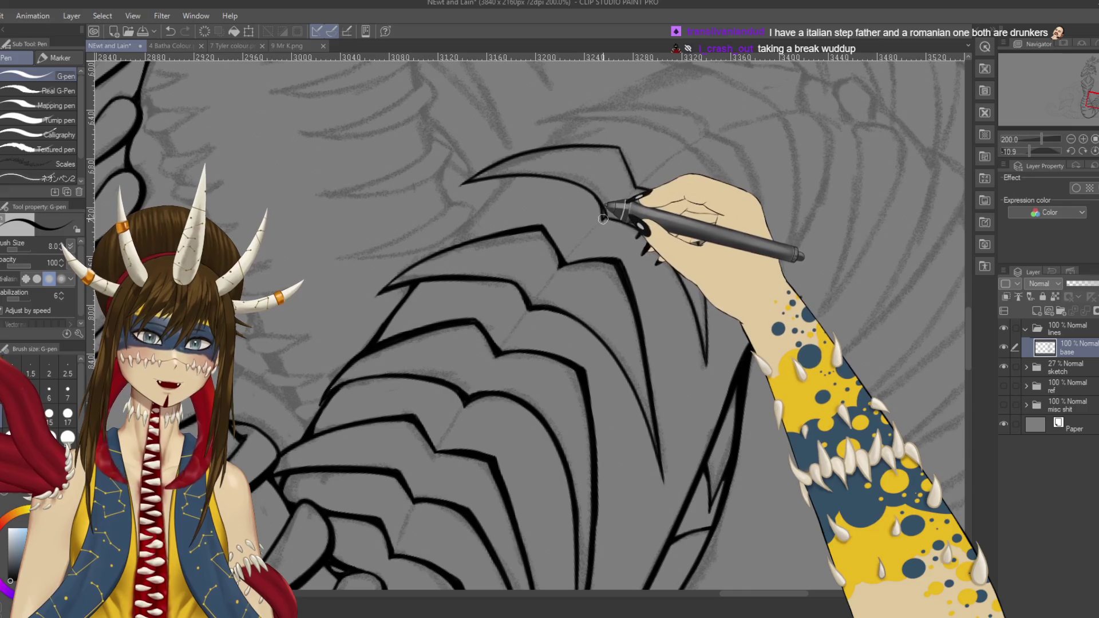
pyautogui.moveTo(626, 196)
pyautogui.mouseDown()
pyautogui.moveTo(465, 235)
pyautogui.moveTo(482, 291)
pyautogui.mouseUp()
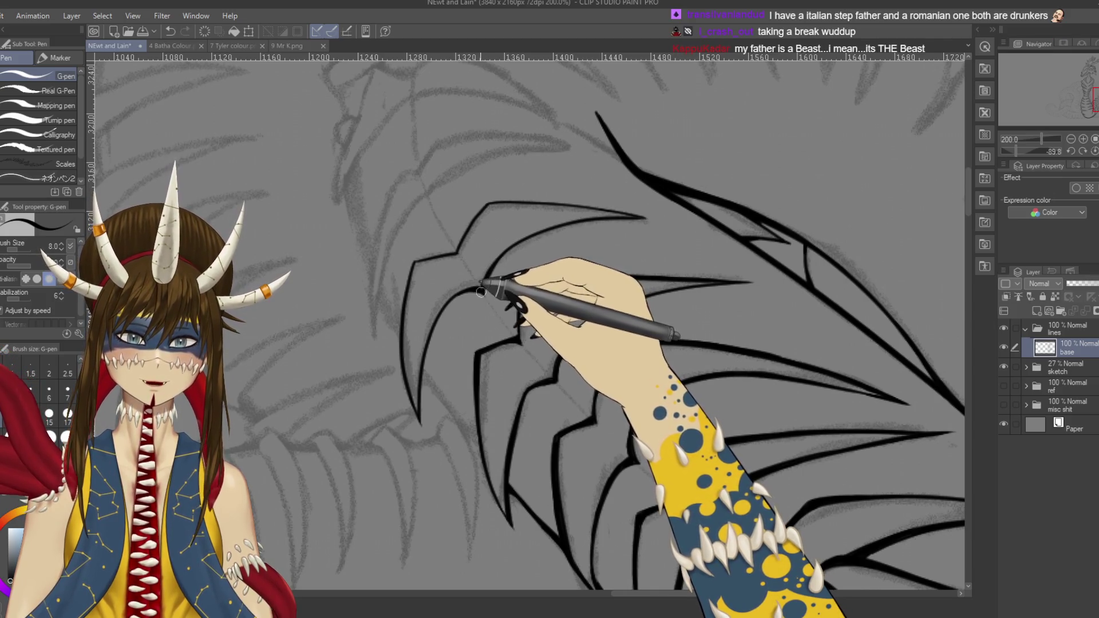
pyautogui.moveTo(486, 287); pyautogui.dragTo(703, 396)
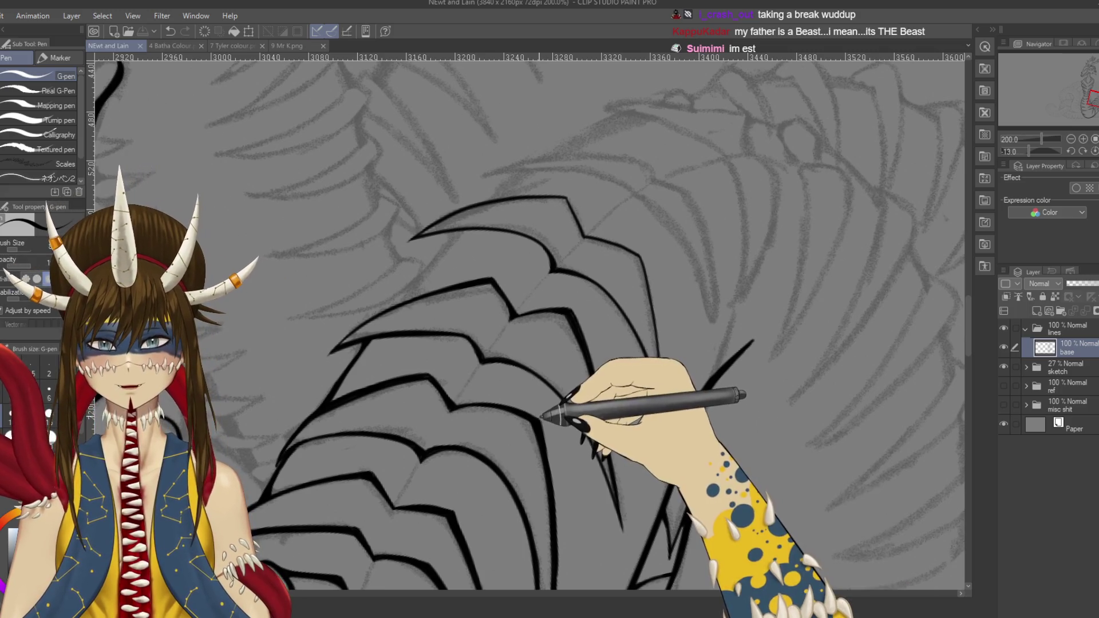
pyautogui.hotkey('ctrl', '+')
pyautogui.moveTo(538, 416); pyautogui.dragTo(809, 184)
pyautogui.hotkey('ctrl', '-')
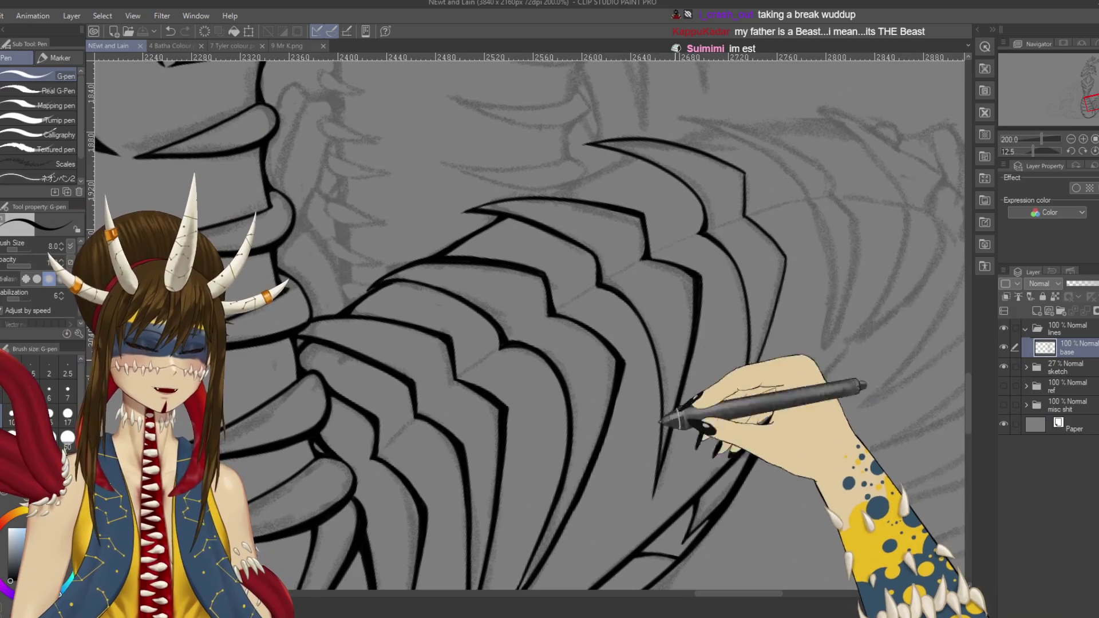
pyautogui.moveTo(712, 393); pyautogui.dragTo(706, 363)
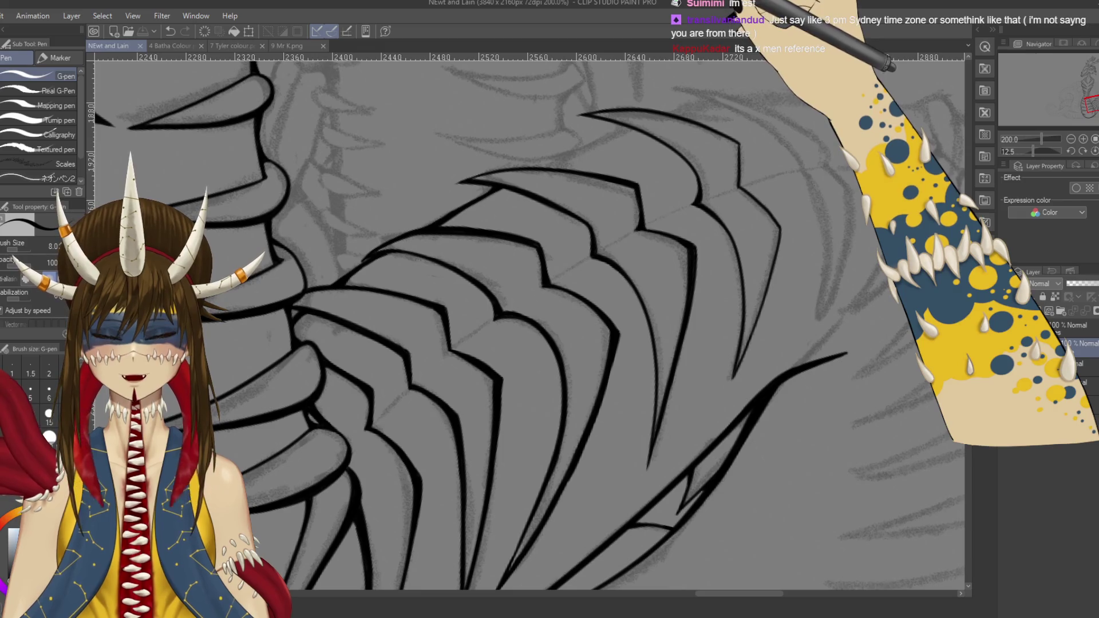
pyautogui.moveTo(744, 303); pyautogui.dragTo(716, 275)
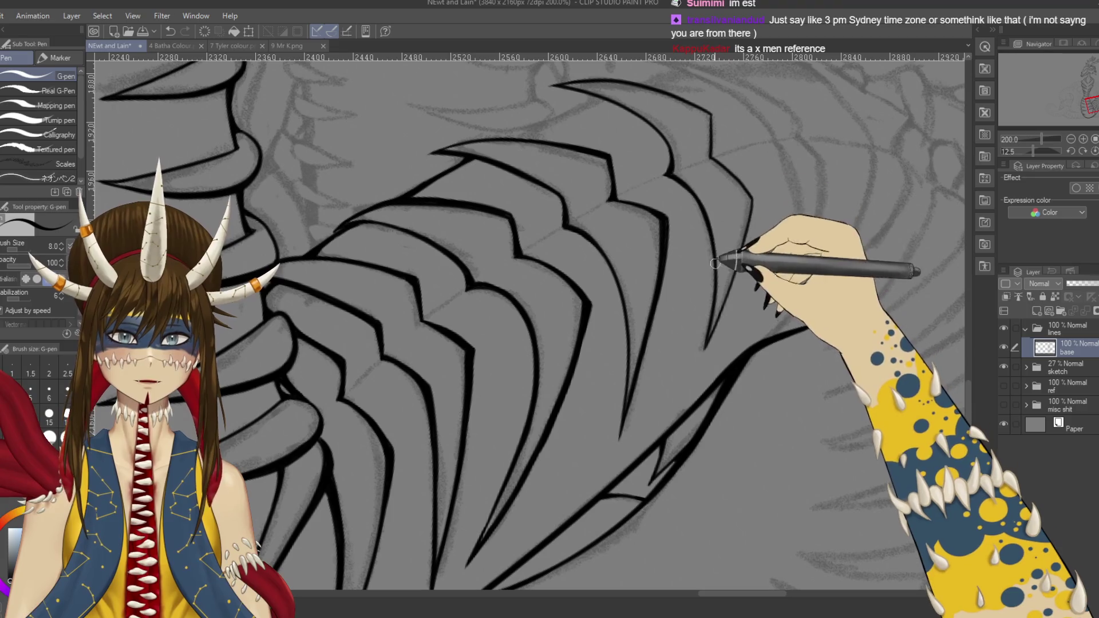
# Step: Replace the thin stroke with a redrawn rib line down to its tail, touching up the tip
pyautogui.hotkey('ctrl', 'z')
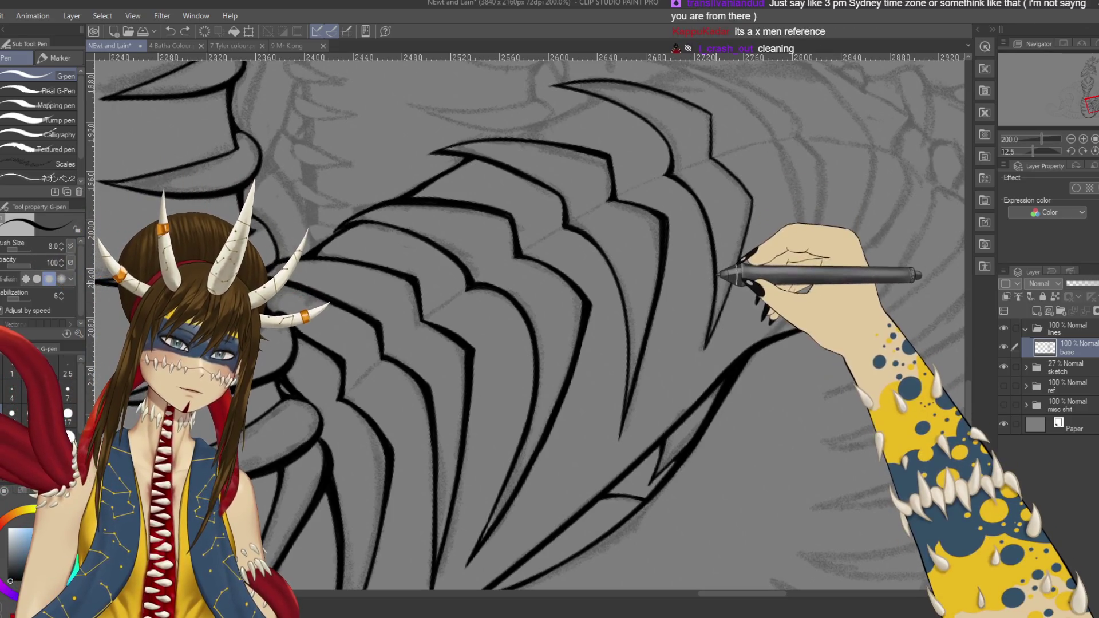
pyautogui.moveTo(709, 319); pyautogui.dragTo(698, 365)
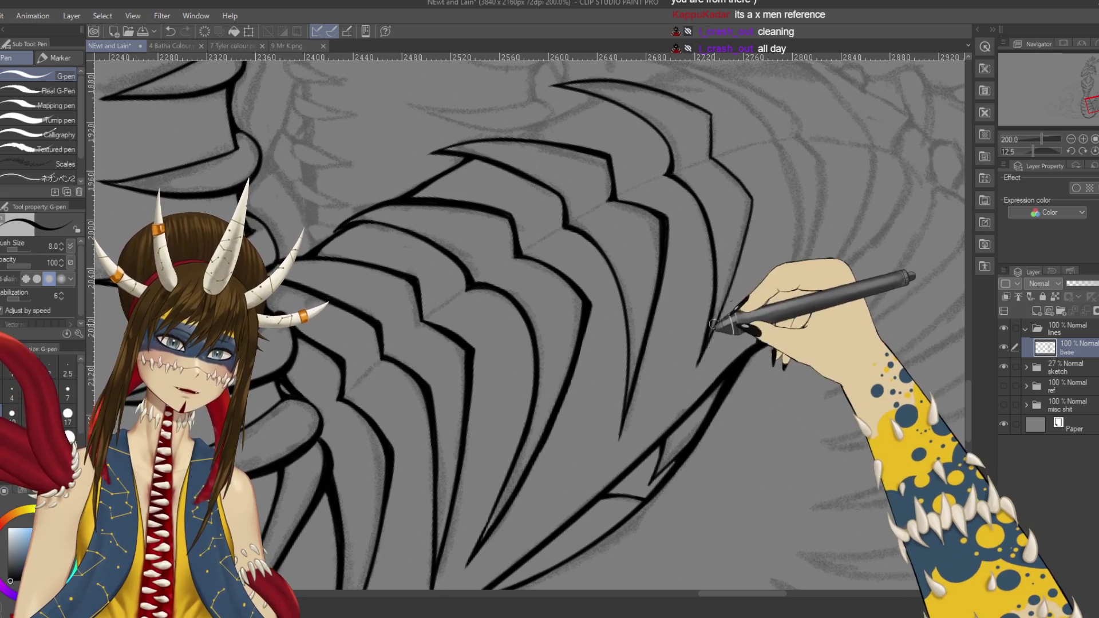
pyautogui.moveTo(698, 363)
pyautogui.mouseDown()
pyautogui.moveTo(716, 328)
pyautogui.moveTo(671, 402)
pyautogui.mouseUp()
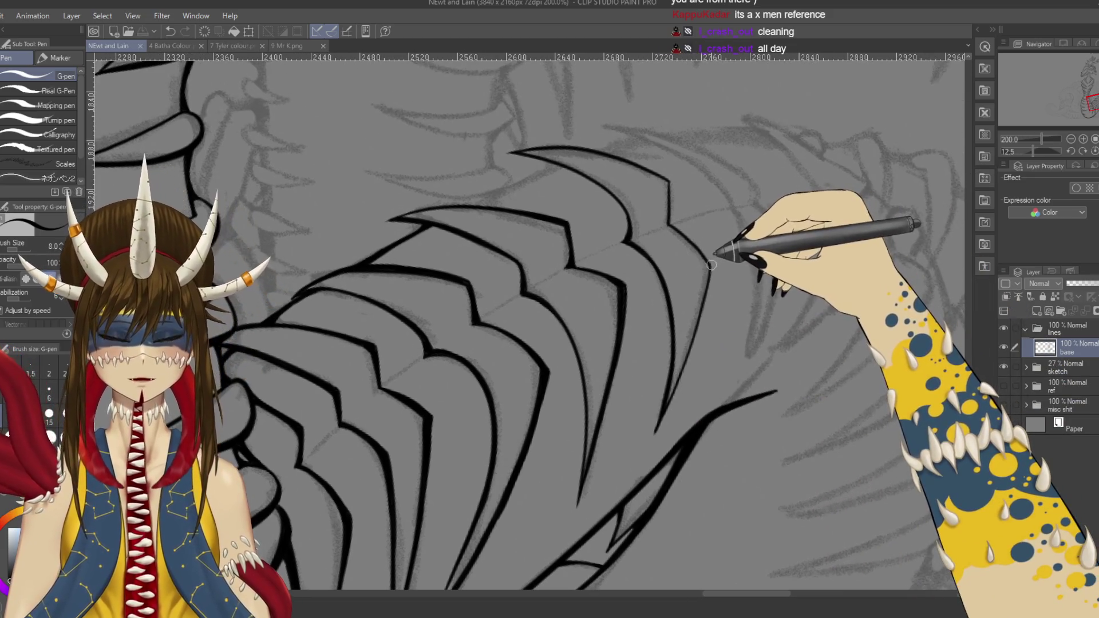
pyautogui.moveTo(713, 272); pyautogui.dragTo(712, 269)
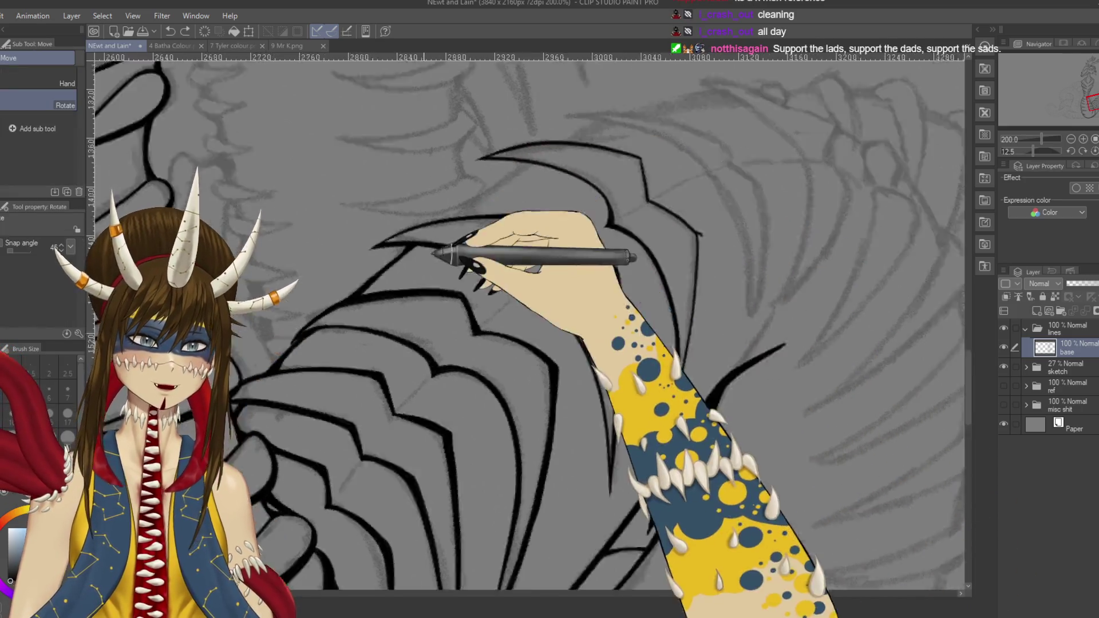
pyautogui.moveTo(708, 281)
pyautogui.mouseDown()
pyautogui.moveTo(590, 464)
pyautogui.moveTo(634, 282)
pyautogui.mouseUp()
pyautogui.hotkey('ctrl', '+')
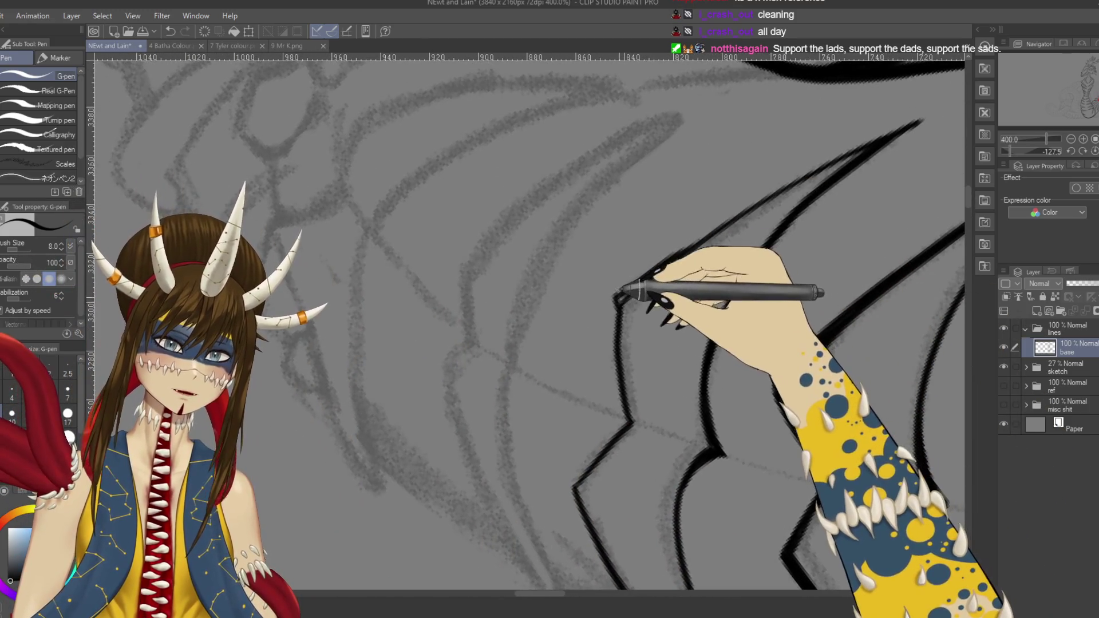
# Step: Ink and thicken the rib edge line, then undo a bad stroke at the rib tip
pyautogui.moveTo(619, 293); pyautogui.dragTo(688, 247)
pyautogui.moveTo(613, 295); pyautogui.dragTo(773, 184)
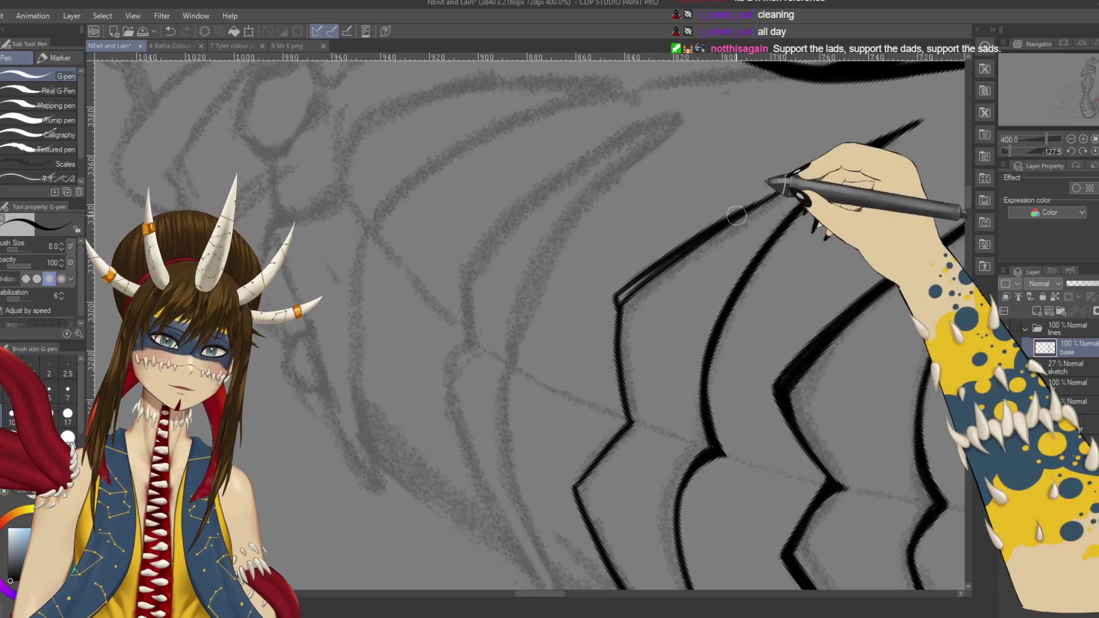
pyautogui.moveTo(616, 295); pyautogui.dragTo(757, 193)
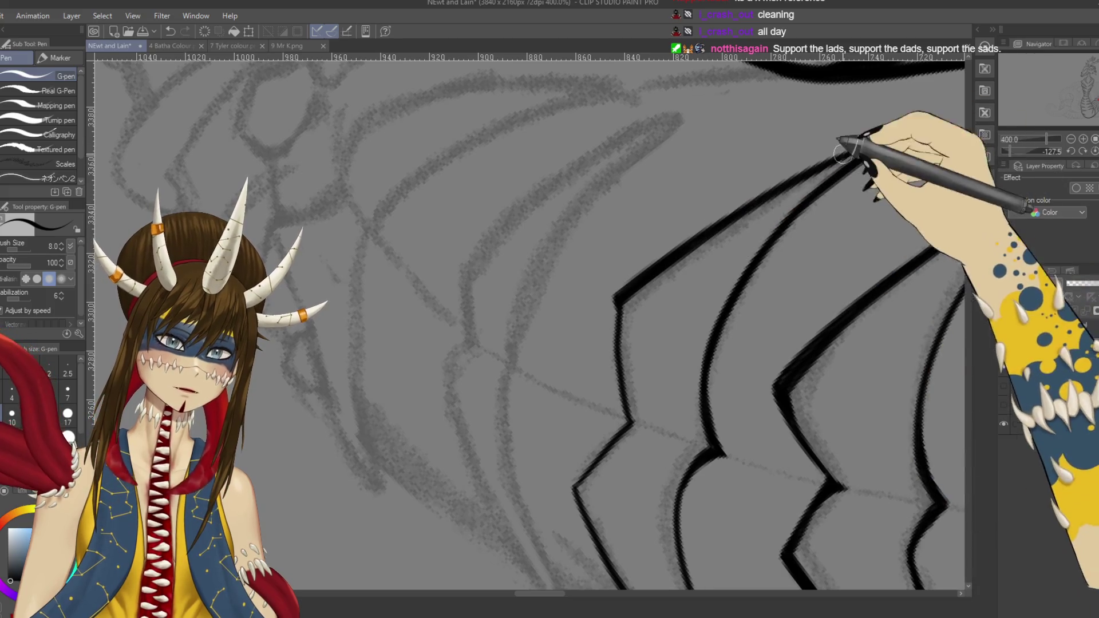
pyautogui.moveTo(787, 143)
pyautogui.mouseDown()
pyautogui.moveTo(707, 364)
pyautogui.moveTo(735, 215)
pyautogui.moveTo(770, 202)
pyautogui.moveTo(964, 219)
pyautogui.mouseUp()
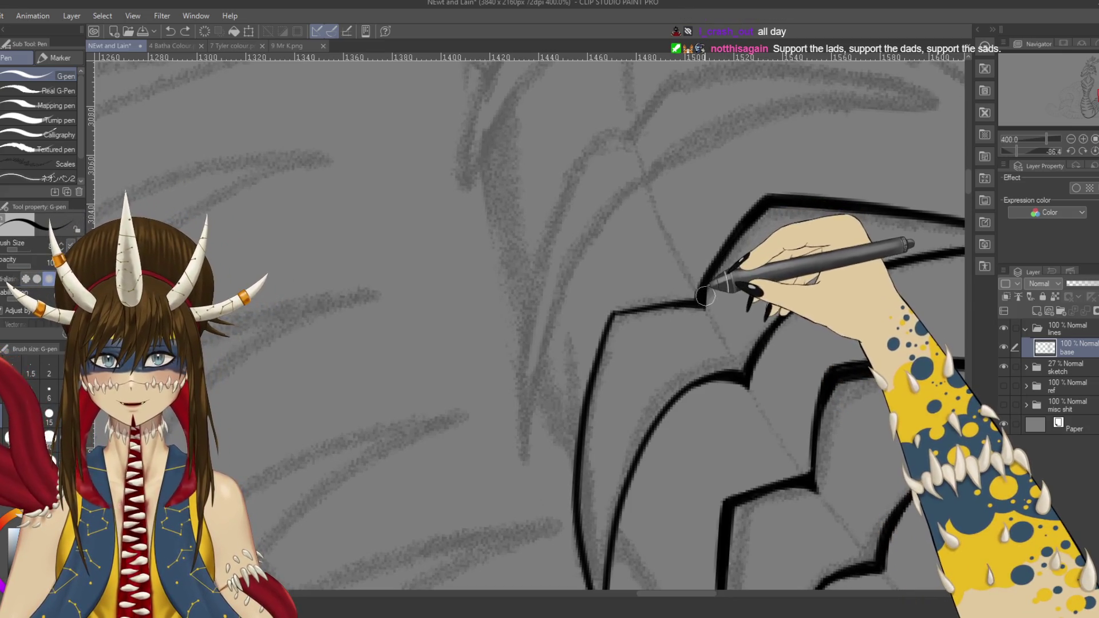
pyautogui.moveTo(724, 307); pyautogui.dragTo(705, 333)
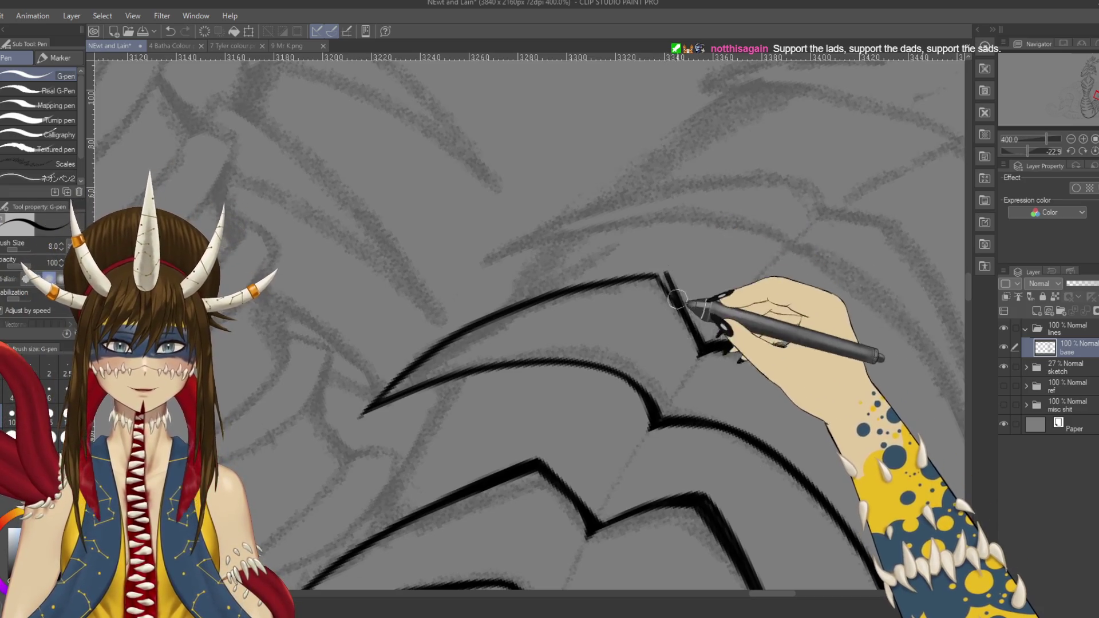
pyautogui.hotkey('ctrl', 'z')
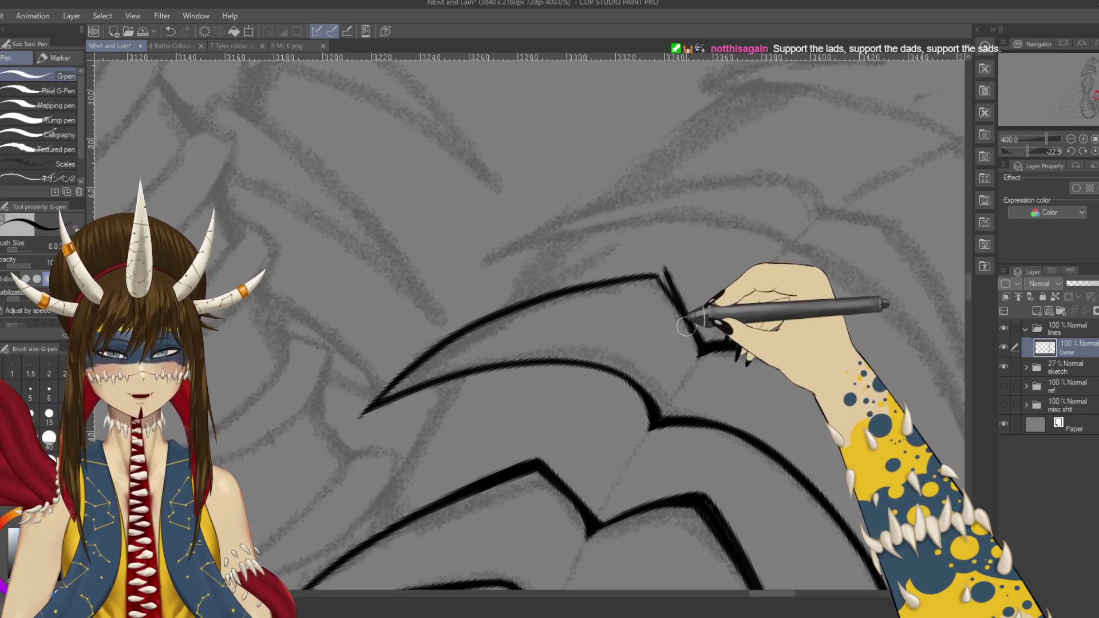
# Step: Ink a stroke at the top of the curved rib and retry the left outline down to its tip
pyautogui.moveTo(686, 327); pyautogui.dragTo(572, 433)
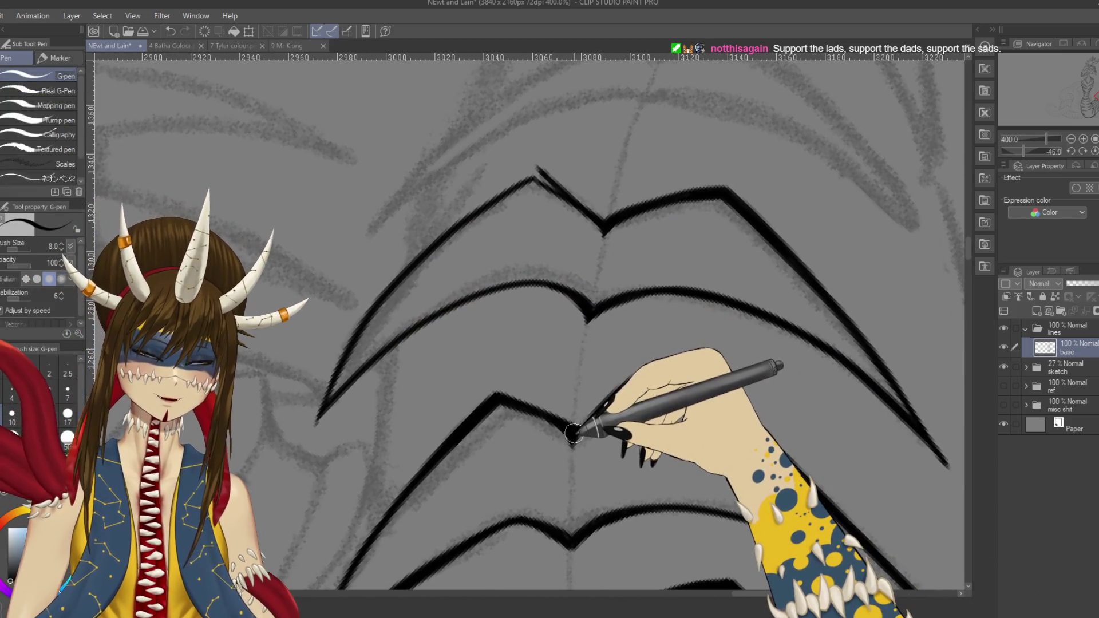
pyautogui.press('r')
pyautogui.moveTo(417, 368)
pyautogui.mouseDown()
pyautogui.moveTo(441, 423)
pyautogui.moveTo(712, 300)
pyautogui.mouseUp()
pyautogui.press('p')
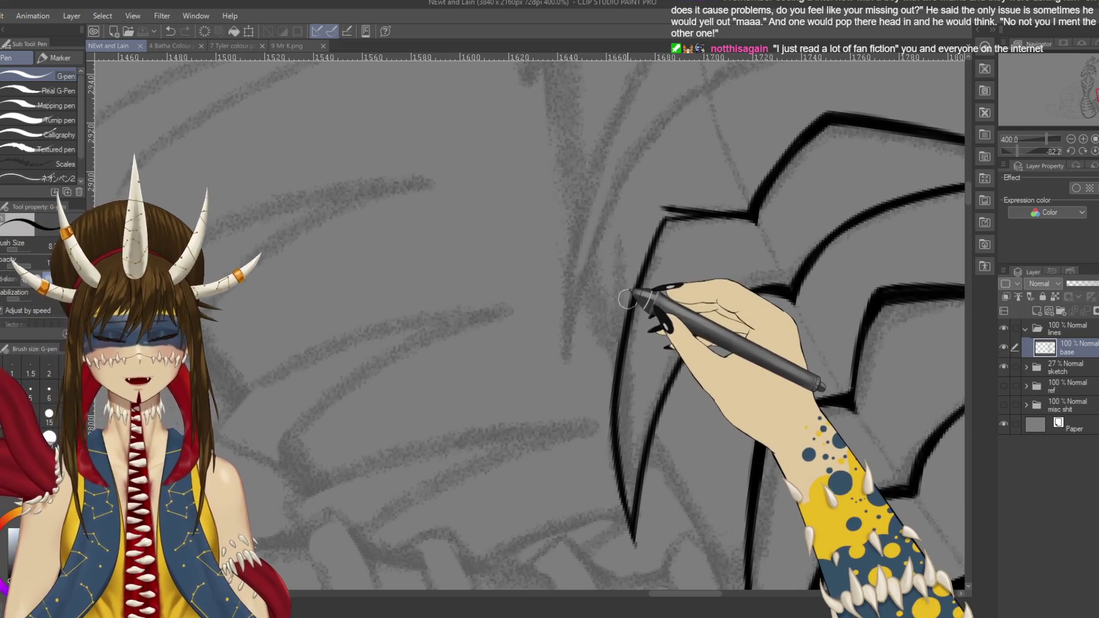
pyautogui.moveTo(702, 214)
pyautogui.mouseDown()
pyautogui.moveTo(640, 272)
pyautogui.moveTo(618, 379)
pyautogui.moveTo(644, 264)
pyautogui.moveTo(697, 213)
pyautogui.moveTo(613, 412)
pyautogui.mouseUp()
pyautogui.scroll(-3, 621, 360)
pyautogui.moveTo(621, 360); pyautogui.dragTo(635, 485)
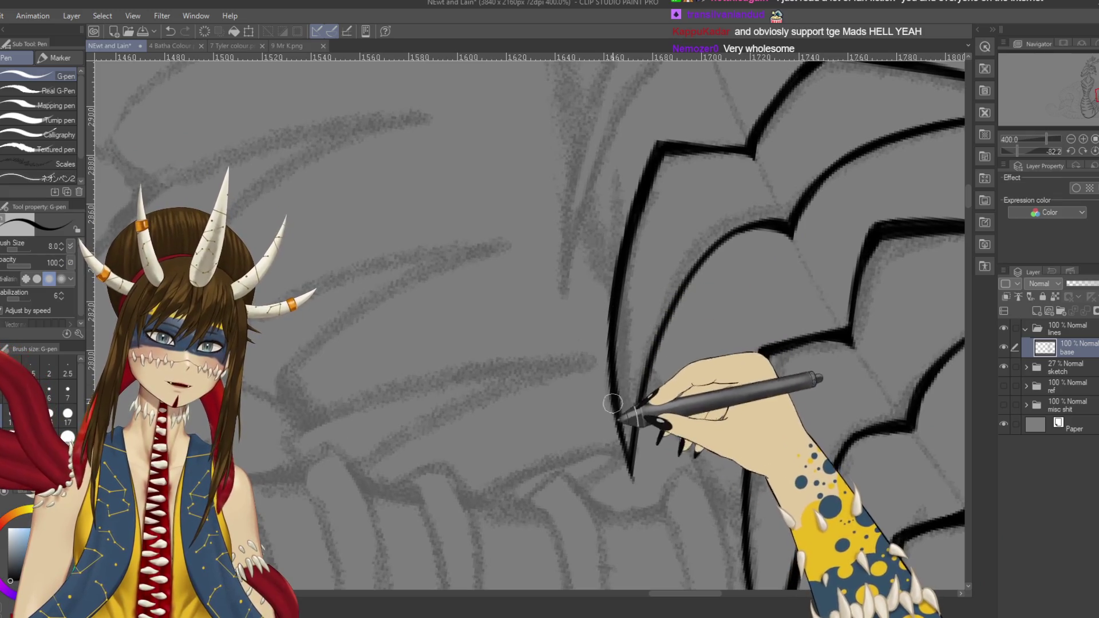
pyautogui.hotkey('ctrl', 'z')
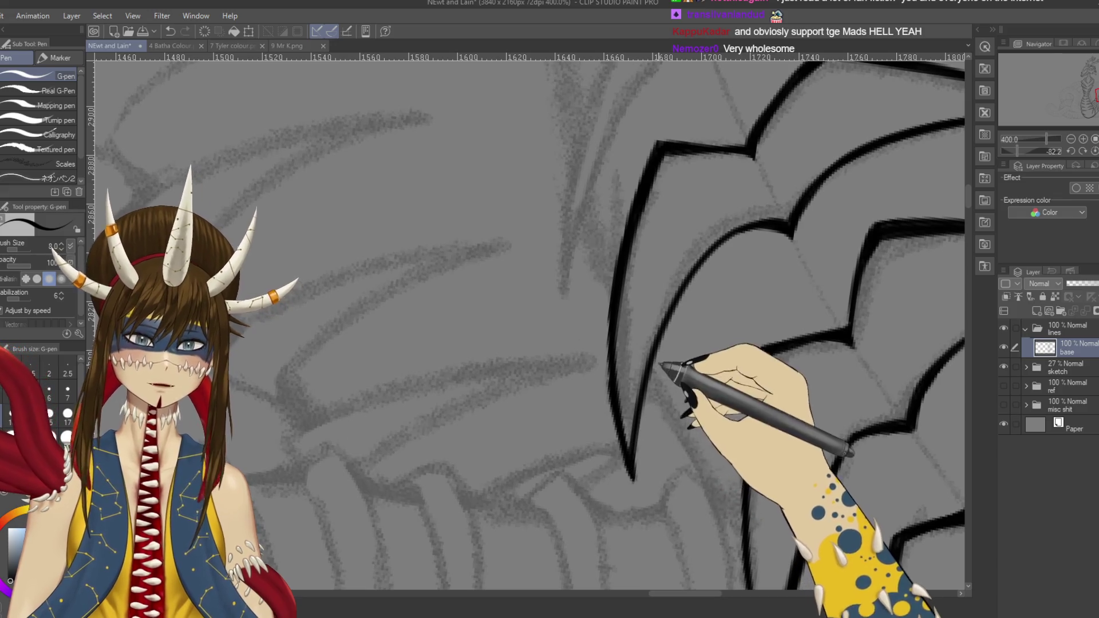
pyautogui.moveTo(809, 196)
pyautogui.mouseDown()
pyautogui.moveTo(755, 410)
pyautogui.moveTo(633, 294)
pyautogui.moveTo(763, 427)
pyautogui.mouseUp()
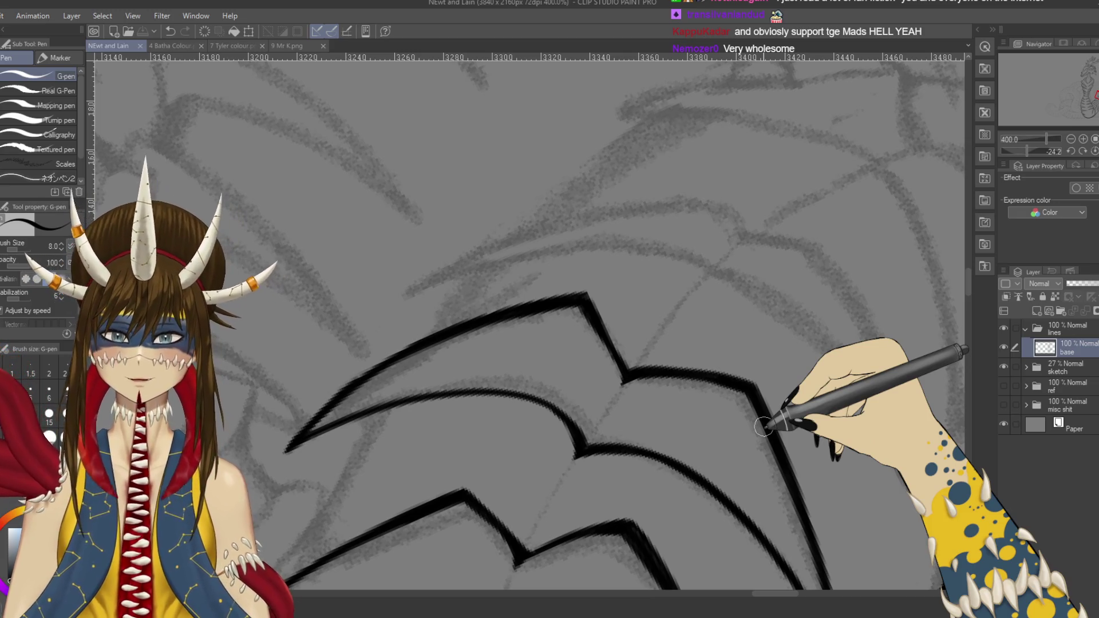
pyautogui.moveTo(417, 245); pyautogui.dragTo(654, 281)
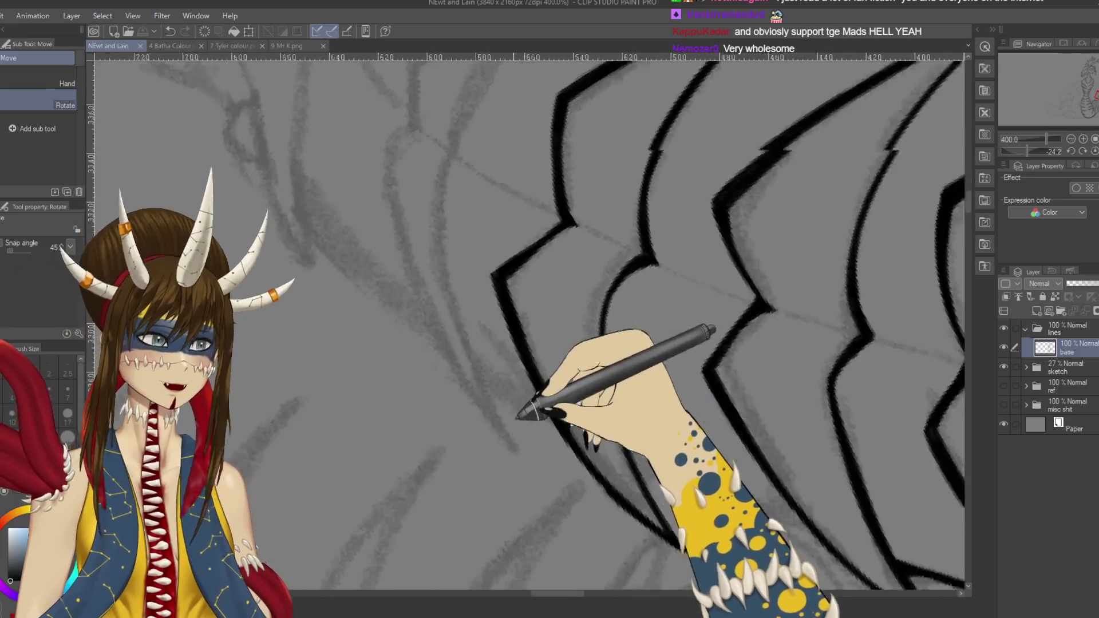
# Step: Undo and redo the latest stroke, then rotate the canvas about 54 degrees onto the next outline
pyautogui.hotkey('ctrl', 'z')
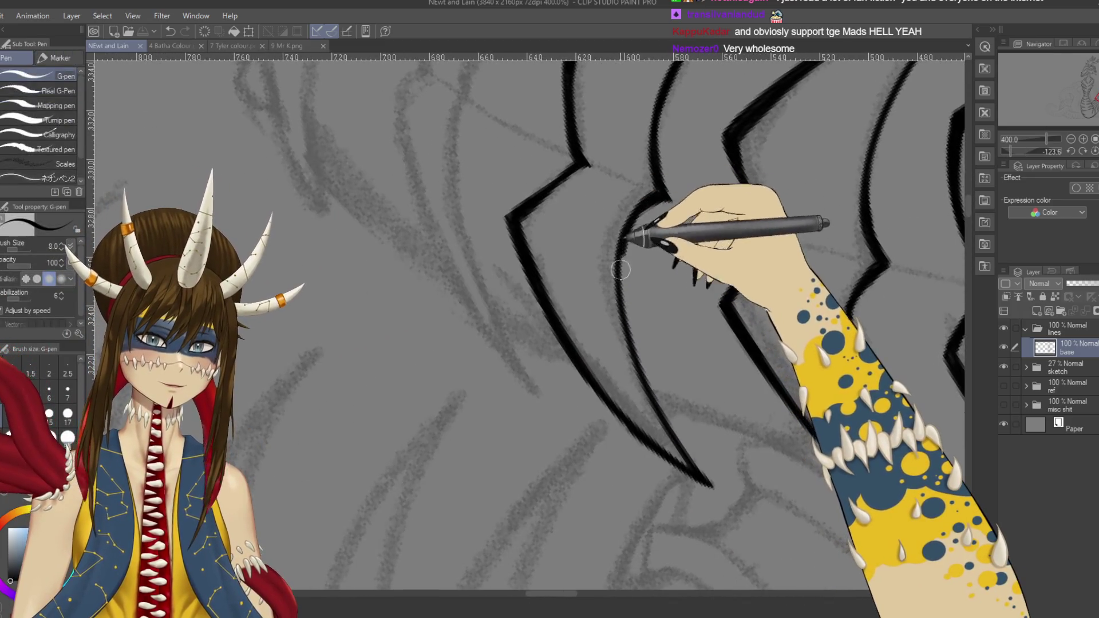
pyautogui.hotkey('ctrl', 'y')
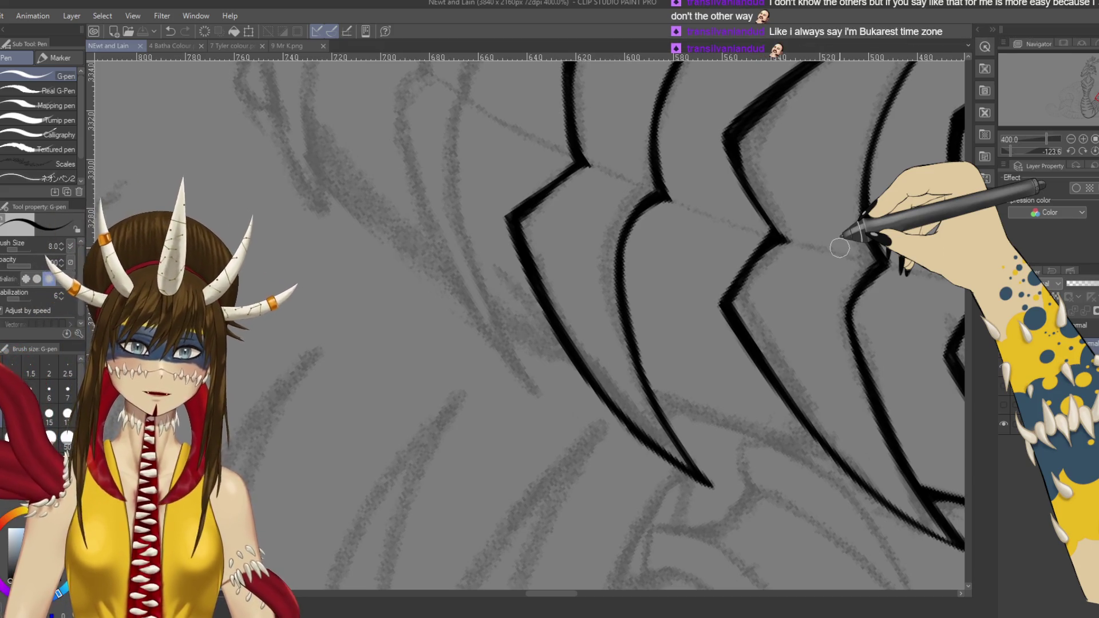
pyautogui.moveTo(589, 202); pyautogui.dragTo(635, 264)
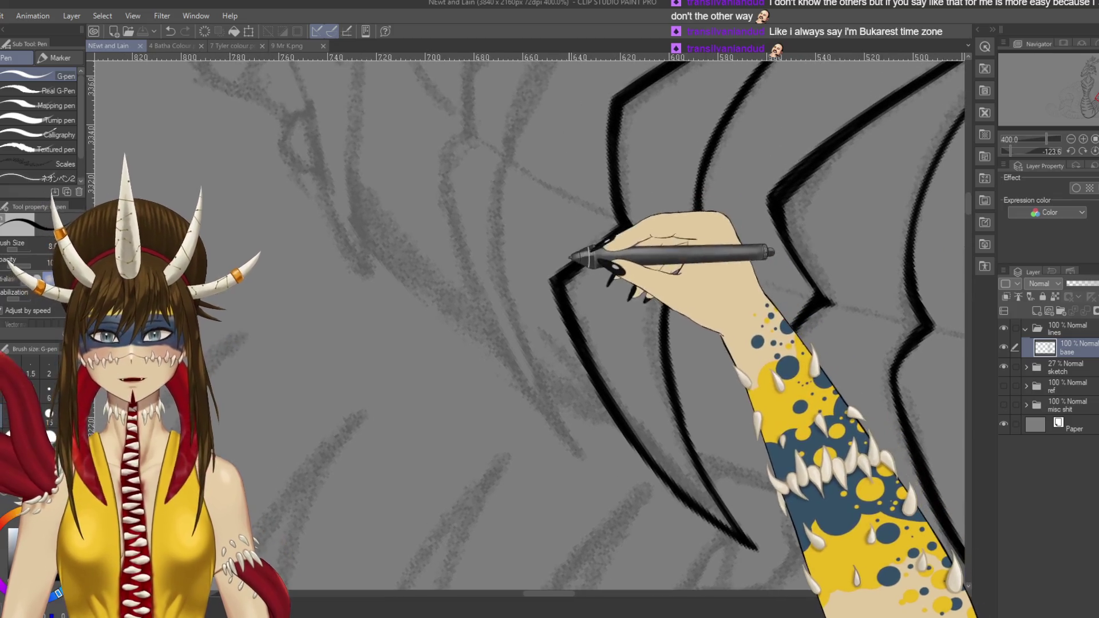
pyautogui.hotkey('ctrl', 'z')
pyautogui.moveTo(633, 206); pyautogui.dragTo(809, 454)
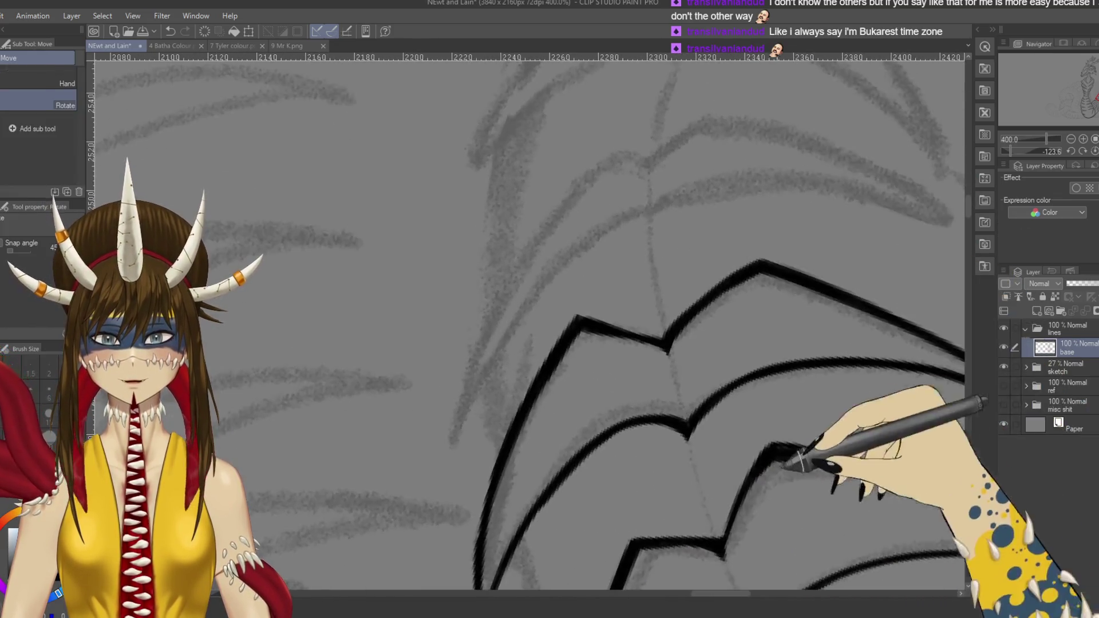
pyautogui.moveTo(652, 456); pyautogui.dragTo(590, 246)
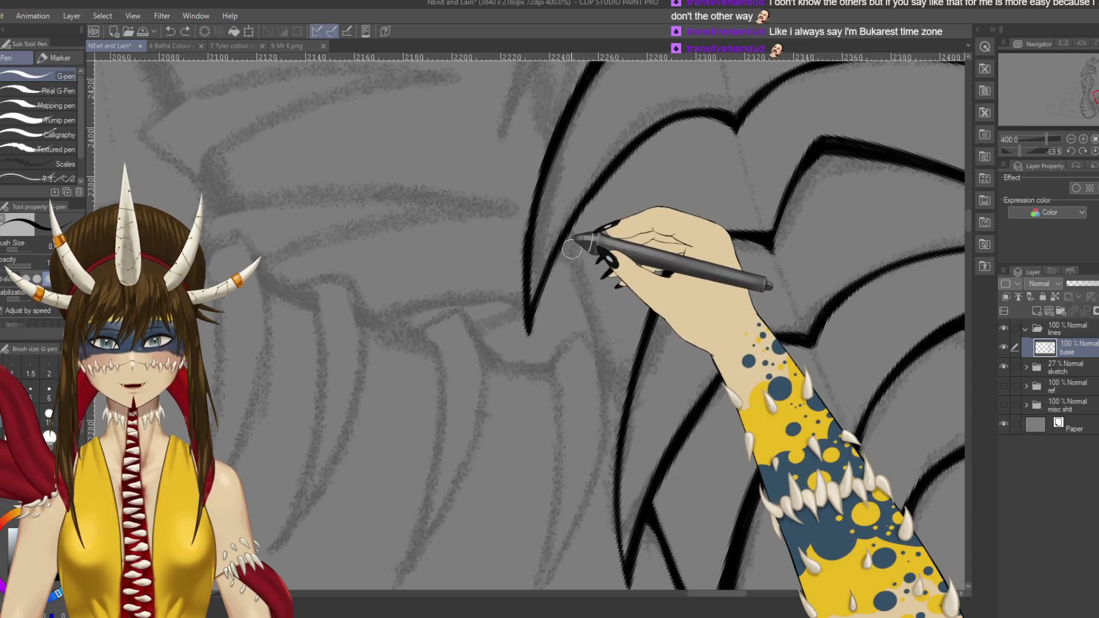
# Step: Redraw the rib plate's edge as a solid, thickened black contour and save the drawing
pyautogui.moveTo(574, 230); pyautogui.dragTo(623, 394)
pyautogui.moveTo(573, 249); pyautogui.dragTo(603, 269)
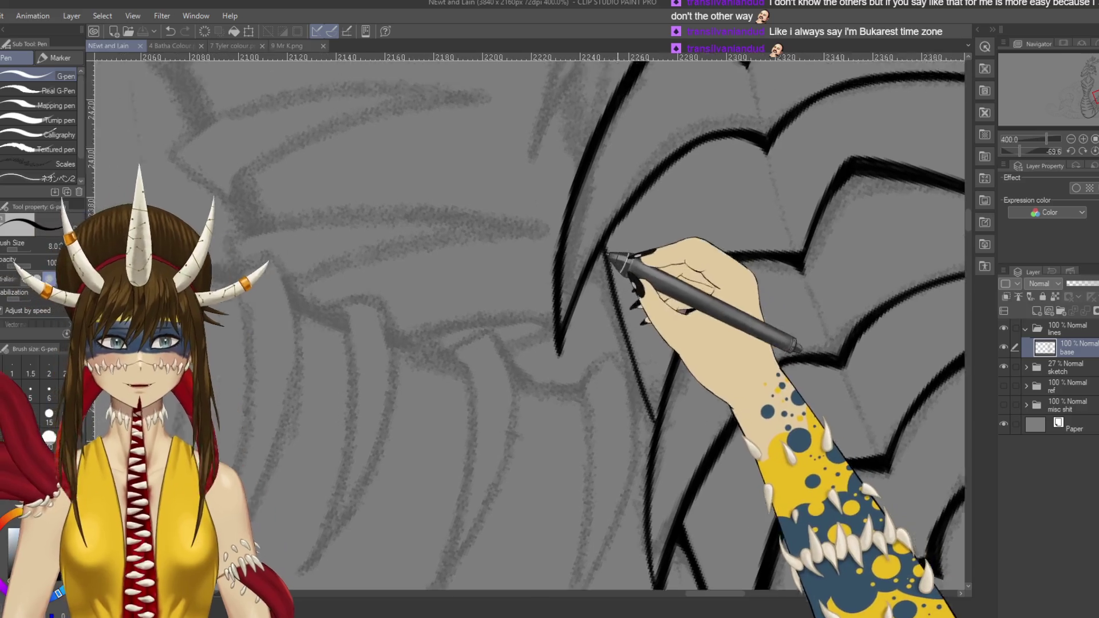
pyautogui.moveTo(677, 331); pyautogui.dragTo(663, 286)
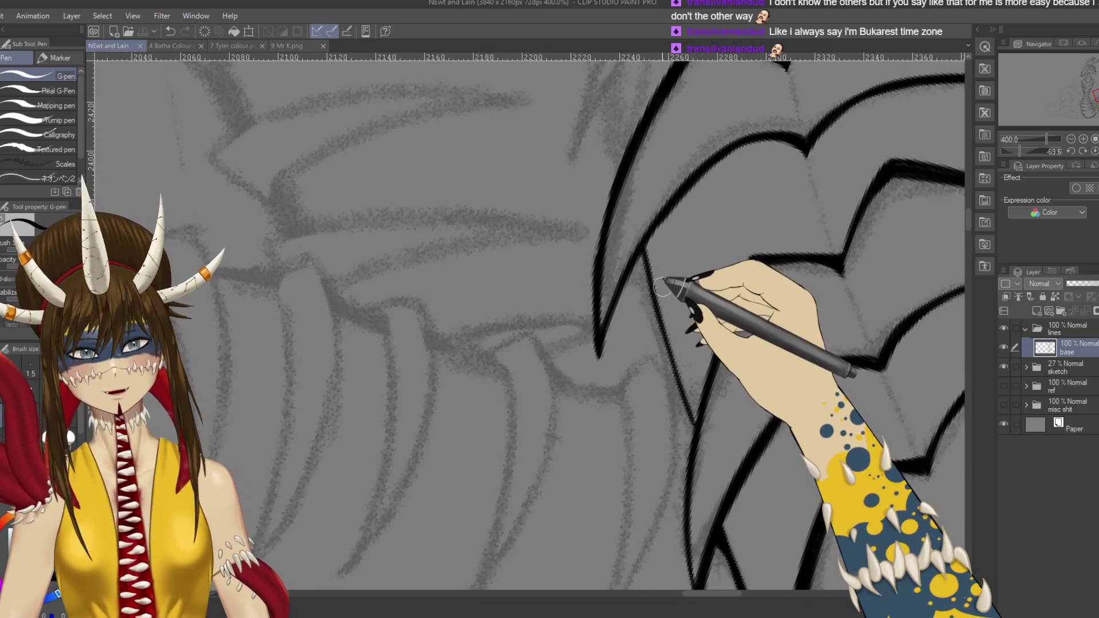
pyautogui.hotkey('ctrl', 'z')
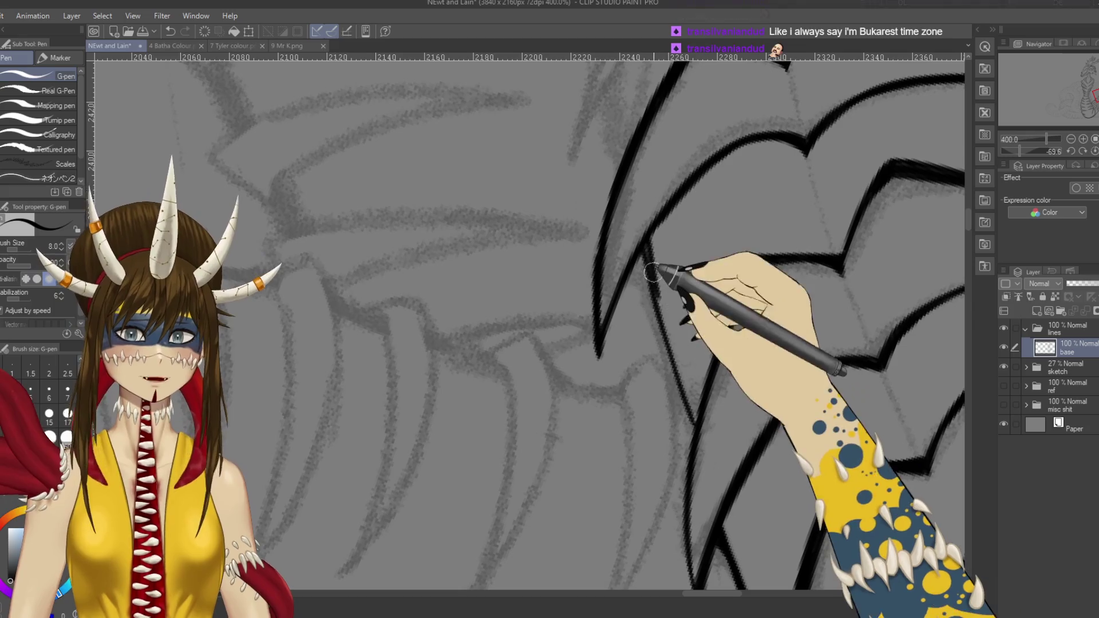
pyautogui.moveTo(655, 238); pyautogui.dragTo(662, 323)
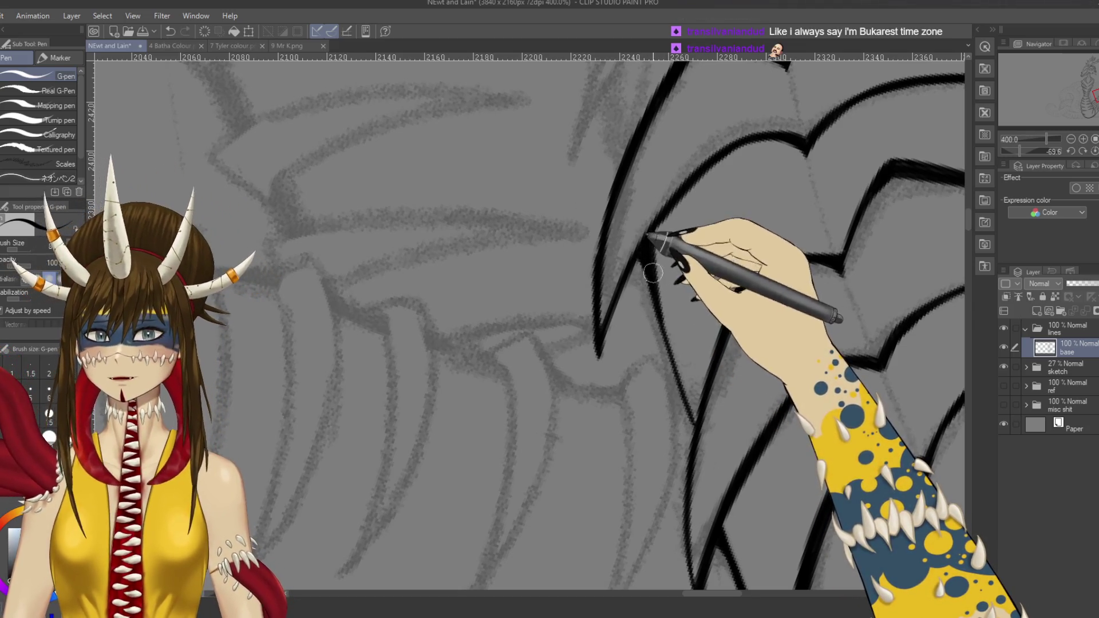
pyautogui.moveTo(653, 273); pyautogui.dragTo(639, 229)
pyautogui.hotkey('ctrl', 'z')
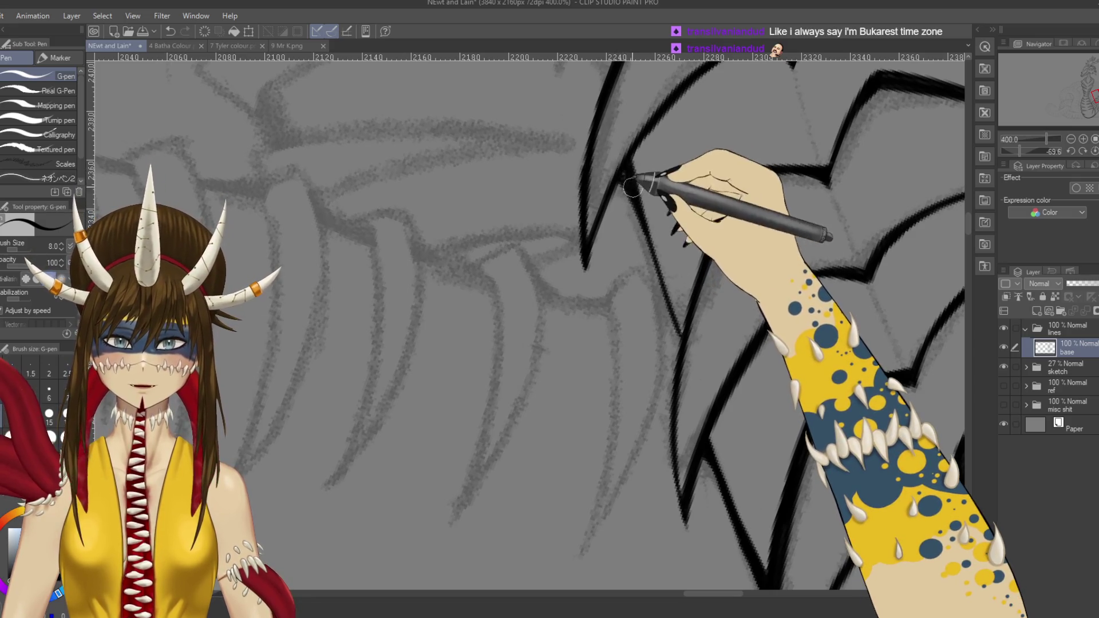
pyautogui.moveTo(631, 187); pyautogui.dragTo(669, 322)
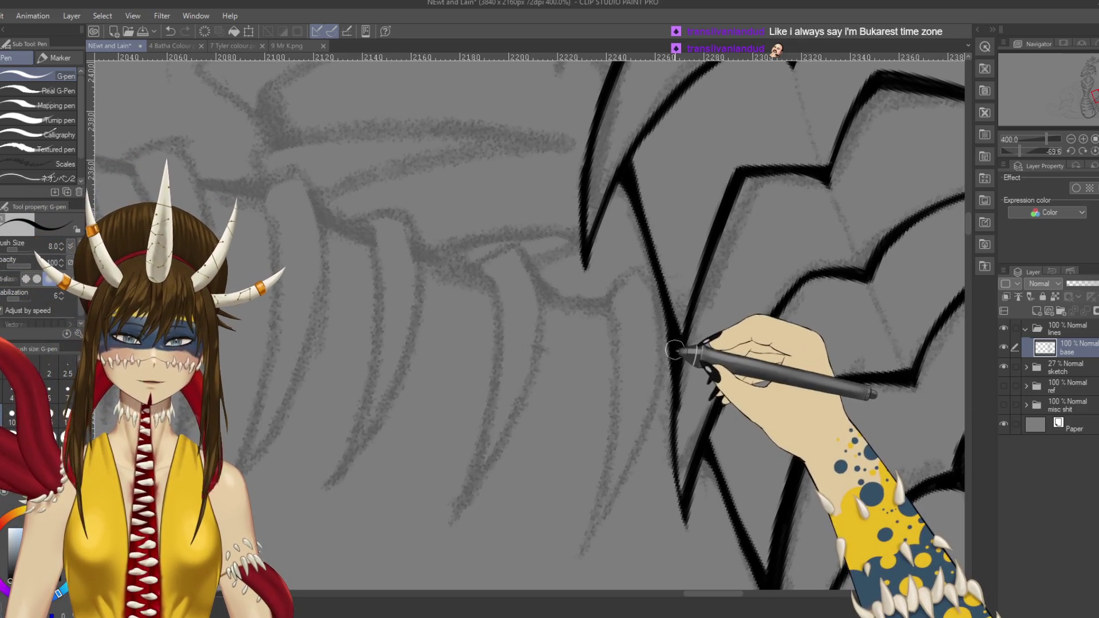
pyautogui.hotkey('ctrl', 's')
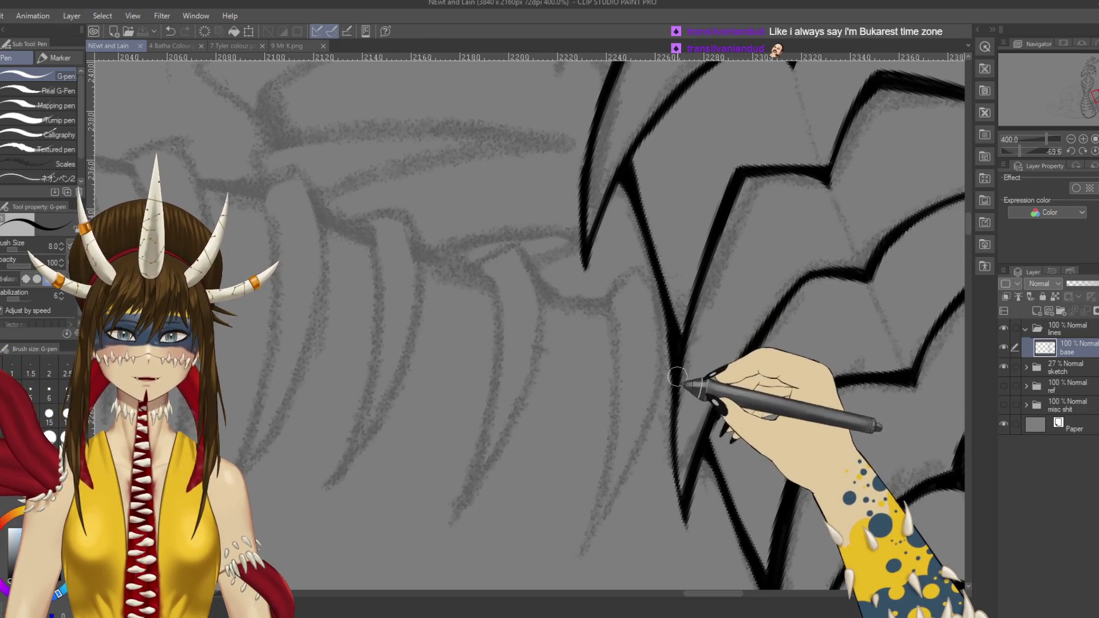
pyautogui.moveTo(677, 376)
pyautogui.mouseDown()
pyautogui.moveTo(685, 330)
pyautogui.moveTo(610, 215)
pyautogui.mouseUp()
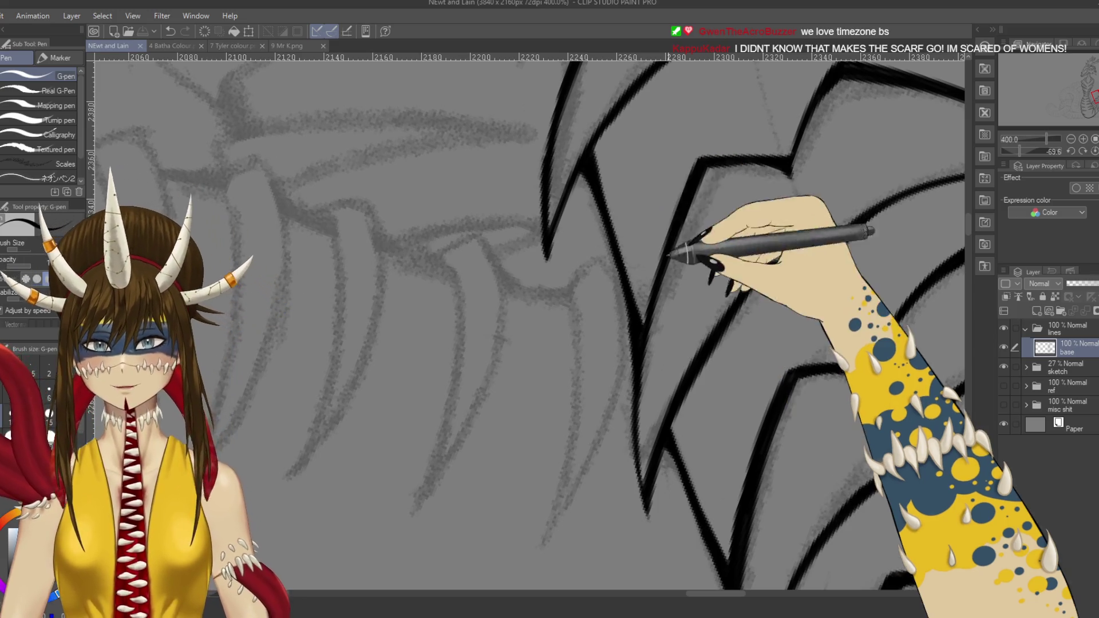
# Step: Zoom out to 66.7% to see the creature's neck and body
pyautogui.scroll(-5, 587, 241)
pyautogui.scroll(-3, 652, 344)
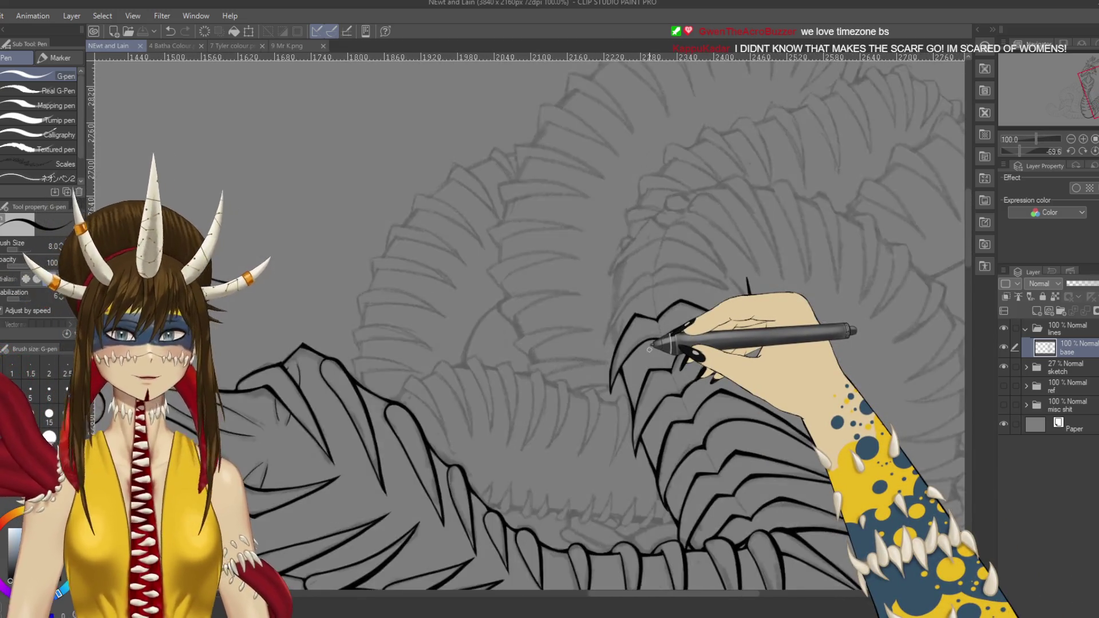
pyautogui.moveTo(858, 208)
pyautogui.mouseDown()
pyautogui.moveTo(775, 466)
pyautogui.moveTo(761, 391)
pyautogui.moveTo(817, 371)
pyautogui.mouseUp()
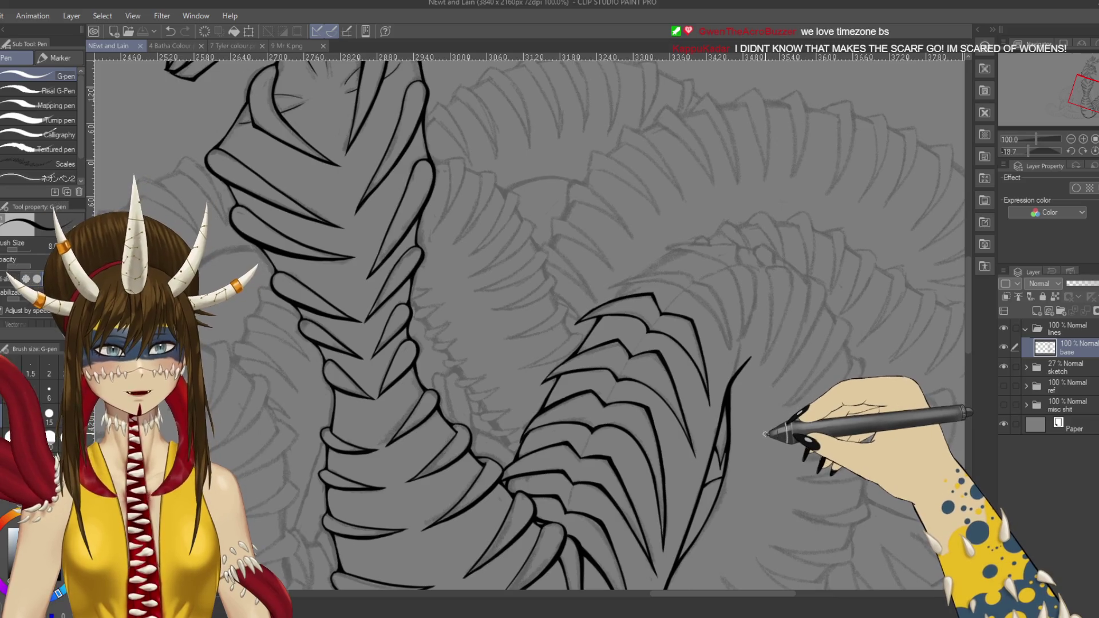
pyautogui.scroll(3, 767, 435)
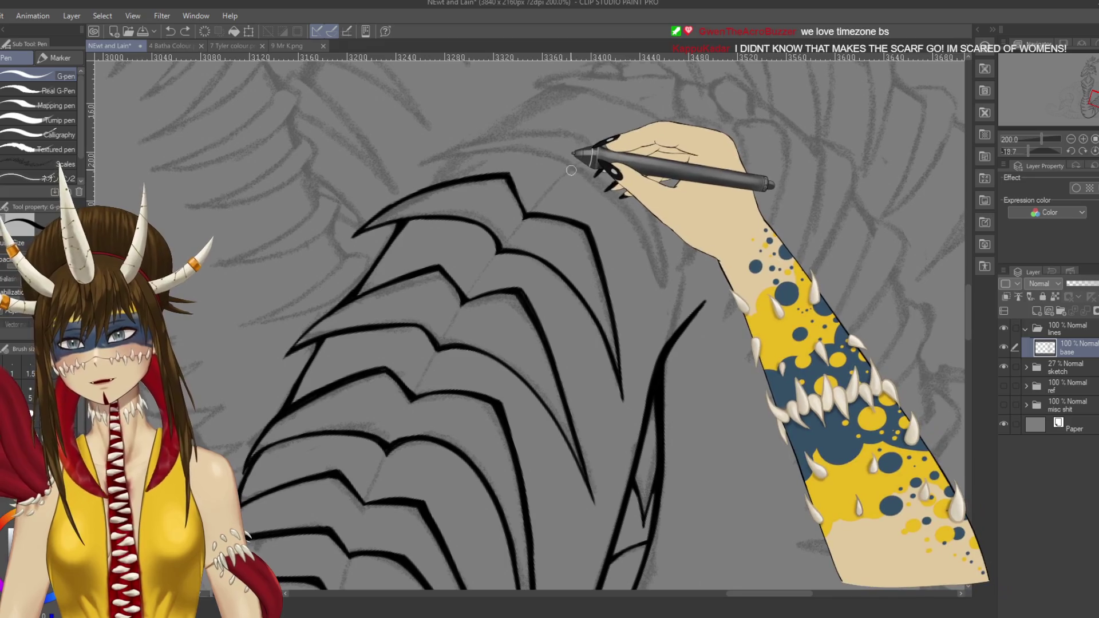
# Step: Ink and redraw the curved rib outline near the top, saving the drawing
pyautogui.moveTo(572, 170); pyautogui.dragTo(623, 196)
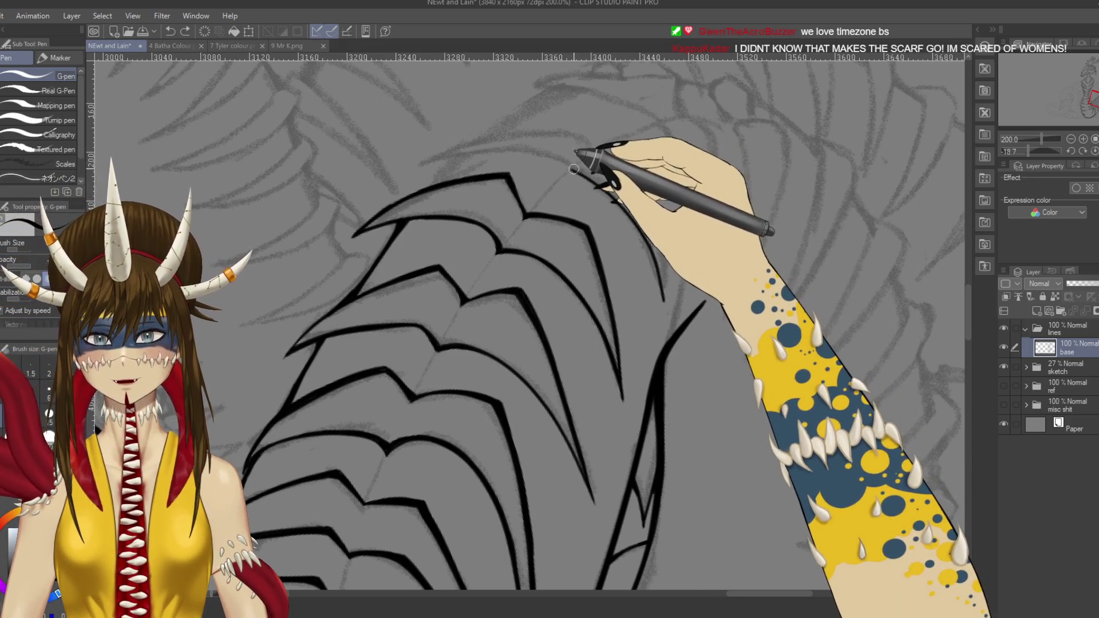
pyautogui.moveTo(571, 168); pyautogui.dragTo(658, 255)
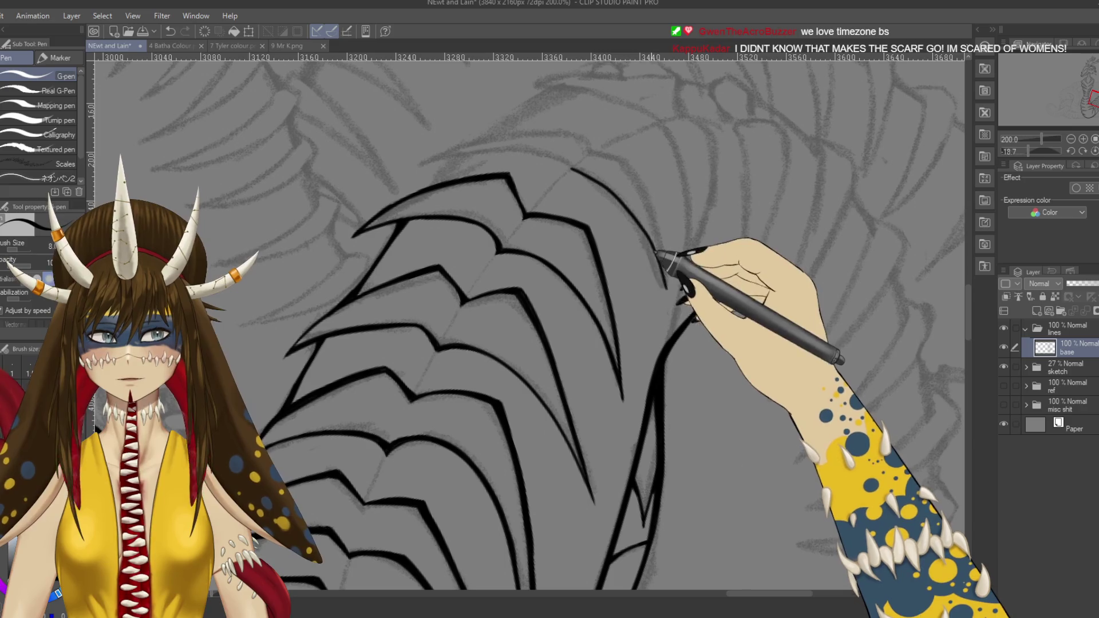
pyautogui.hotkey('ctrl', 's')
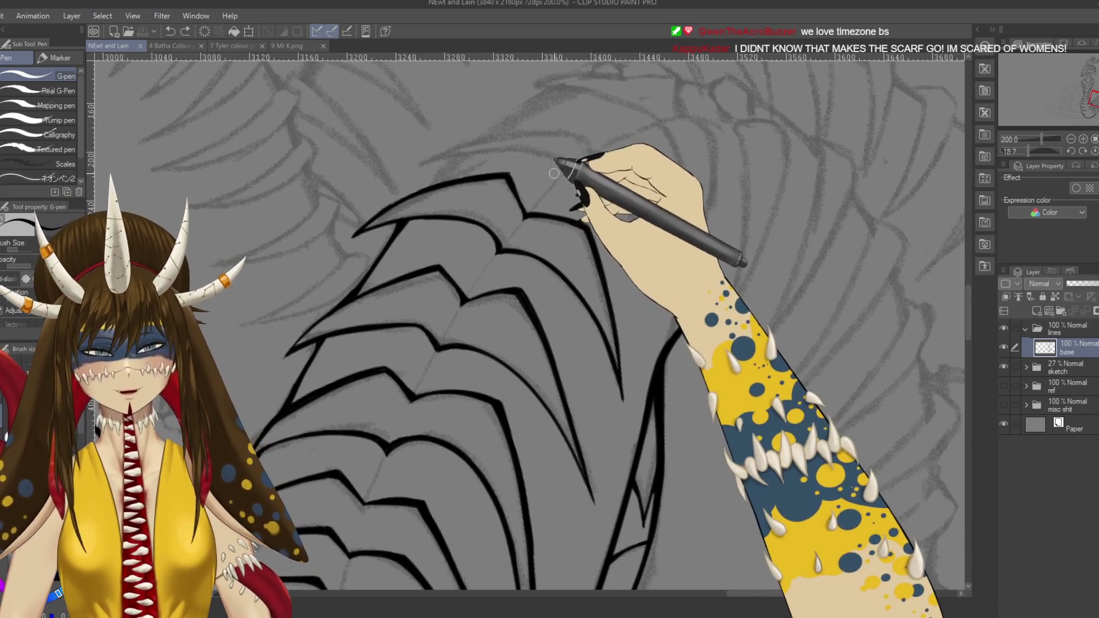
pyautogui.moveTo(573, 171); pyautogui.dragTo(666, 293)
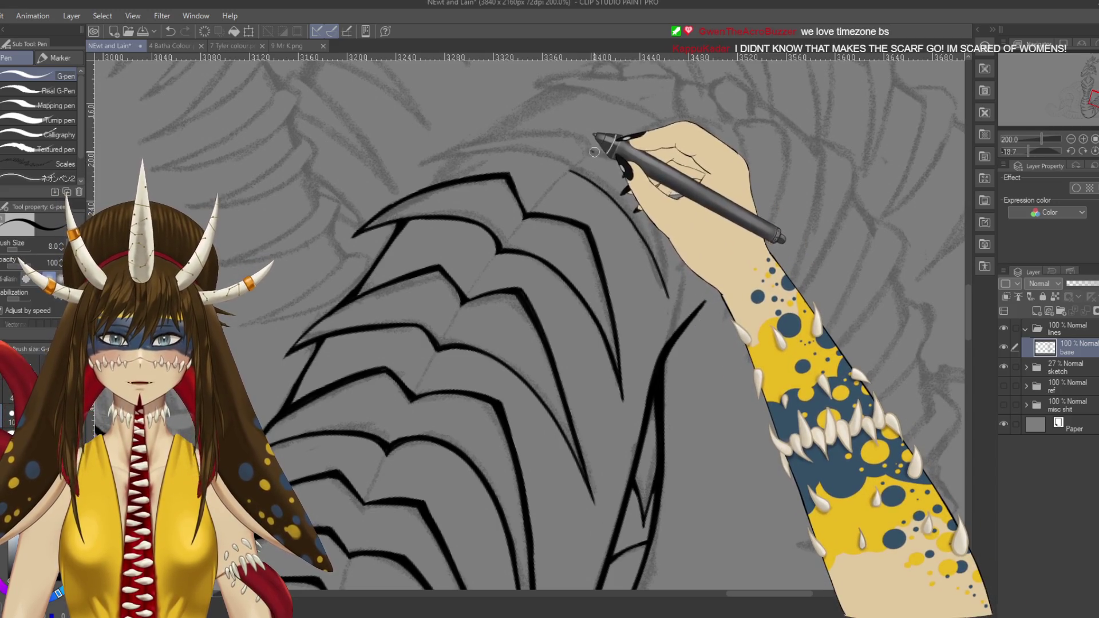
pyautogui.moveTo(594, 154)
pyautogui.mouseDown()
pyautogui.moveTo(621, 159)
pyautogui.moveTo(663, 240)
pyautogui.mouseUp()
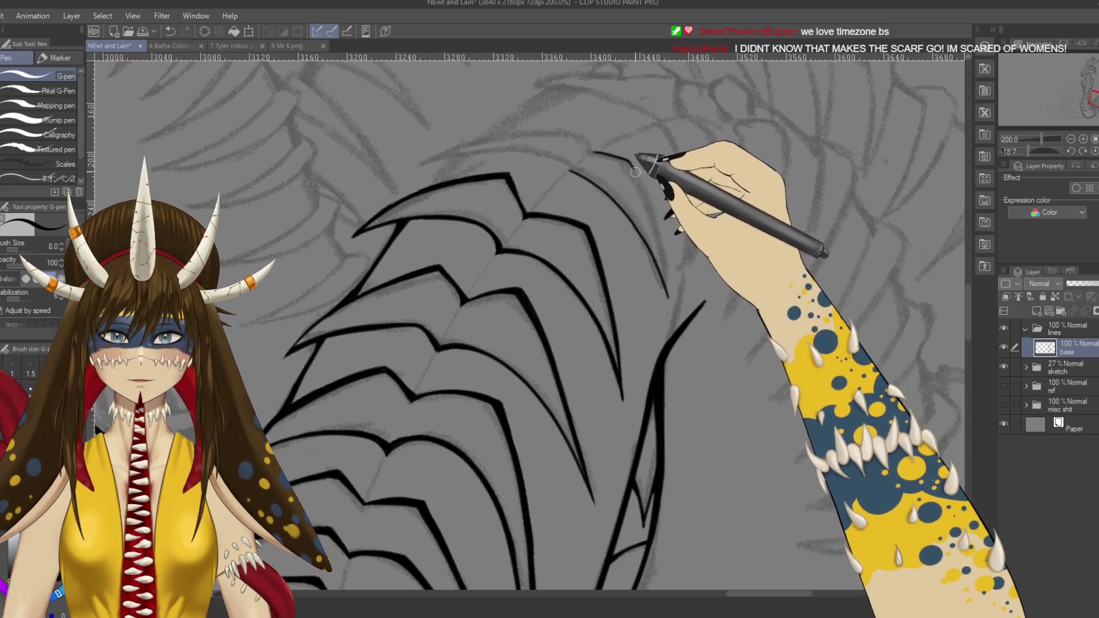
# Step: Straighten the canvas rotation and pan over the coiled body, returning to the pen
pyautogui.press('e')
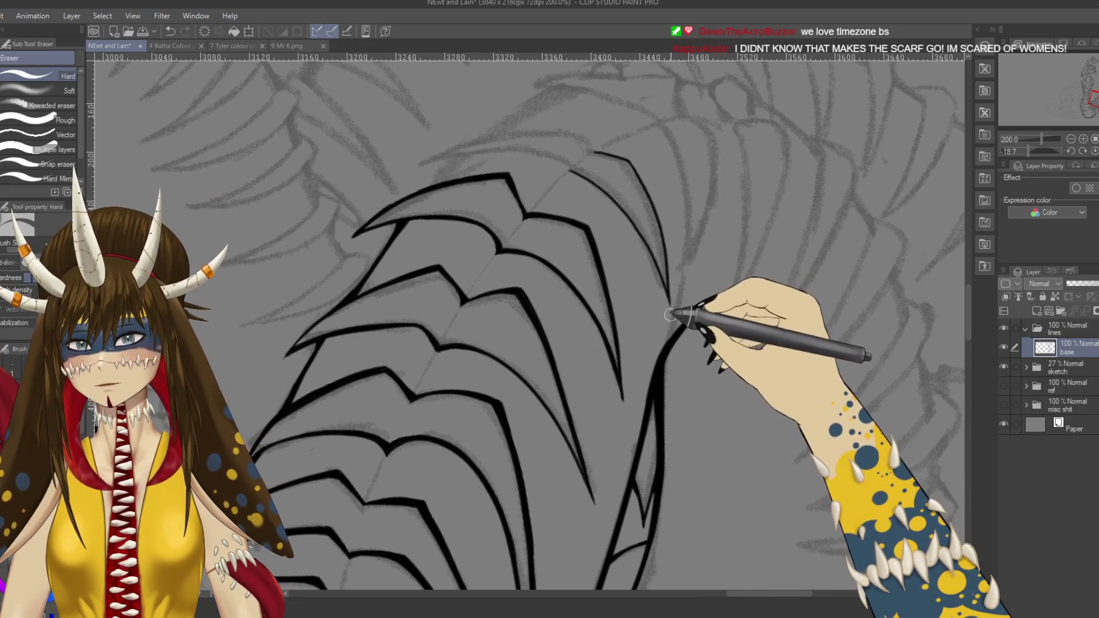
pyautogui.moveTo(699, 160); pyautogui.dragTo(623, 163)
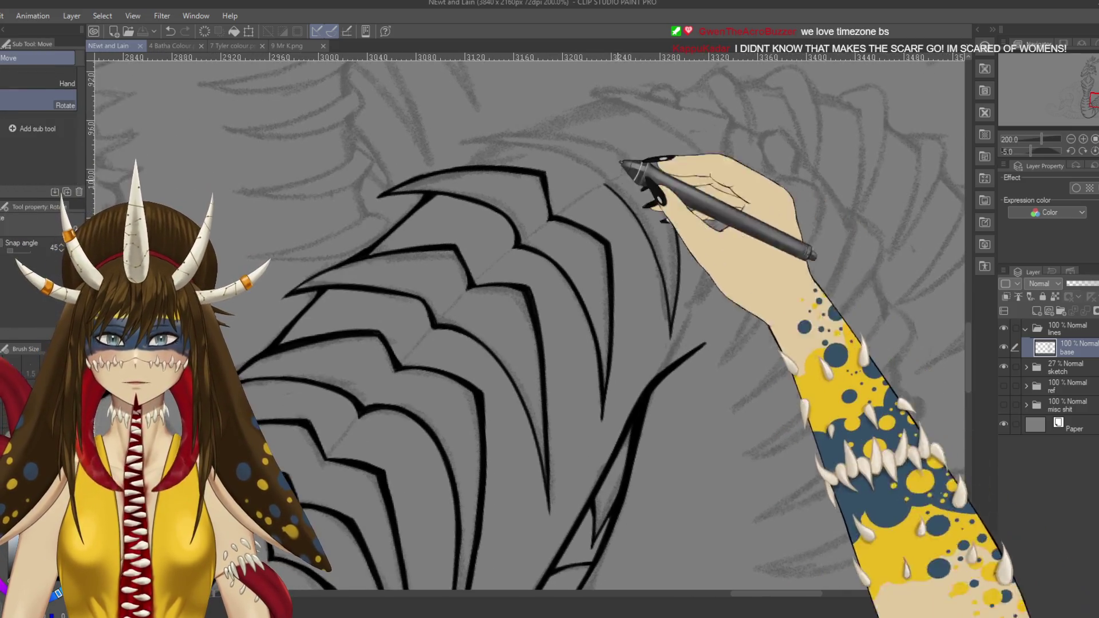
pyautogui.scroll(-5, 621, 162)
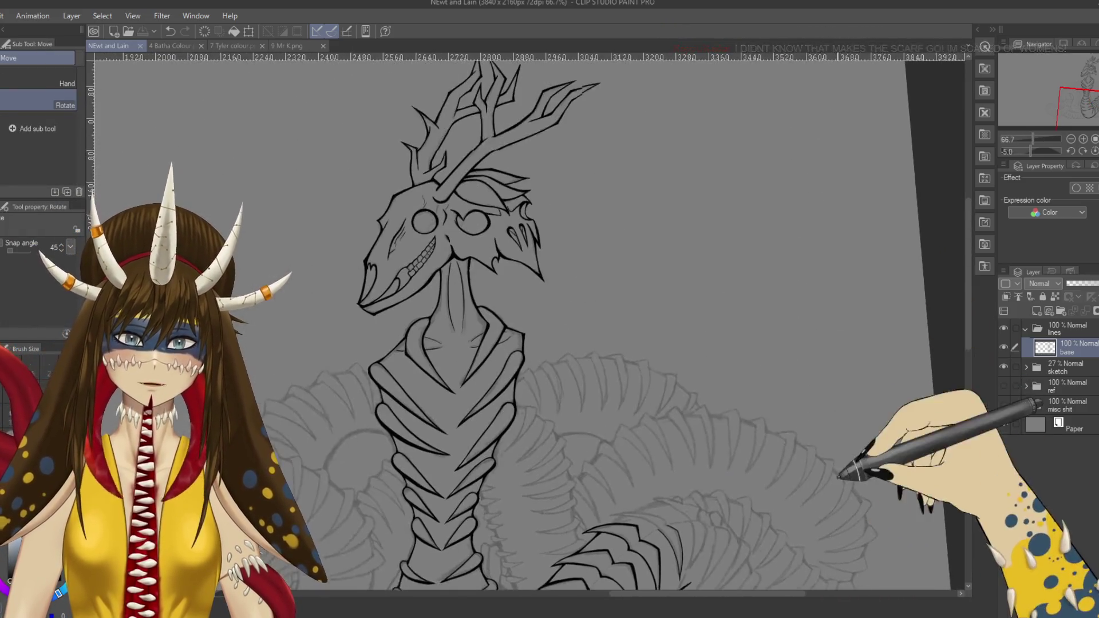
pyautogui.moveTo(839, 475); pyautogui.dragTo(813, 234)
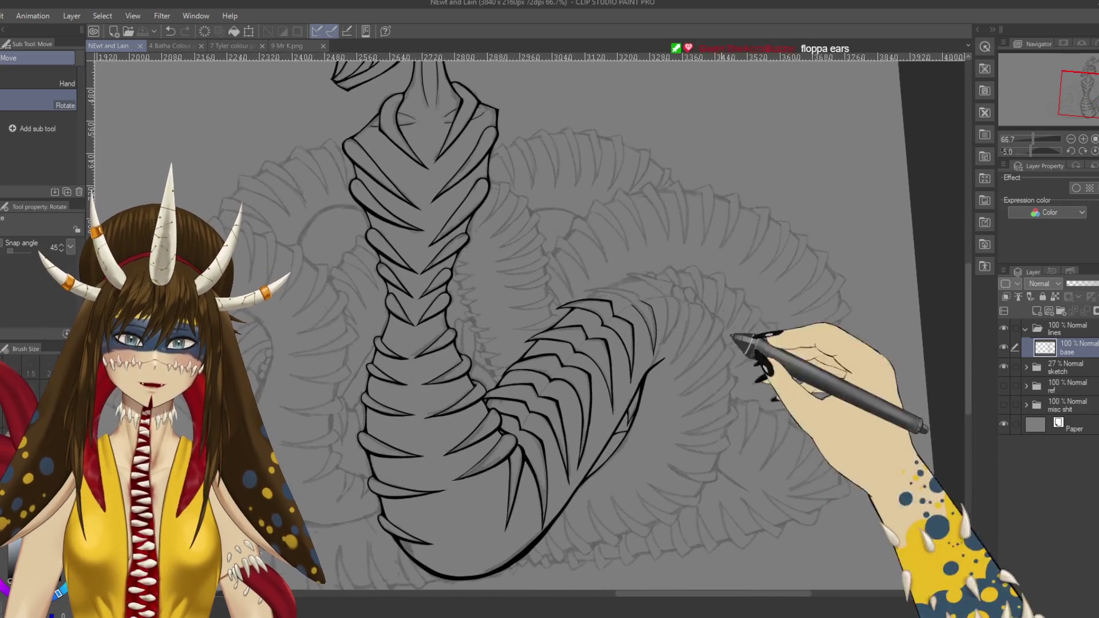
pyautogui.press('p')
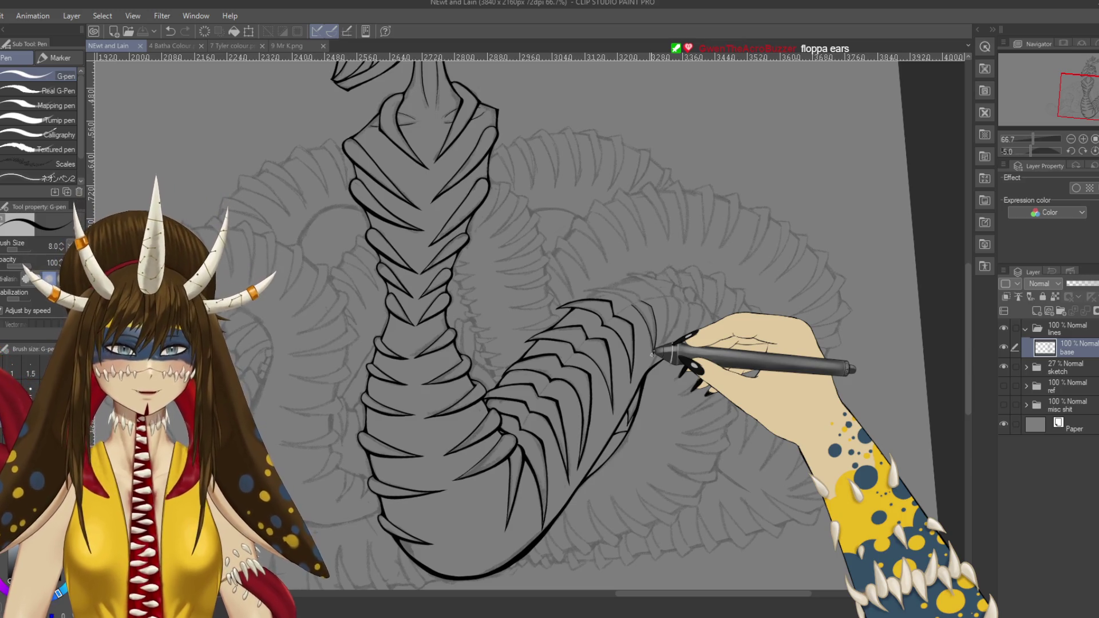
# Step: Zoom to 200%, rotate the canvas, and ink three curved spike outline strokes over the sketch
pyautogui.scroll(2, 652, 352)
pyautogui.scroll(2, 652, 352)
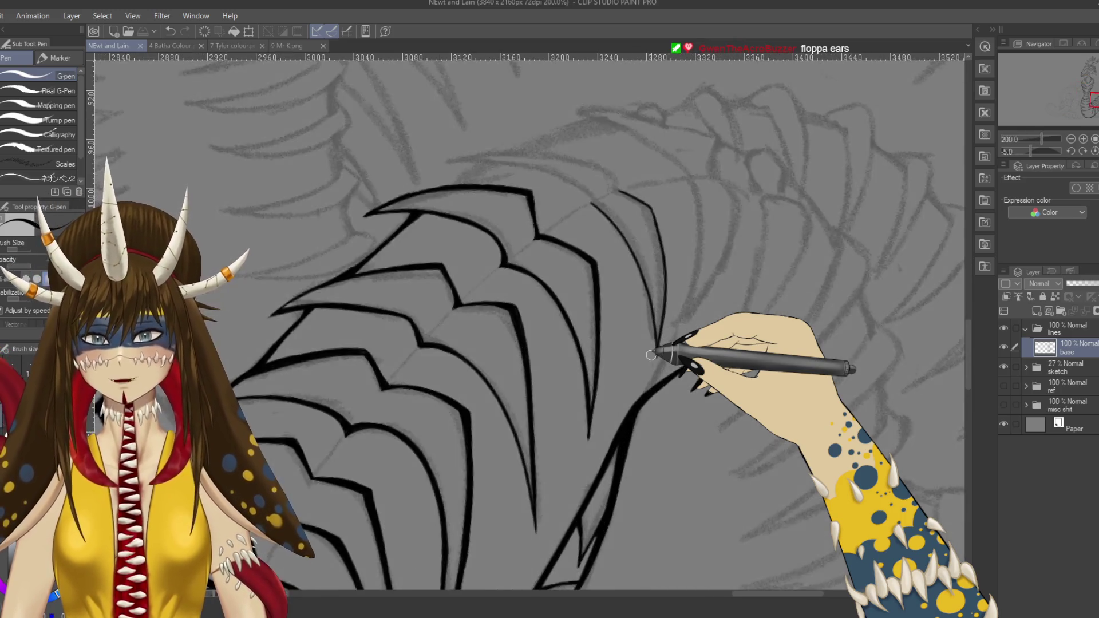
pyautogui.moveTo(358, 235); pyautogui.dragTo(785, 238)
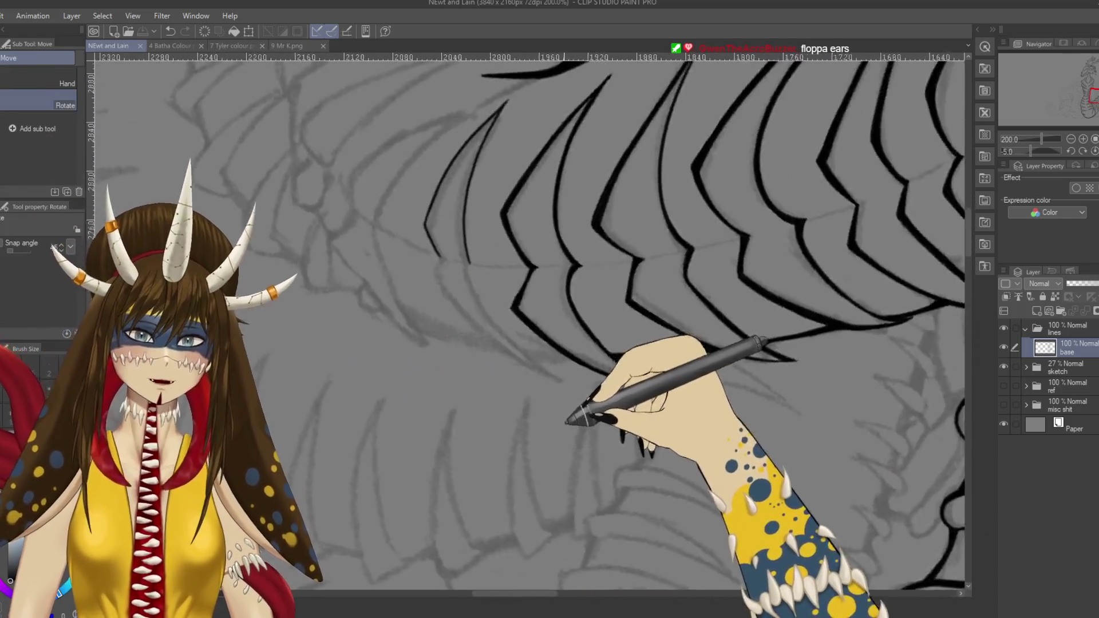
pyautogui.moveTo(580, 226)
pyautogui.mouseDown()
pyautogui.moveTo(664, 383)
pyautogui.moveTo(670, 346)
pyautogui.mouseUp()
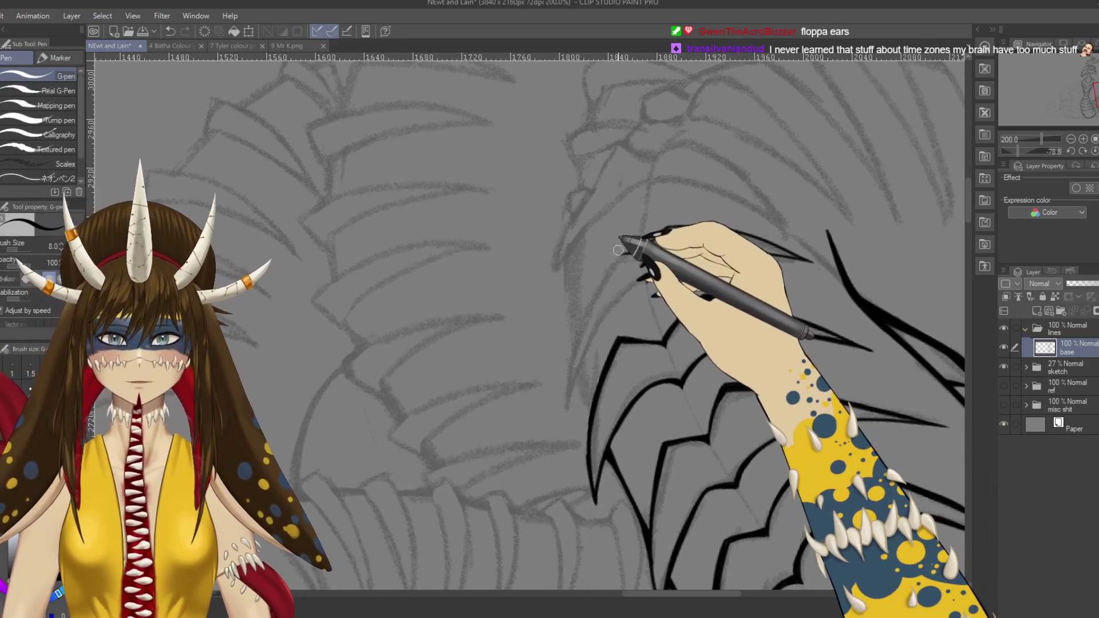
pyautogui.moveTo(630, 255); pyautogui.dragTo(566, 412)
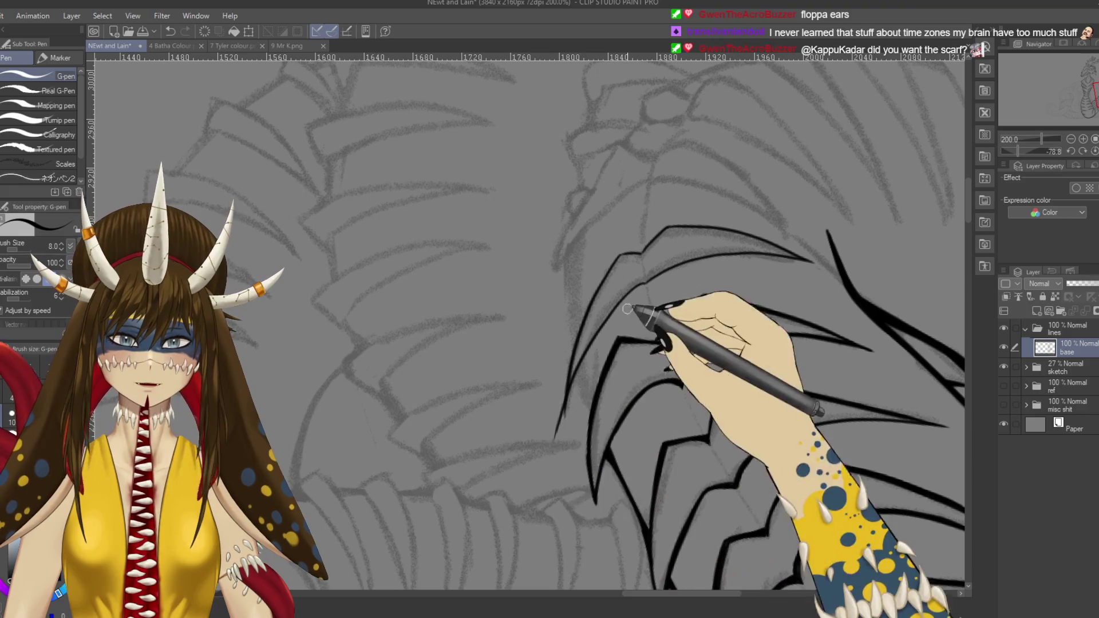
pyautogui.moveTo(636, 286); pyautogui.dragTo(590, 365)
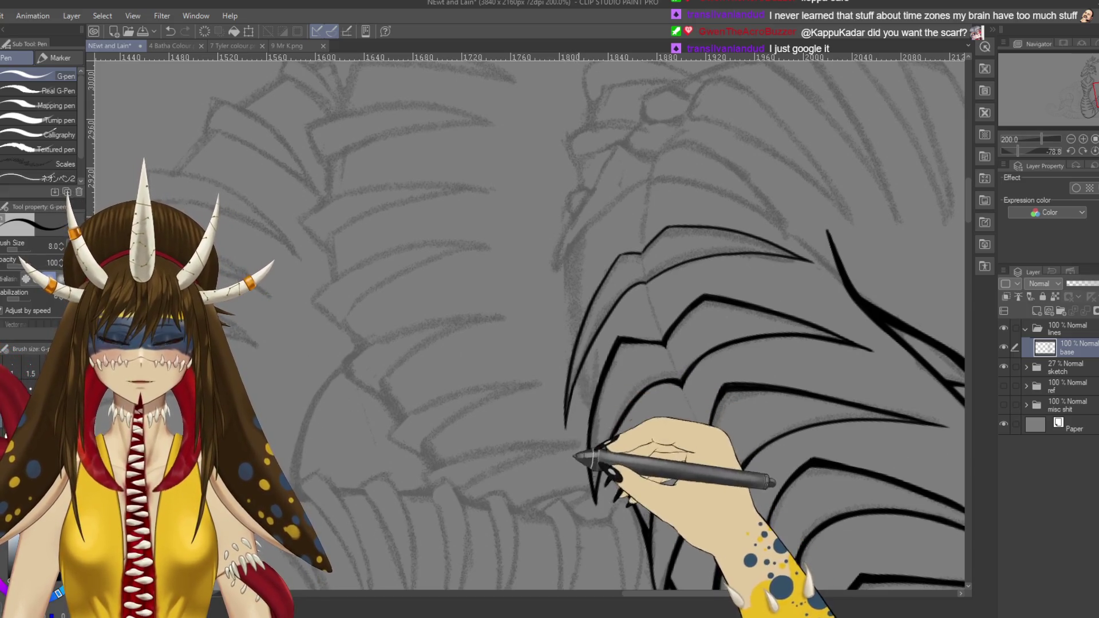
pyautogui.moveTo(694, 380); pyautogui.dragTo(700, 394)
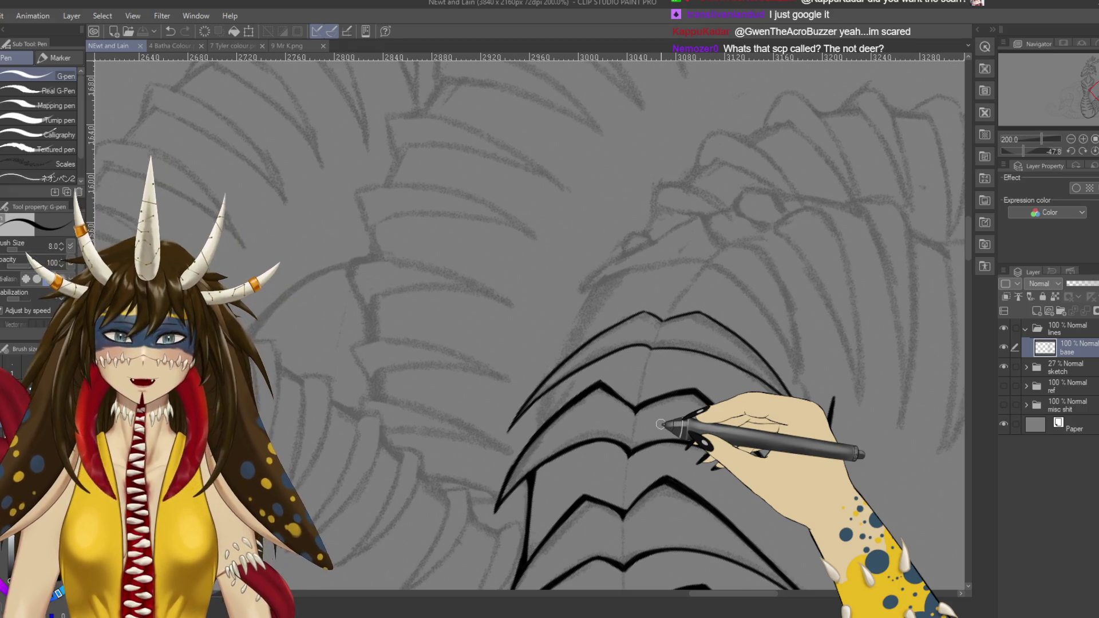
# Step: Ink new curved lines along the outer edge of the spike fan
pyautogui.hotkey('shift', 'space')
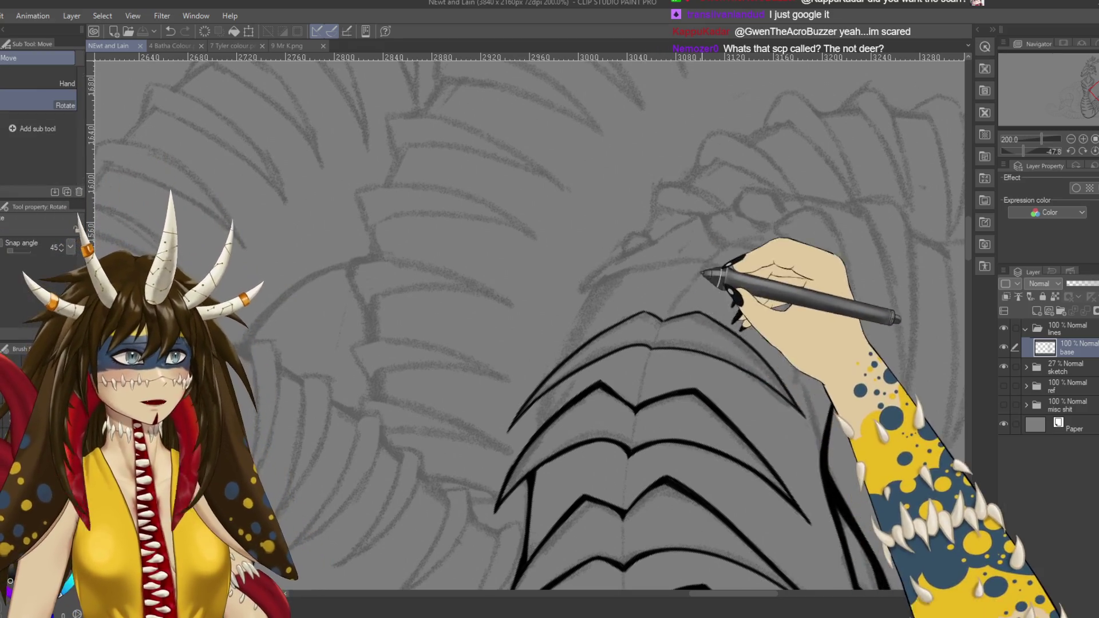
pyautogui.moveTo(719, 269); pyautogui.dragTo(763, 349)
pyautogui.moveTo(731, 441); pyautogui.dragTo(642, 314)
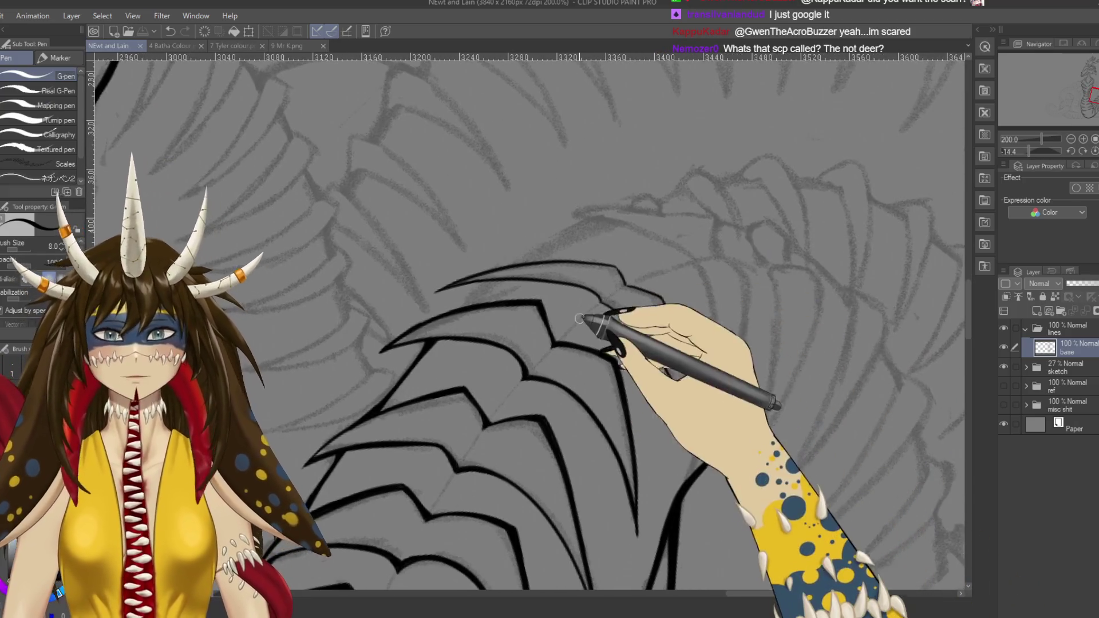
pyautogui.moveTo(596, 297); pyautogui.dragTo(593, 284)
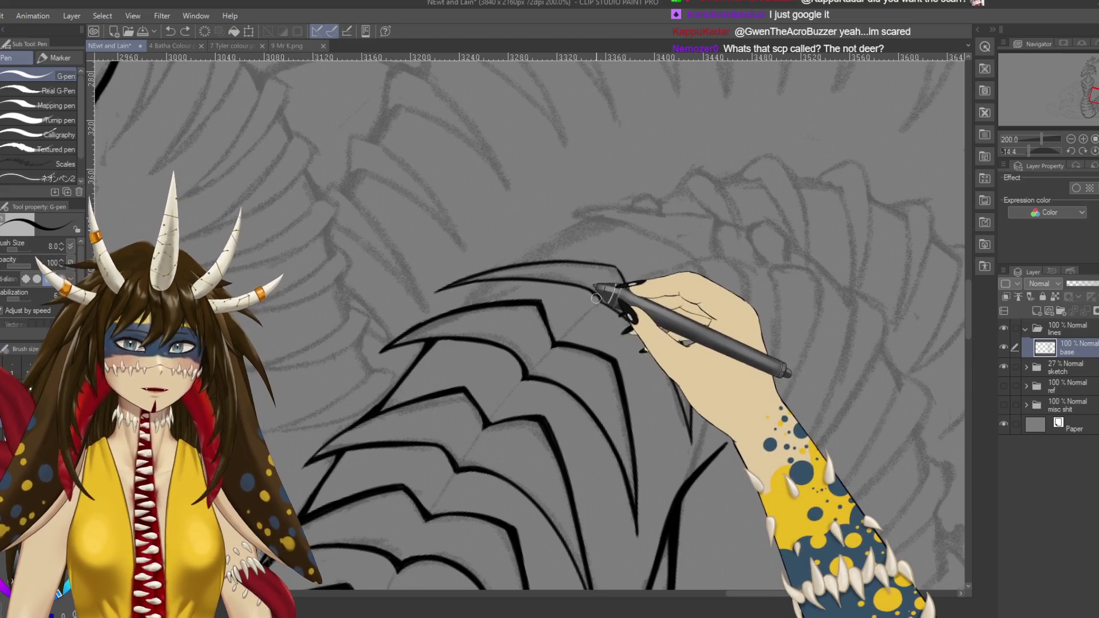
pyautogui.moveTo(643, 307); pyautogui.dragTo(613, 234)
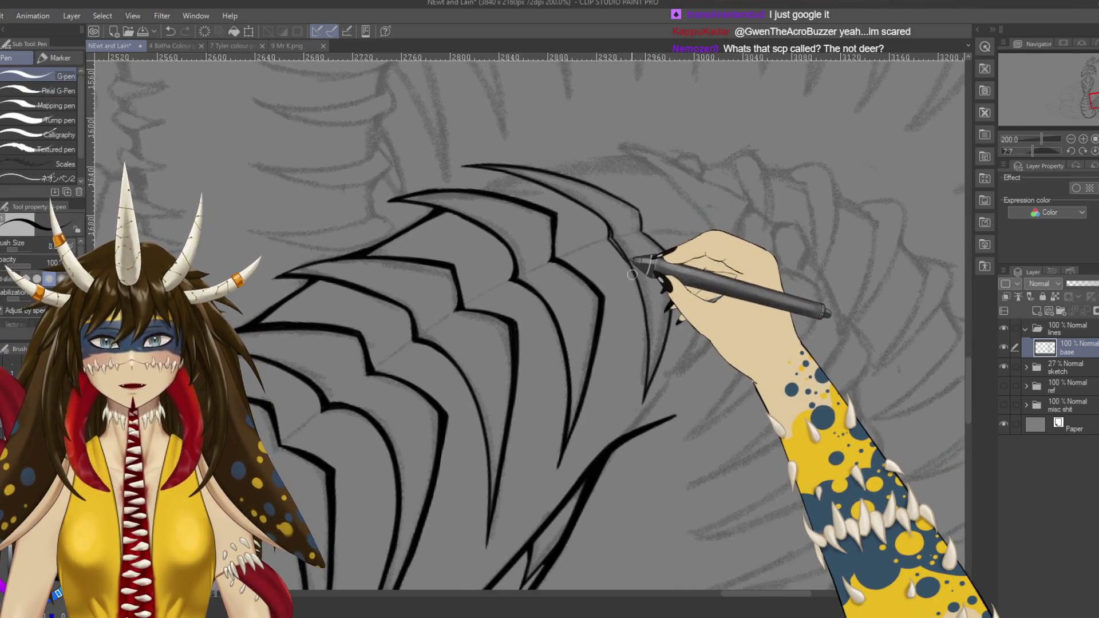
pyautogui.moveTo(607, 235); pyautogui.dragTo(629, 275)
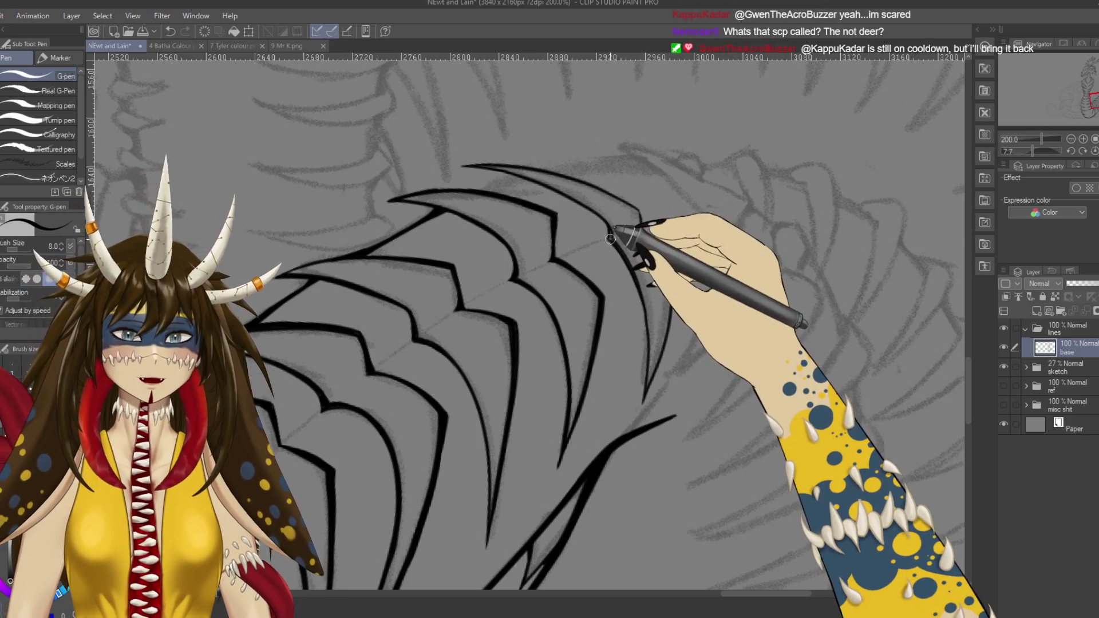
pyautogui.moveTo(628, 267)
pyautogui.mouseDown()
pyautogui.moveTo(649, 356)
pyautogui.moveTo(648, 298)
pyautogui.mouseUp()
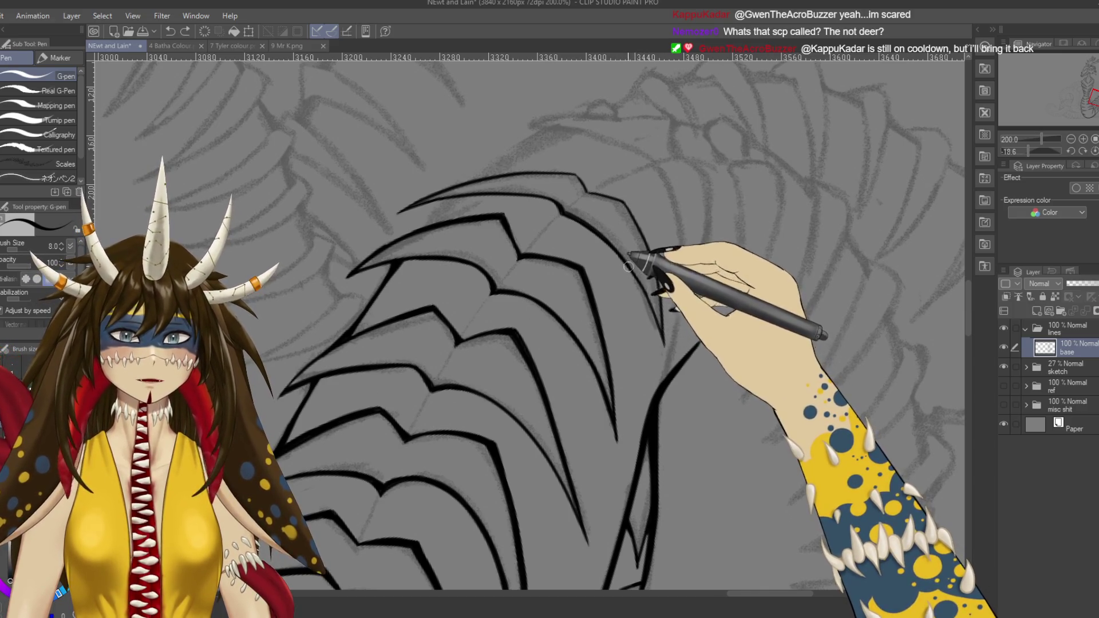
pyautogui.moveTo(641, 269); pyautogui.dragTo(657, 328)
pyautogui.moveTo(643, 265)
pyautogui.mouseDown()
pyautogui.moveTo(622, 257)
pyautogui.moveTo(657, 326)
pyautogui.mouseUp()
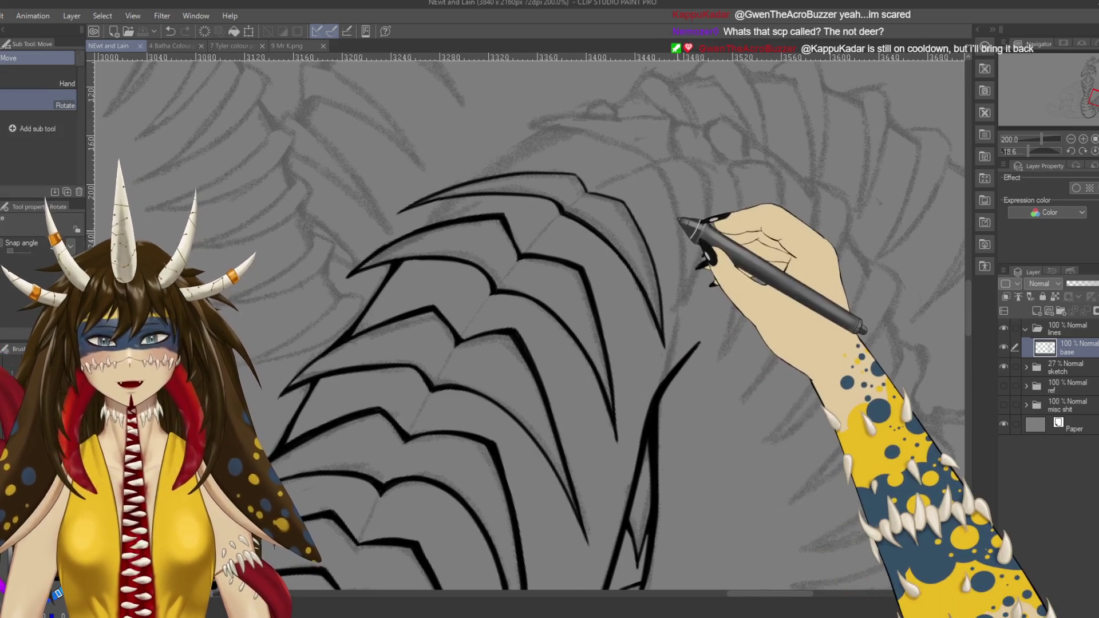
# Step: Add a tiny stroke near the spike tip, save, and rotate toward another section
pyautogui.moveTo(657, 325); pyautogui.dragTo(684, 299)
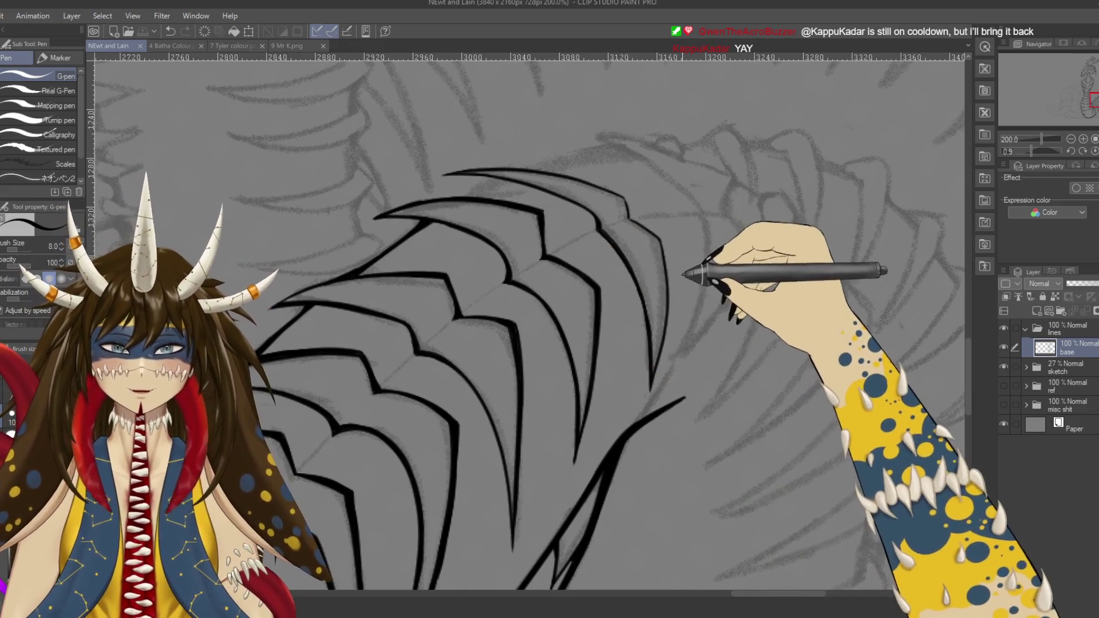
pyautogui.scroll(-1, 658, 235)
pyautogui.moveTo(623, 195); pyautogui.dragTo(626, 210)
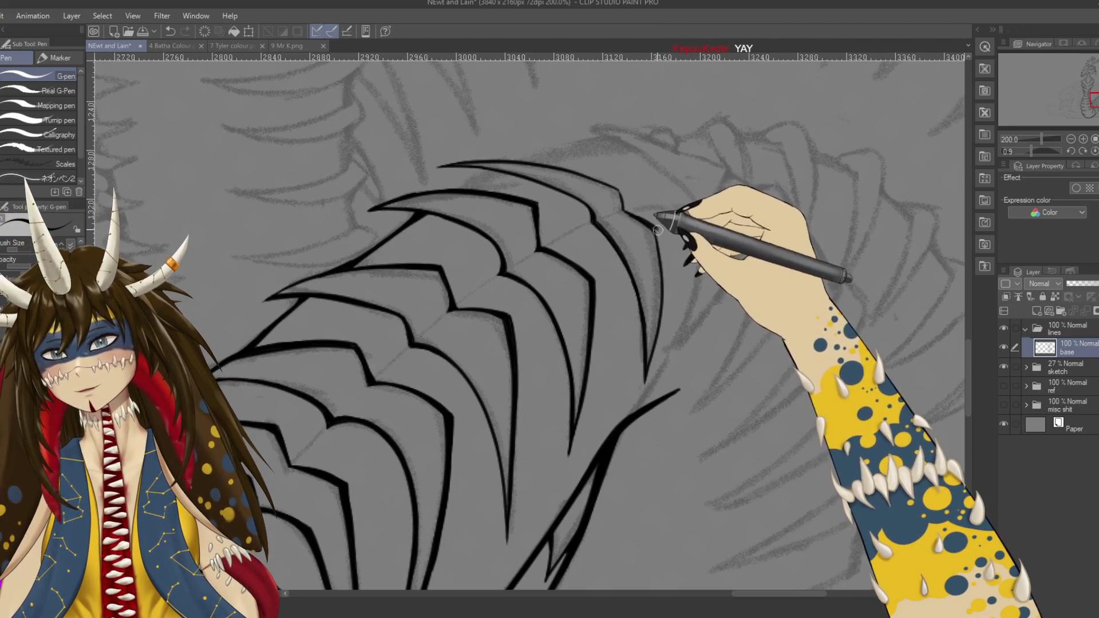
pyautogui.press('-')
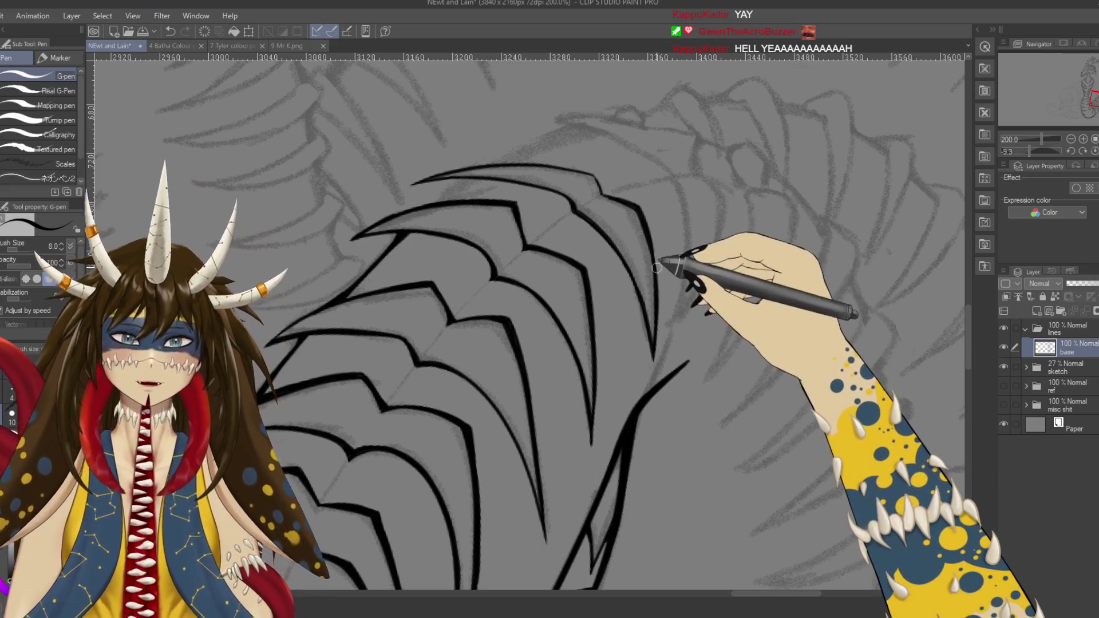
pyautogui.hotkey('ctrl', 's')
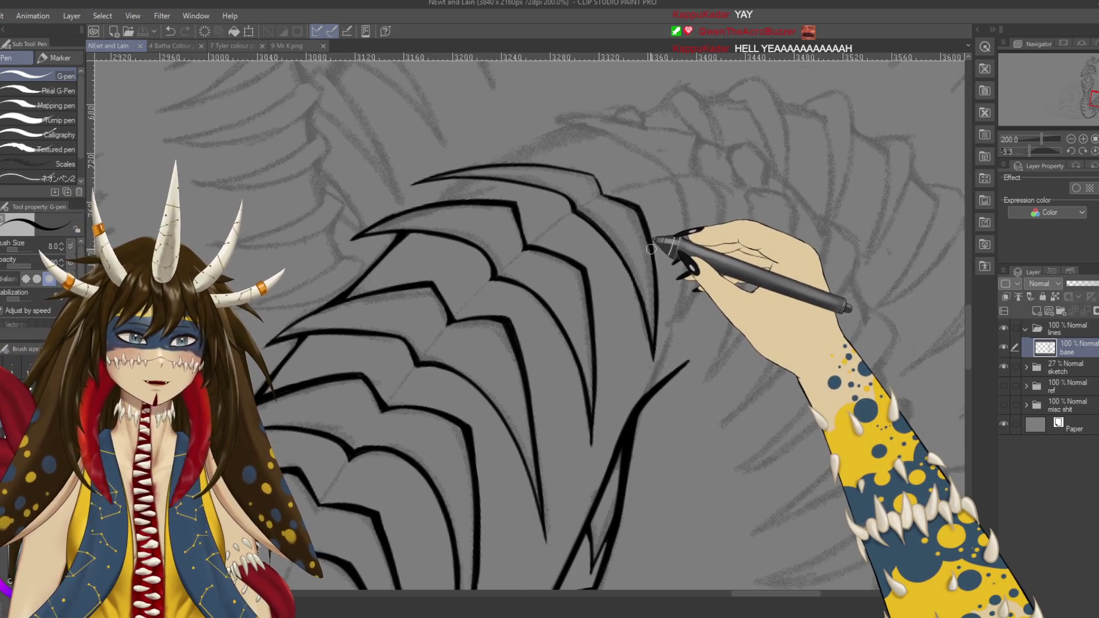
pyautogui.hotkey('ctrl', 's')
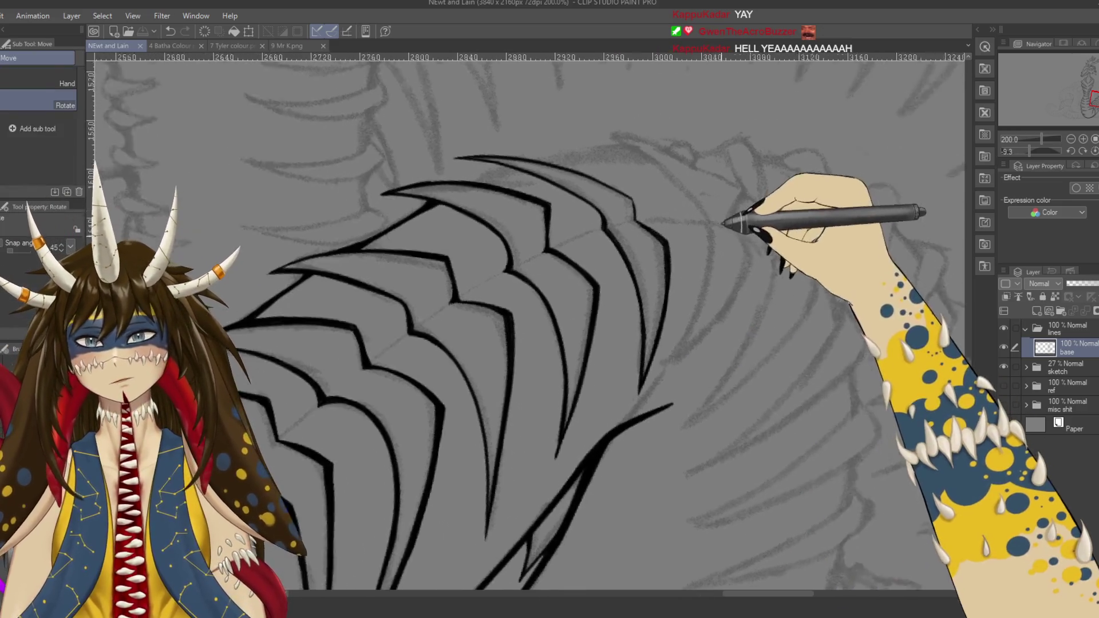
pyautogui.moveTo(669, 328); pyautogui.dragTo(692, 252)
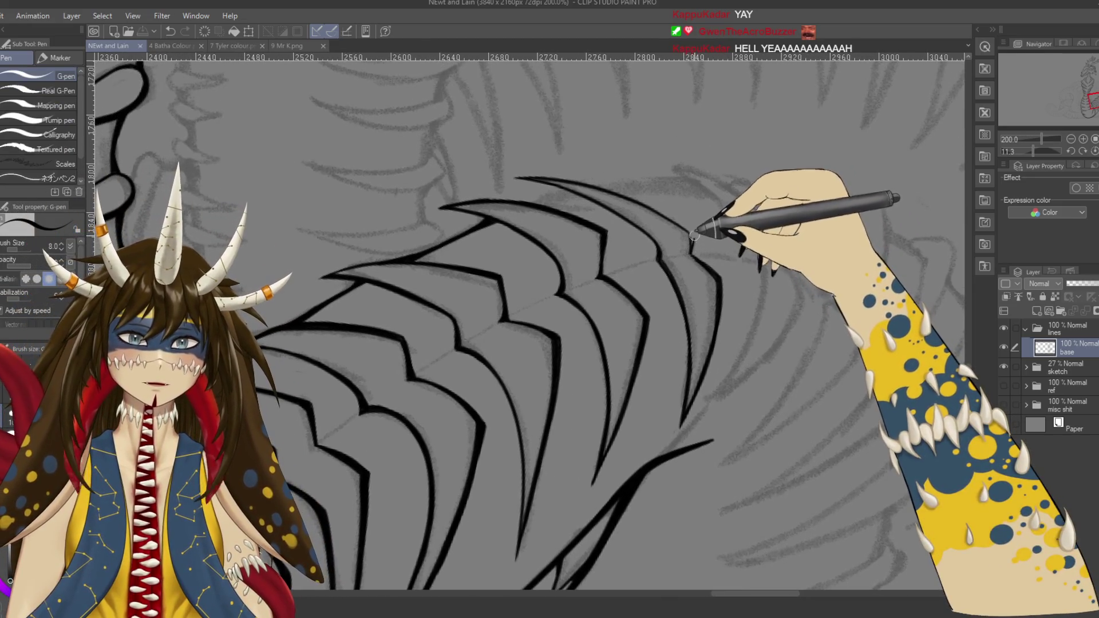
pyautogui.press('r')
pyautogui.moveTo(554, 131)
pyautogui.mouseDown()
pyautogui.moveTo(579, 246)
pyautogui.moveTo(566, 183)
pyautogui.mouseUp()
pyautogui.press('r')
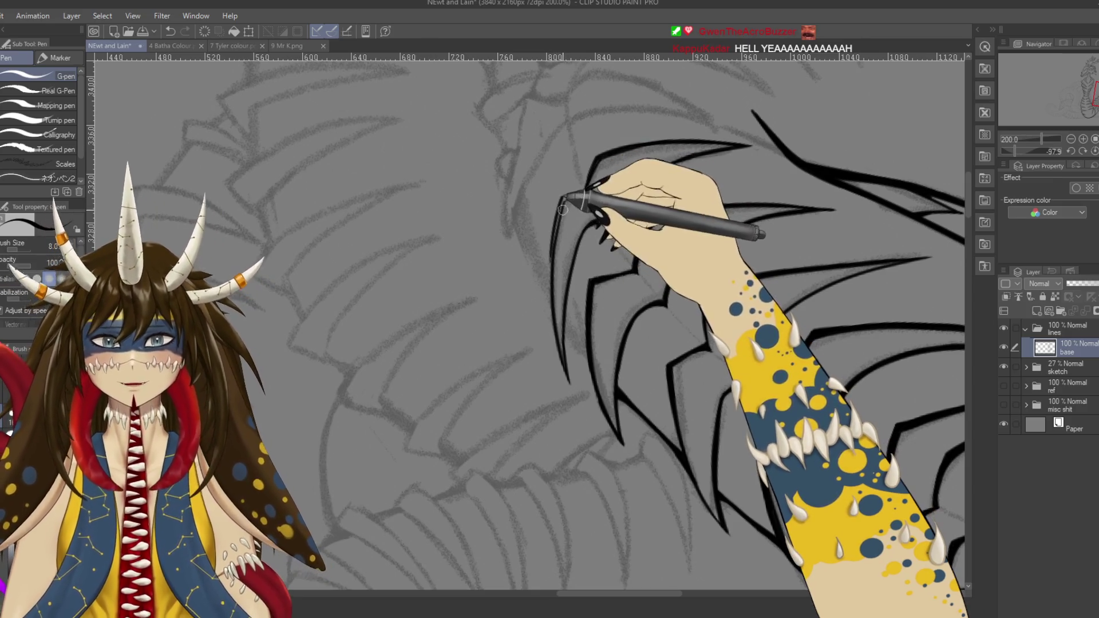
# Step: Extend the claw spikes' upper-left outline and ink trial strokes above them, undoing the latest
pyautogui.moveTo(575, 192); pyautogui.dragTo(550, 253)
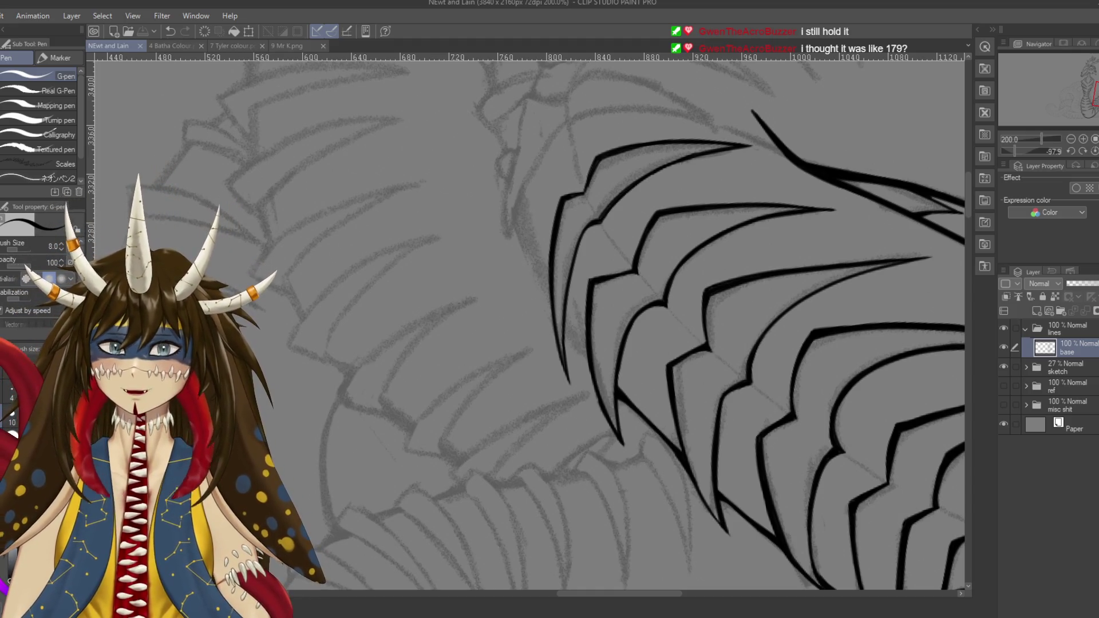
pyautogui.moveTo(514, 224); pyautogui.dragTo(528, 150)
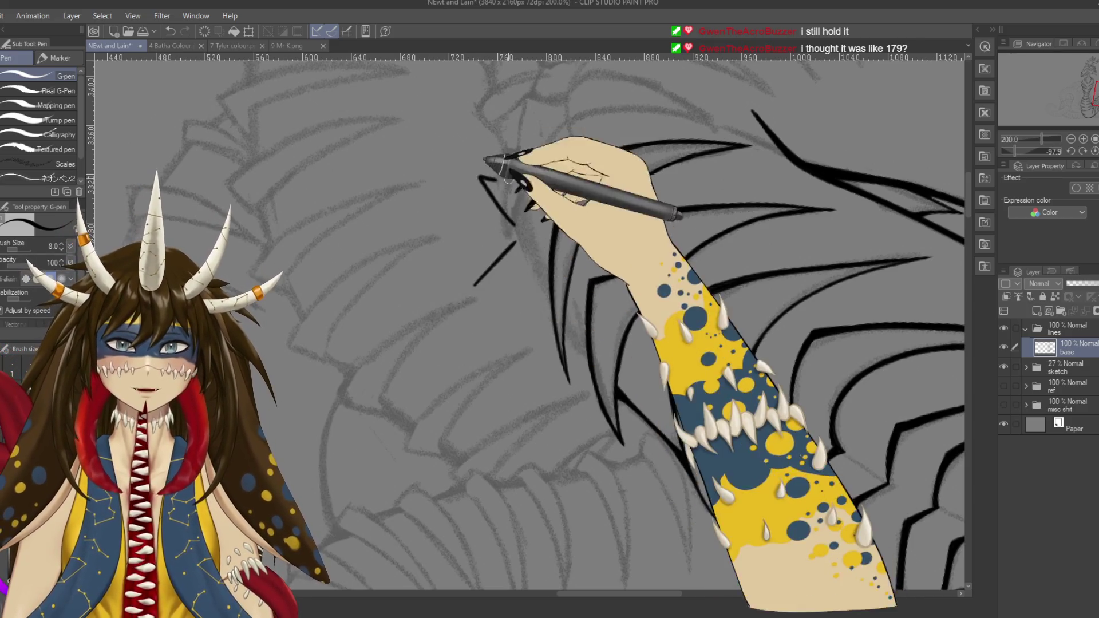
pyautogui.moveTo(515, 243); pyautogui.dragTo(474, 284)
pyautogui.moveTo(661, 63); pyautogui.dragTo(564, 148)
pyautogui.moveTo(573, 95); pyautogui.dragTo(597, 118)
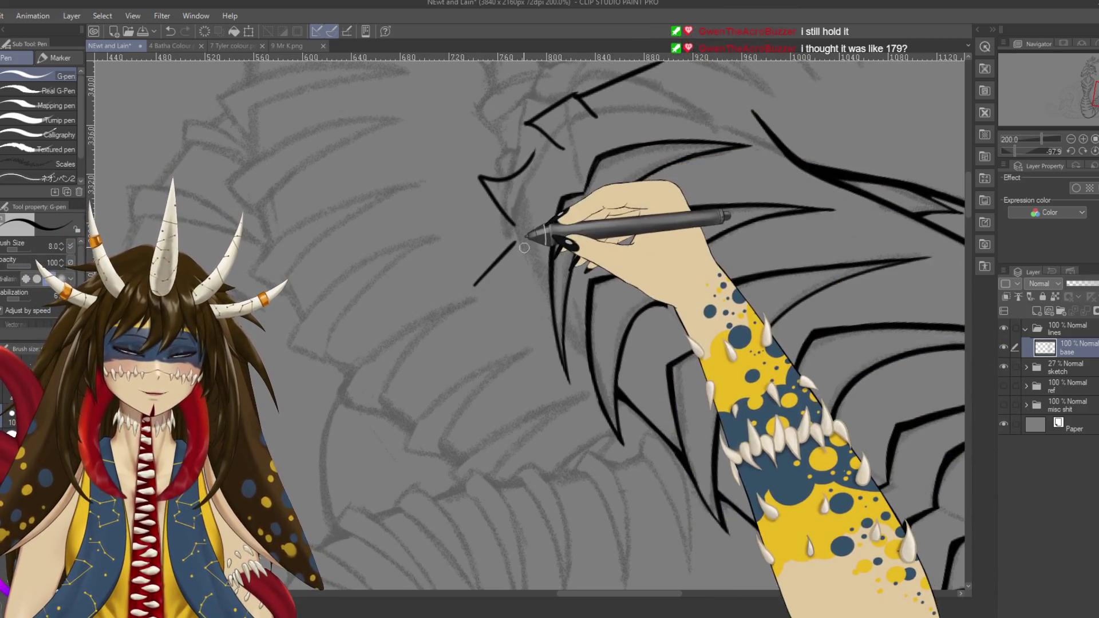
pyautogui.hotkey('ctrl', 'z')
pyautogui.hotkey('ctrl', 'z')
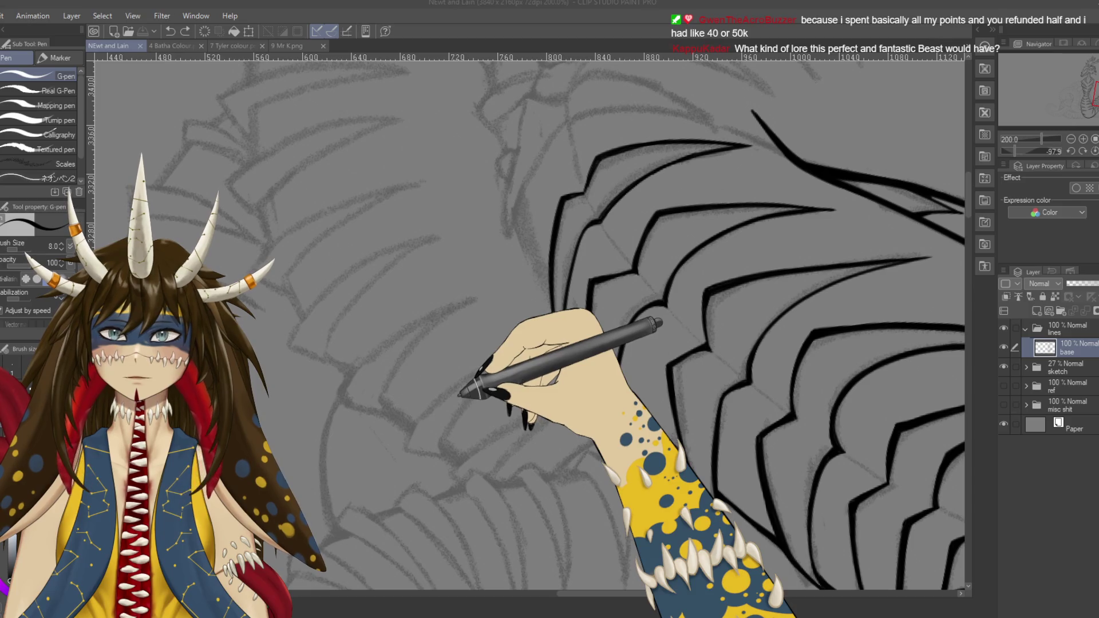
# Step: Add a small ink dot, save, and erase stray ink near the spike tips
pyautogui.click(451, 335)
pyautogui.hotkey('ctrl', 's')
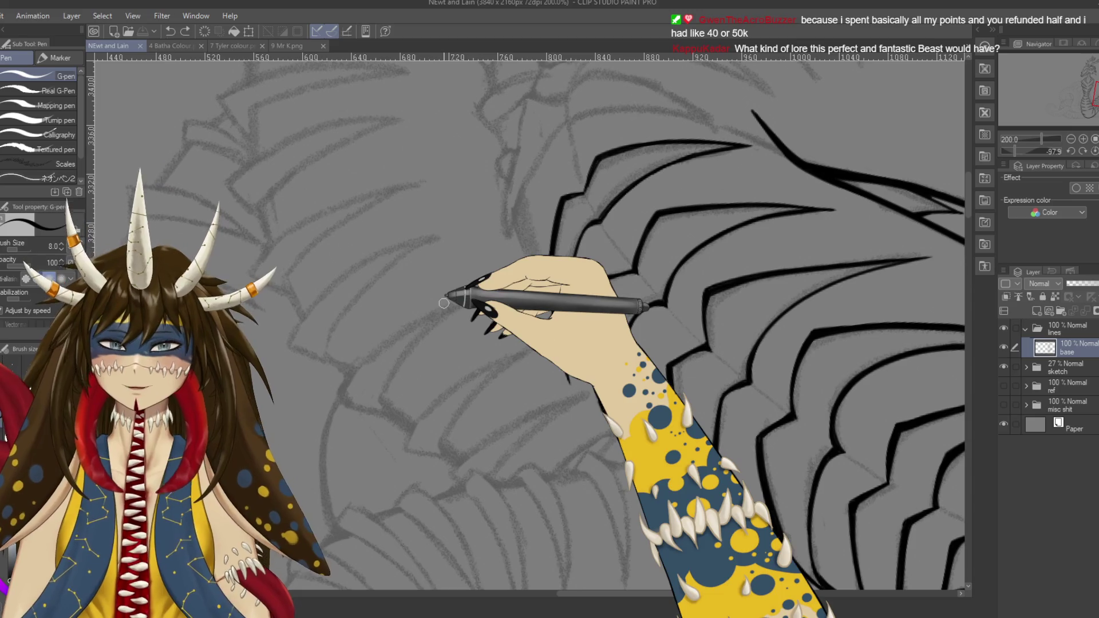
pyautogui.press('e')
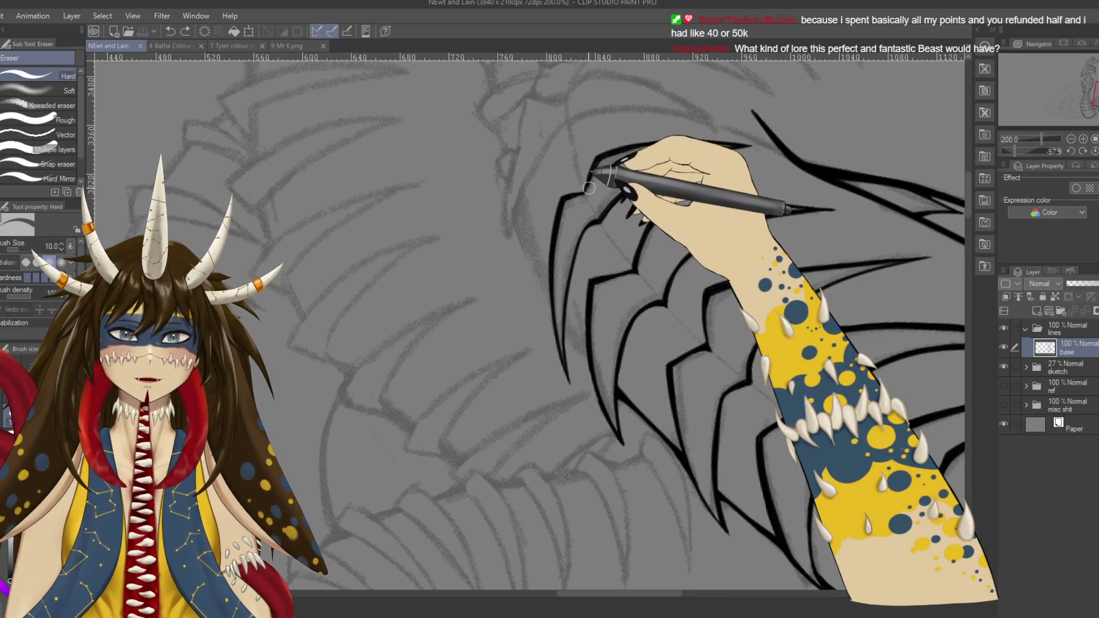
pyautogui.moveTo(589, 188); pyautogui.dragTo(587, 181)
pyautogui.press('p')
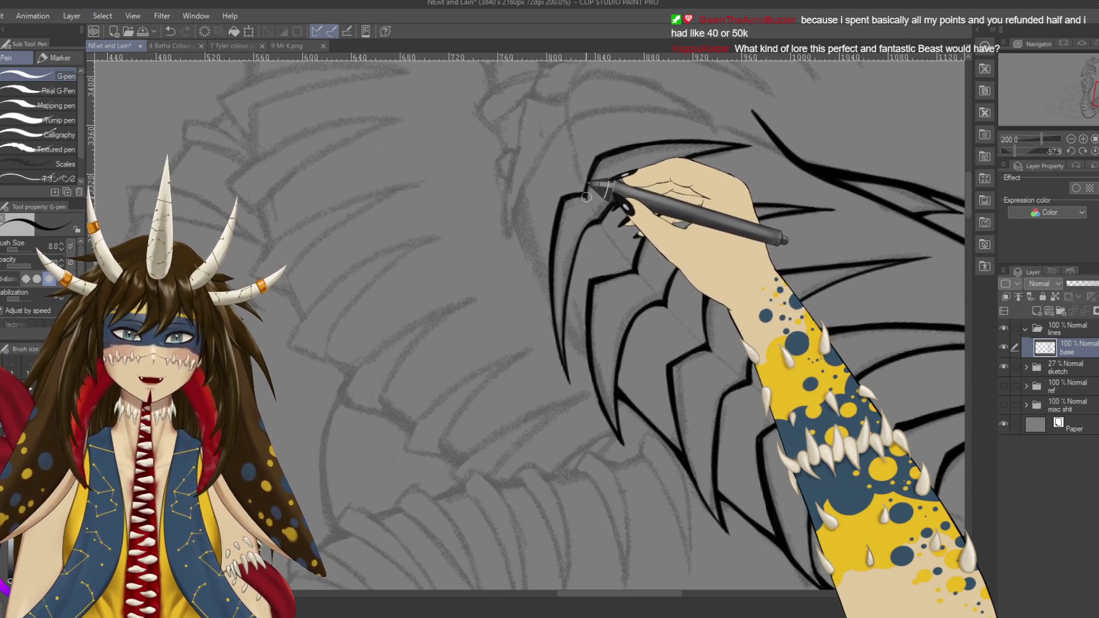
# Step: Rotate the view over the ribbed body, saving twice, then undo two strokes and redo one
pyautogui.moveTo(586, 199); pyautogui.dragTo(645, 306)
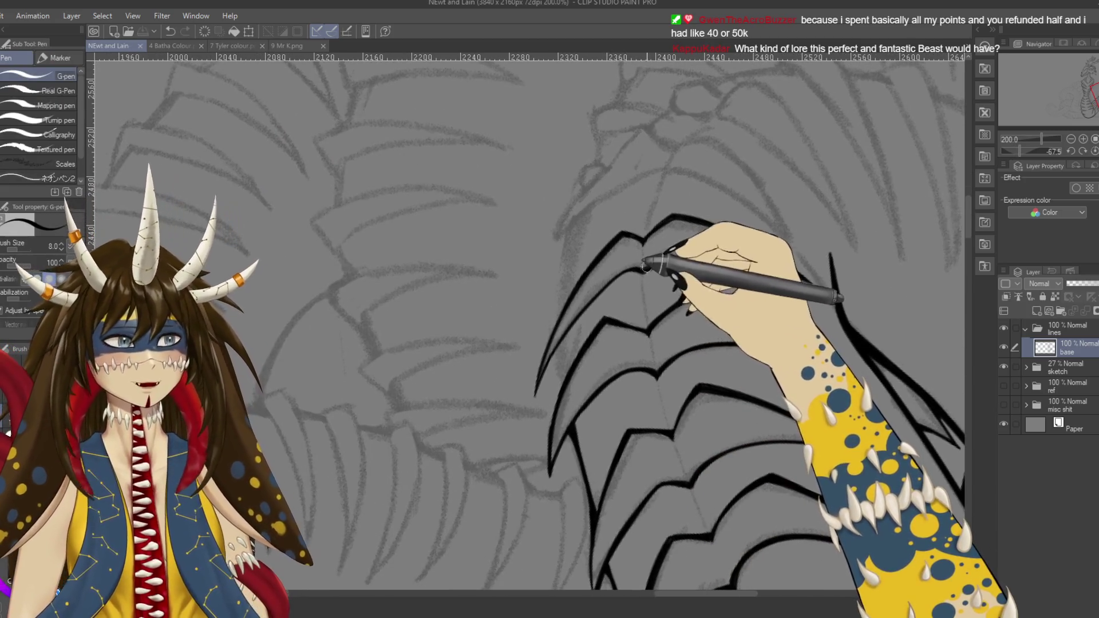
pyautogui.hotkey('ctrl', 's')
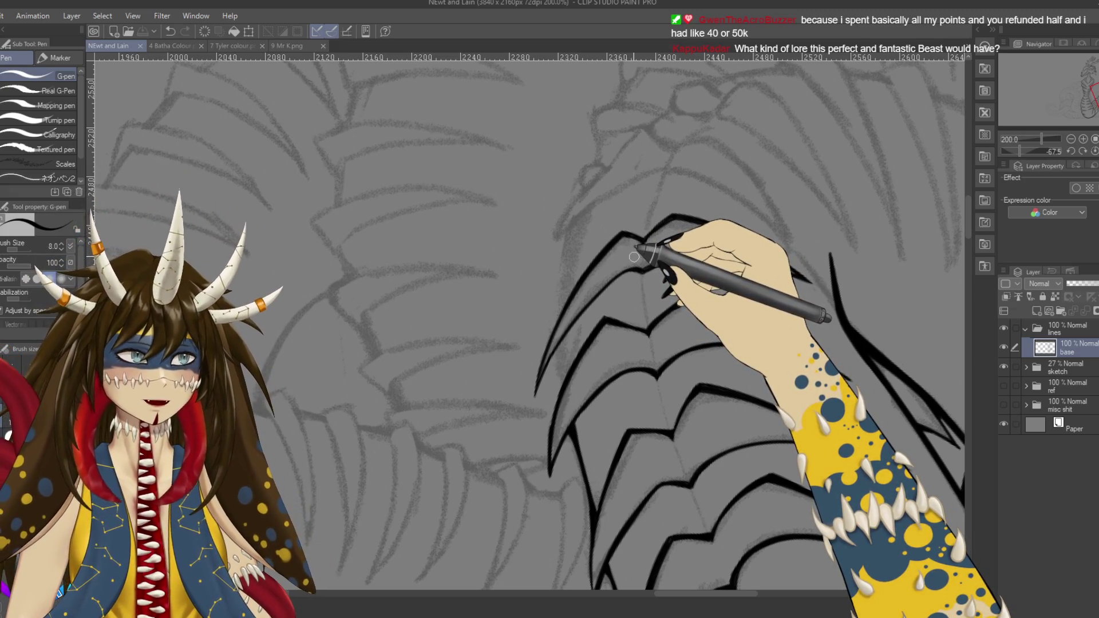
pyautogui.moveTo(634, 257); pyautogui.dragTo(572, 179)
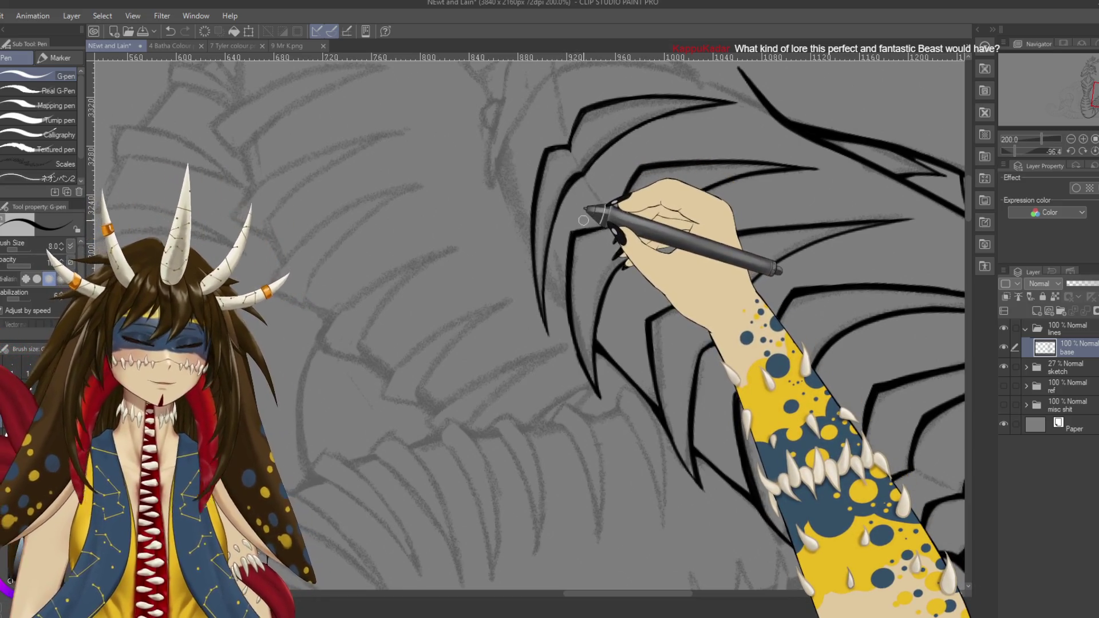
pyautogui.hotkey('ctrl', 's')
pyautogui.moveTo(583, 221)
pyautogui.mouseDown()
pyautogui.moveTo(692, 358)
pyautogui.moveTo(654, 213)
pyautogui.moveTo(701, 304)
pyautogui.mouseUp()
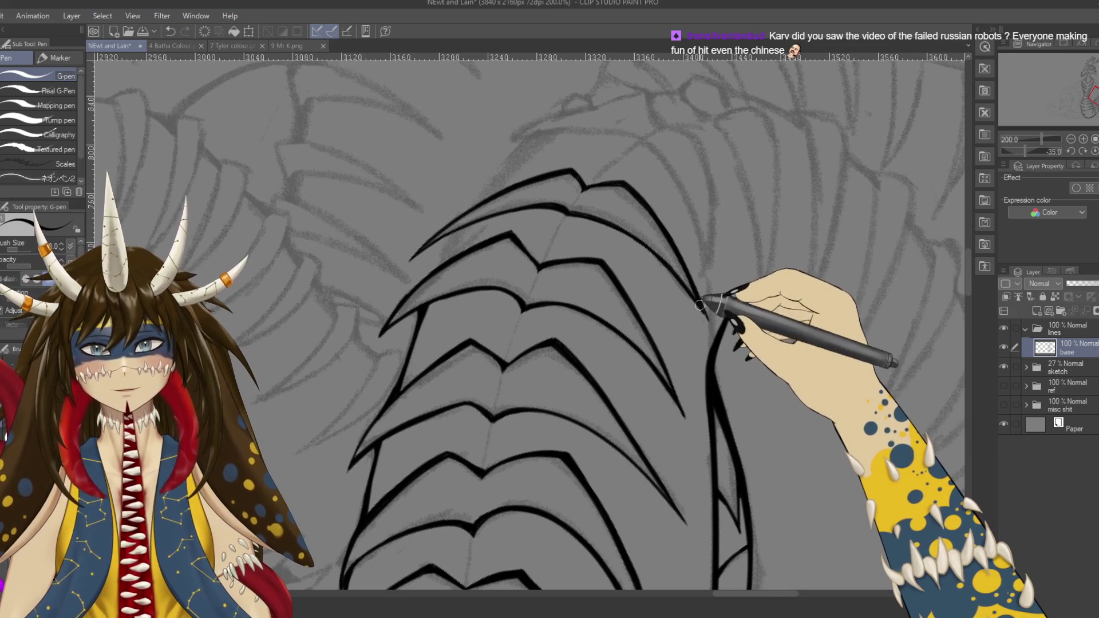
pyautogui.hotkey('ctrl', 'z')
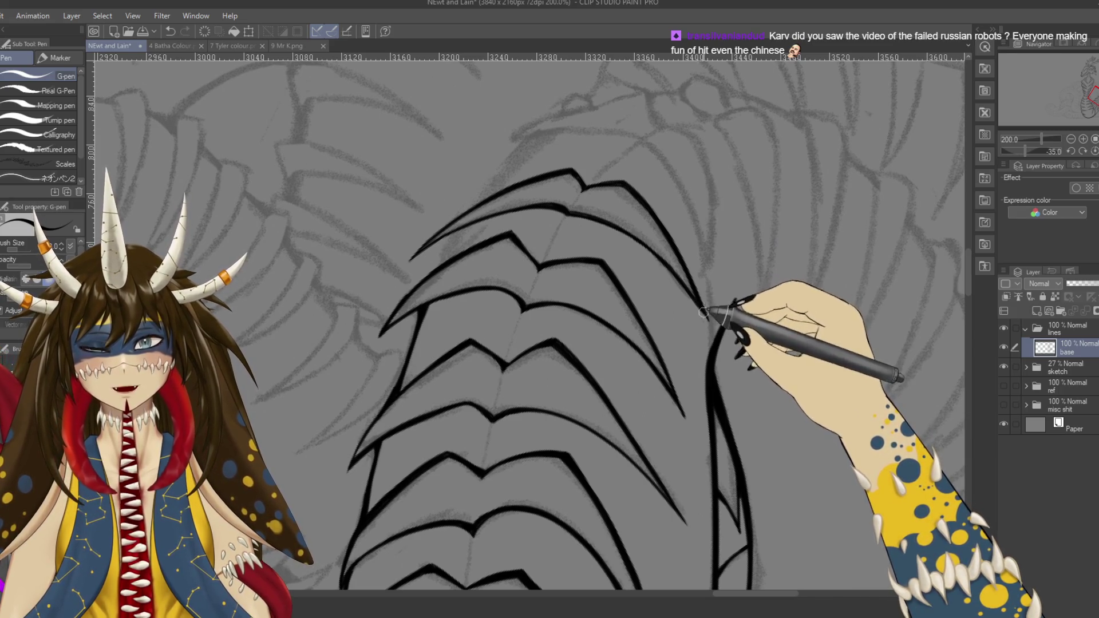
pyautogui.moveTo(564, 295); pyautogui.dragTo(551, 231)
pyautogui.hotkey('ctrl', 'z')
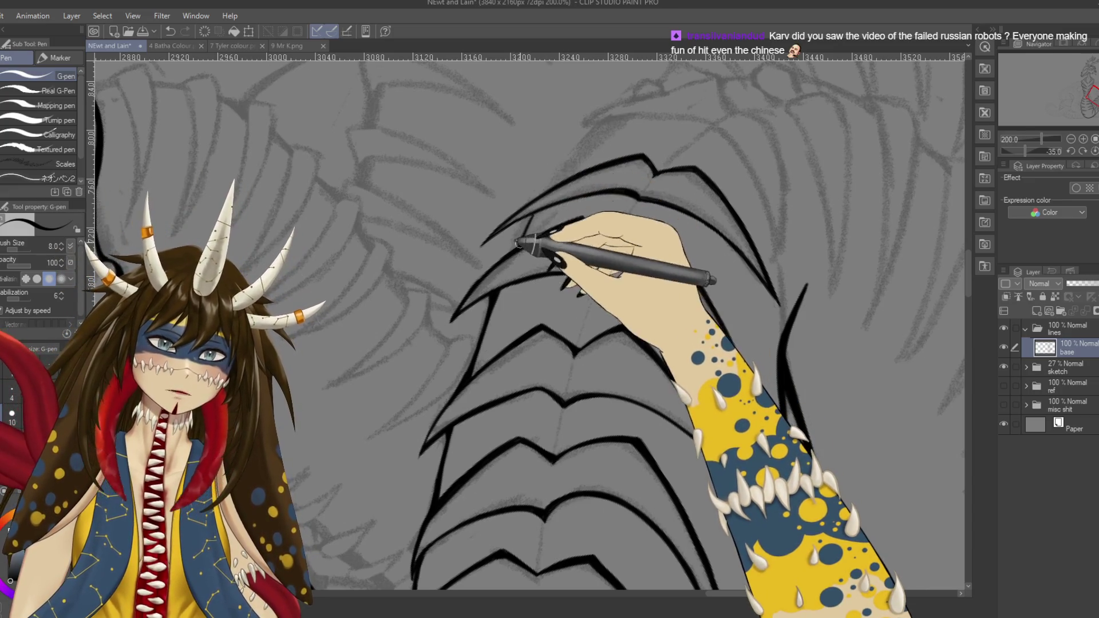
pyautogui.hotkey('ctrl', 'y')
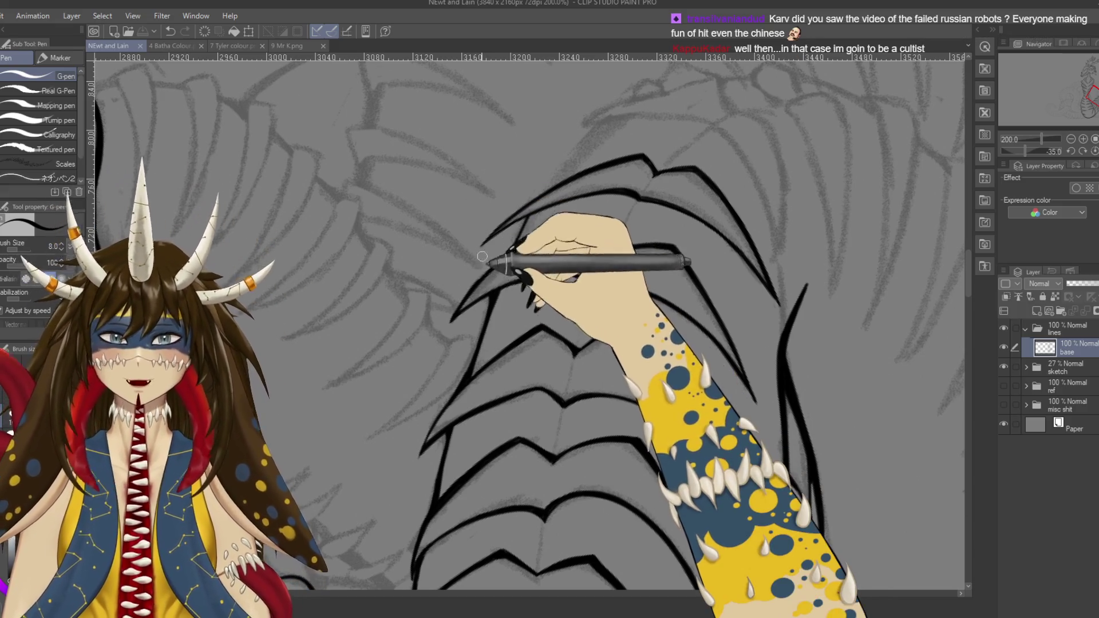
# Step: Ink a short black line along the rib edge and save the drawing
pyautogui.moveTo(496, 239); pyautogui.dragTo(422, 286)
pyautogui.scroll(2, 405, 273)
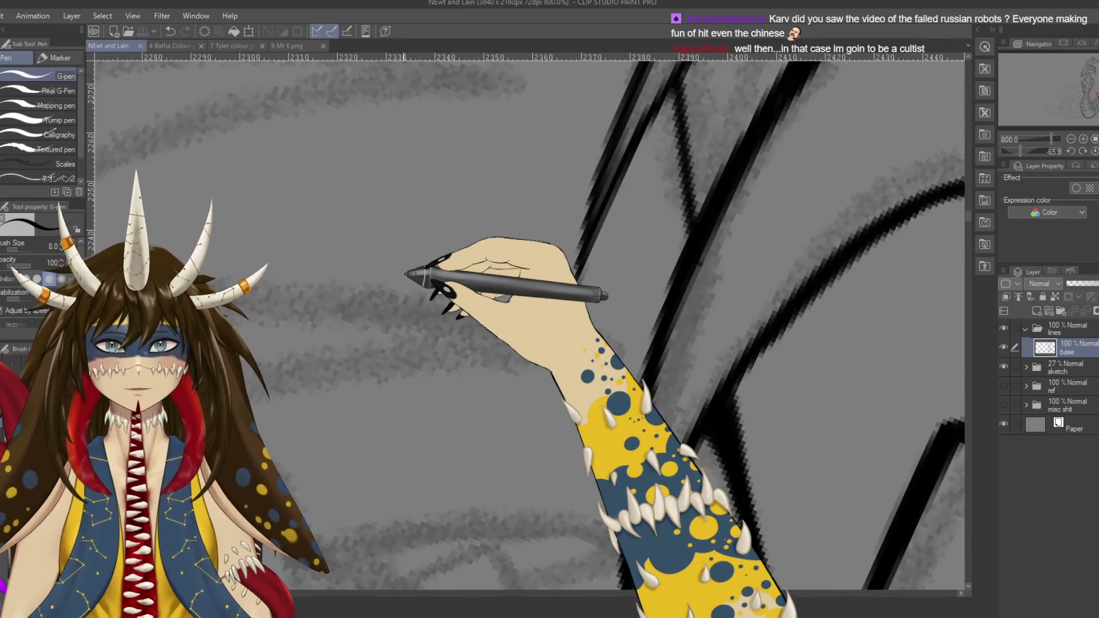
pyautogui.scroll(-2, 641, 448)
pyautogui.scroll(1, 637, 448)
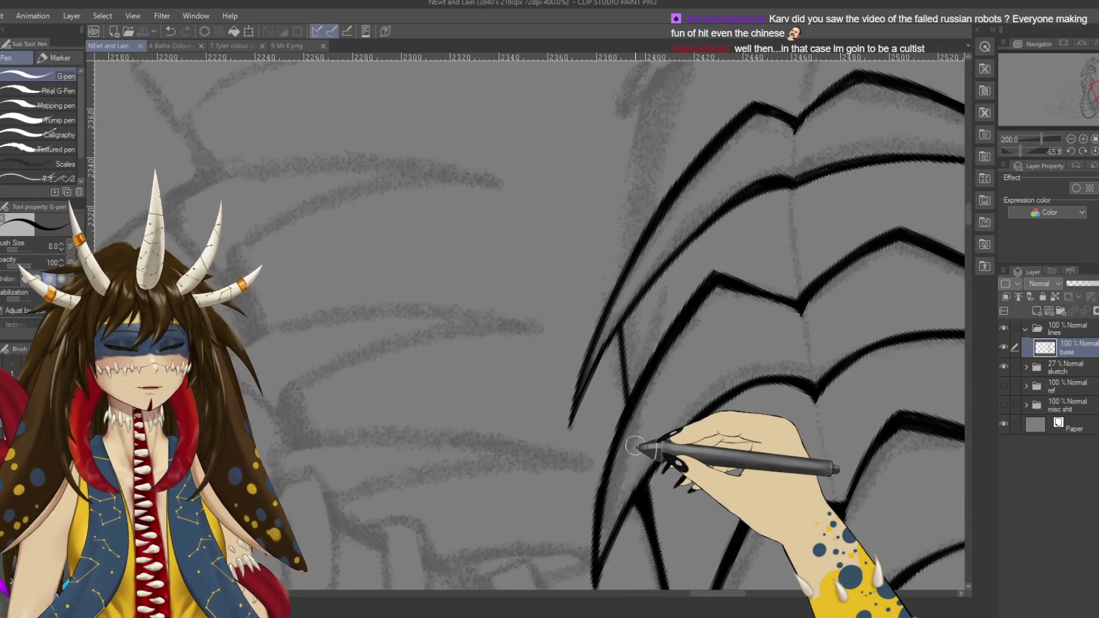
pyautogui.scroll(1, 687, 321)
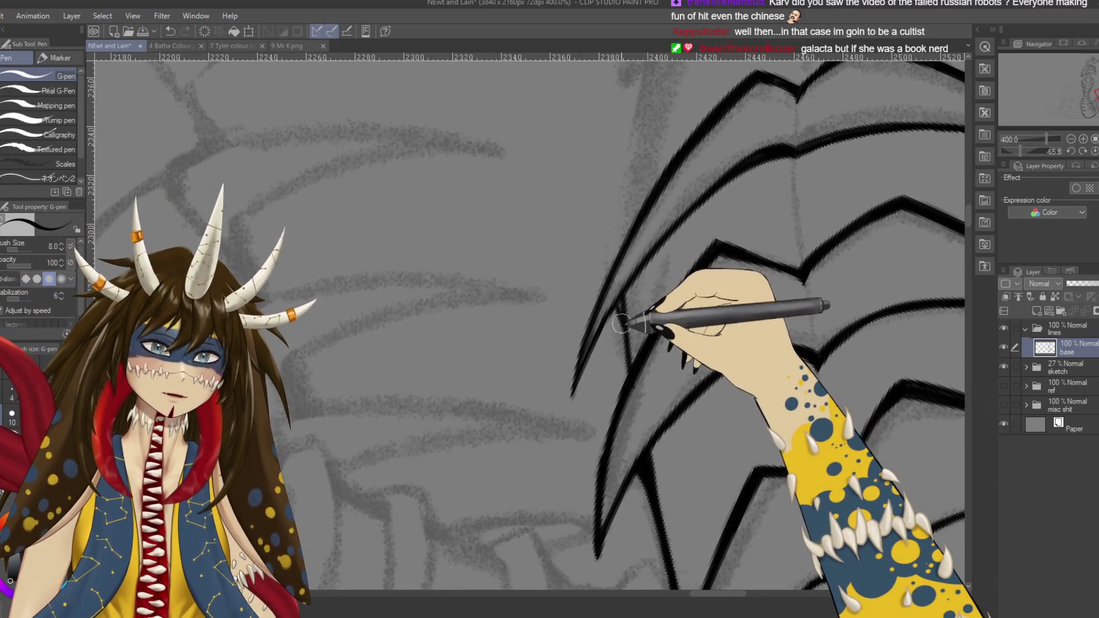
pyautogui.moveTo(615, 304); pyautogui.dragTo(625, 354)
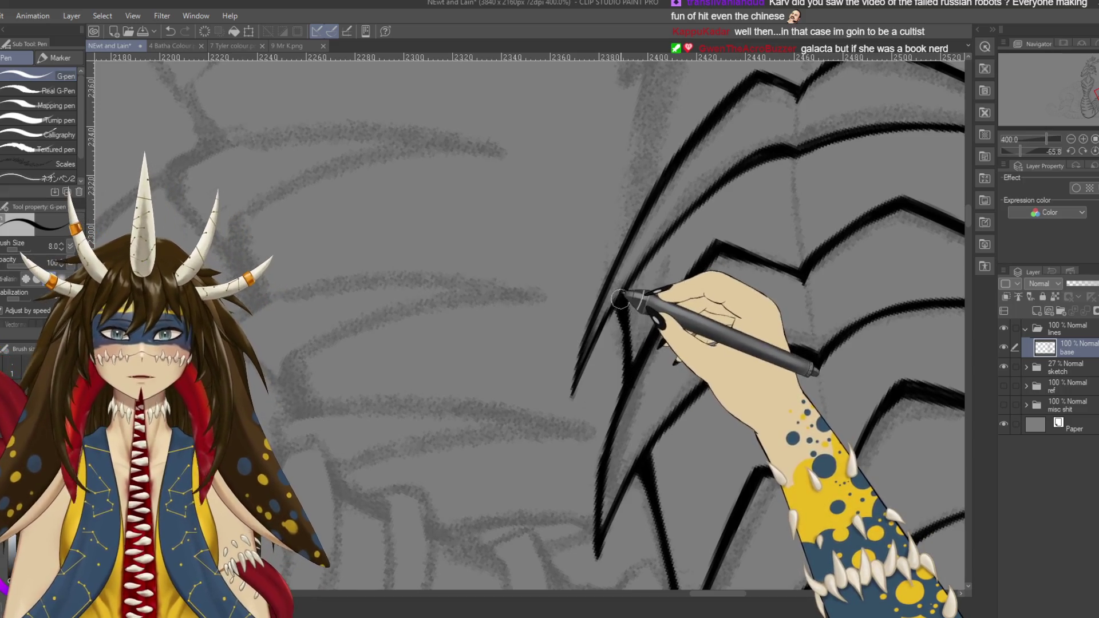
pyautogui.hotkey('ctrl', 's')
# Step: Ink the curved right-edge line of the ribbed section, redrawing it until it fits, and save
pyautogui.scroll(-3, 686, 235)
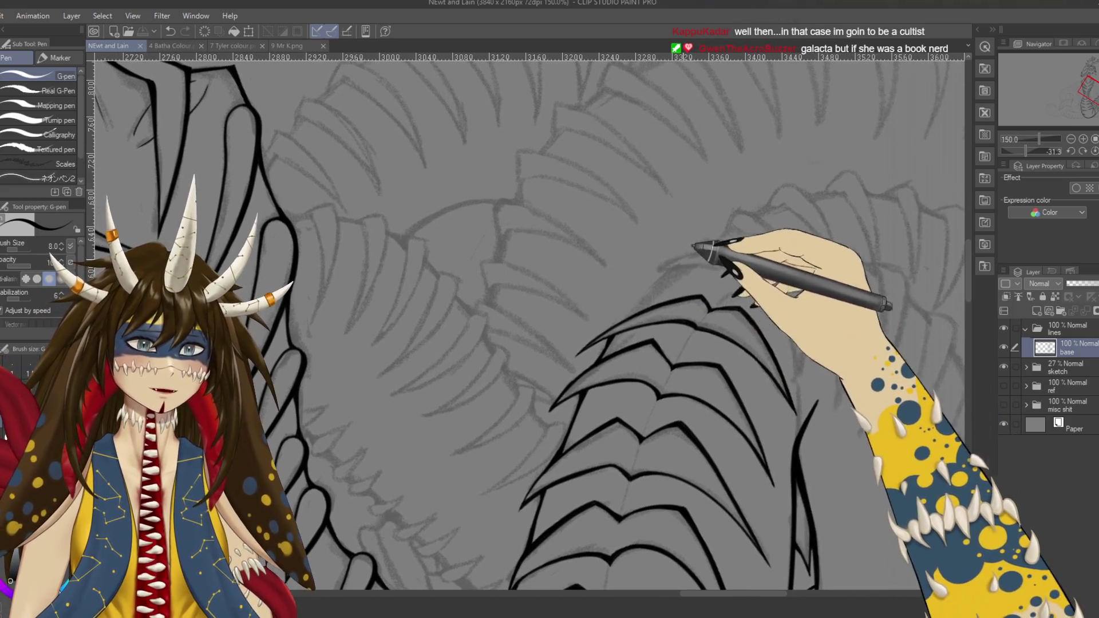
pyautogui.moveTo(756, 252); pyautogui.dragTo(681, 246)
pyautogui.moveTo(761, 286); pyautogui.dragTo(720, 269)
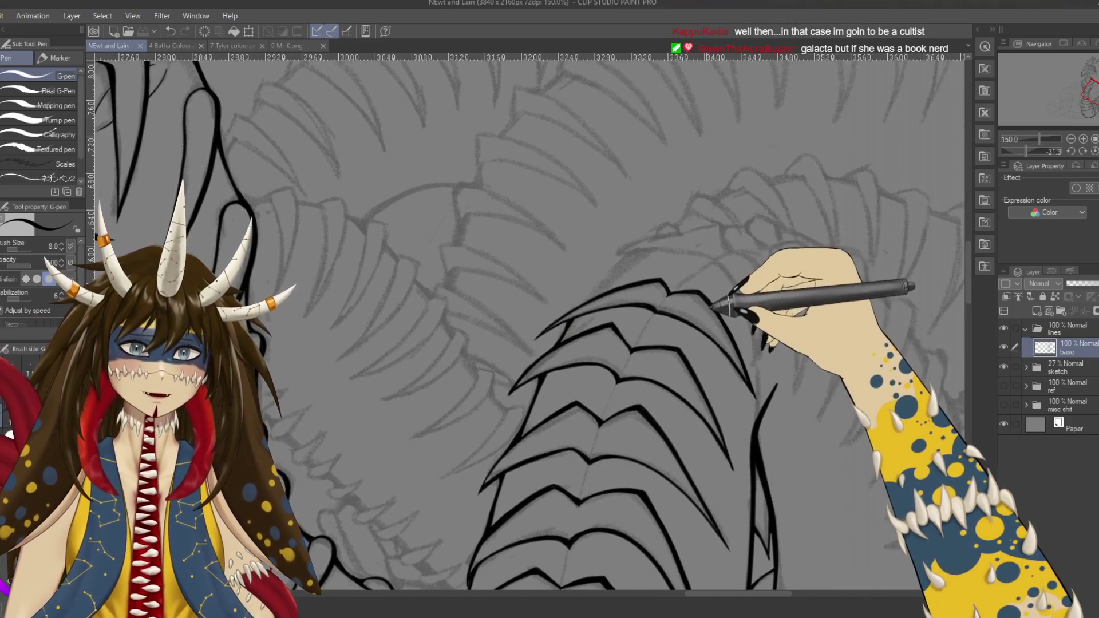
pyautogui.moveTo(770, 385); pyautogui.dragTo(713, 351)
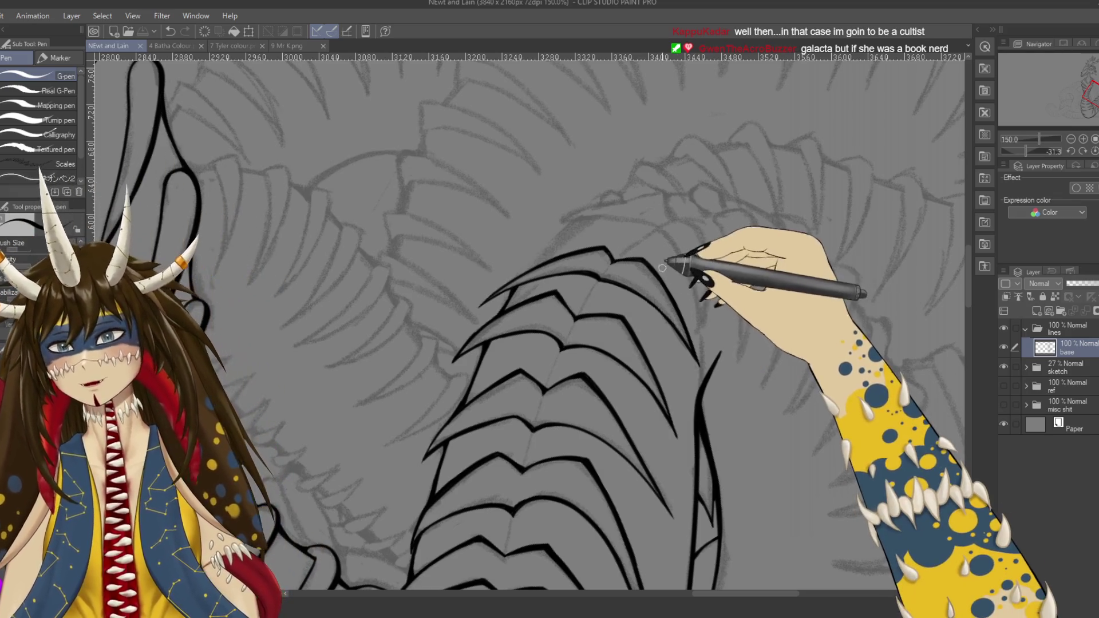
pyautogui.moveTo(657, 229); pyautogui.dragTo(699, 301)
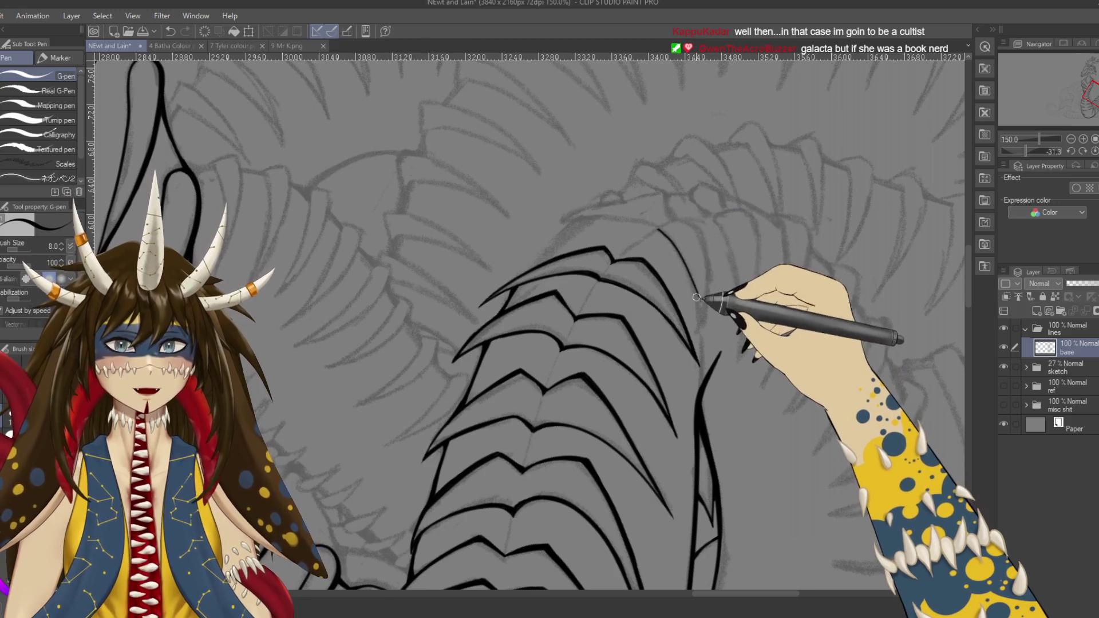
pyautogui.hotkey('ctrl', 'z')
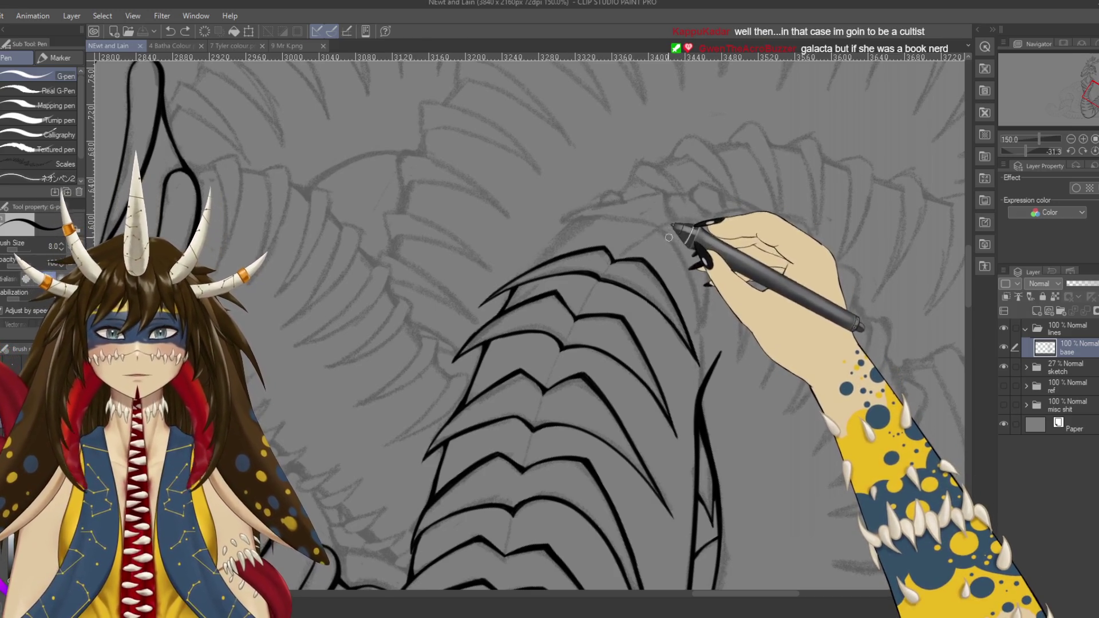
pyautogui.moveTo(658, 230); pyautogui.dragTo(706, 303)
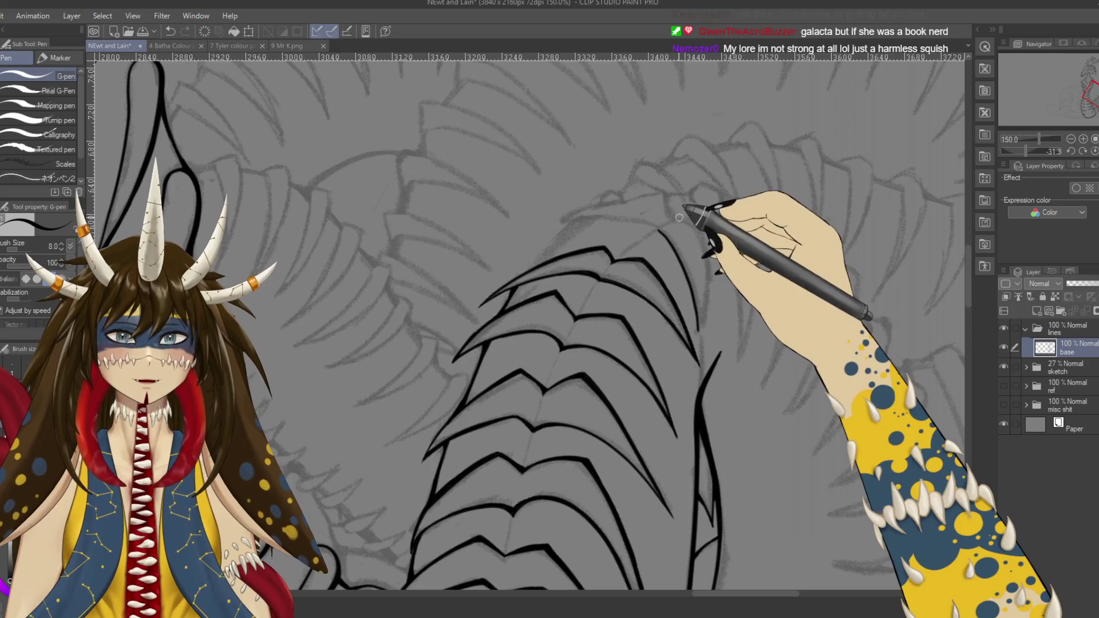
pyautogui.hotkey('ctrl', 'z')
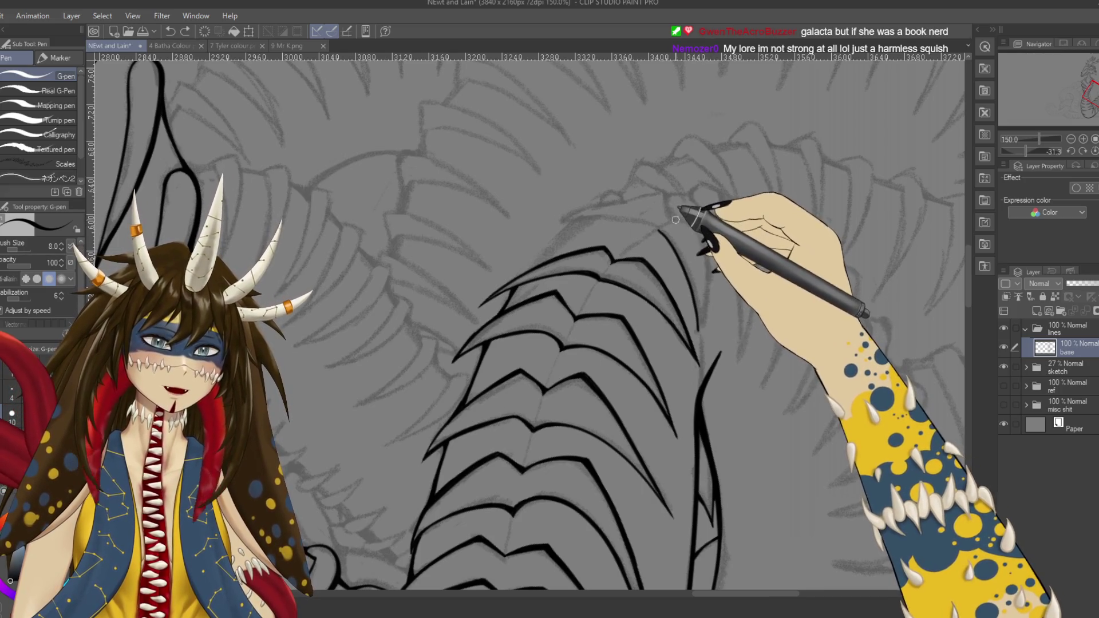
pyautogui.moveTo(685, 221); pyautogui.dragTo(710, 265)
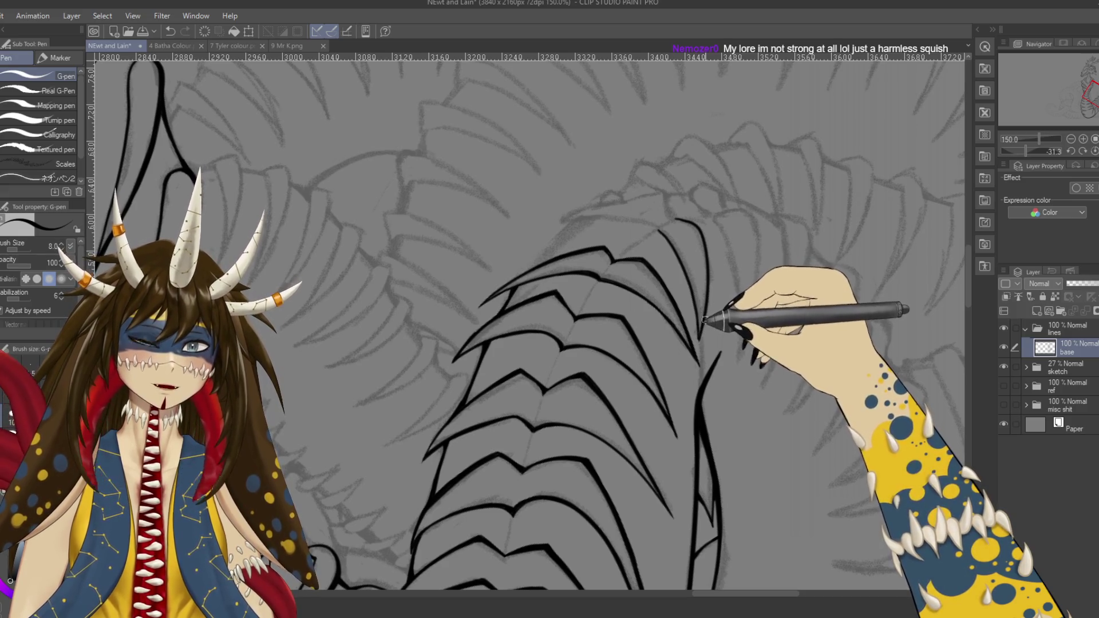
pyautogui.hotkey('ctrl', 's')
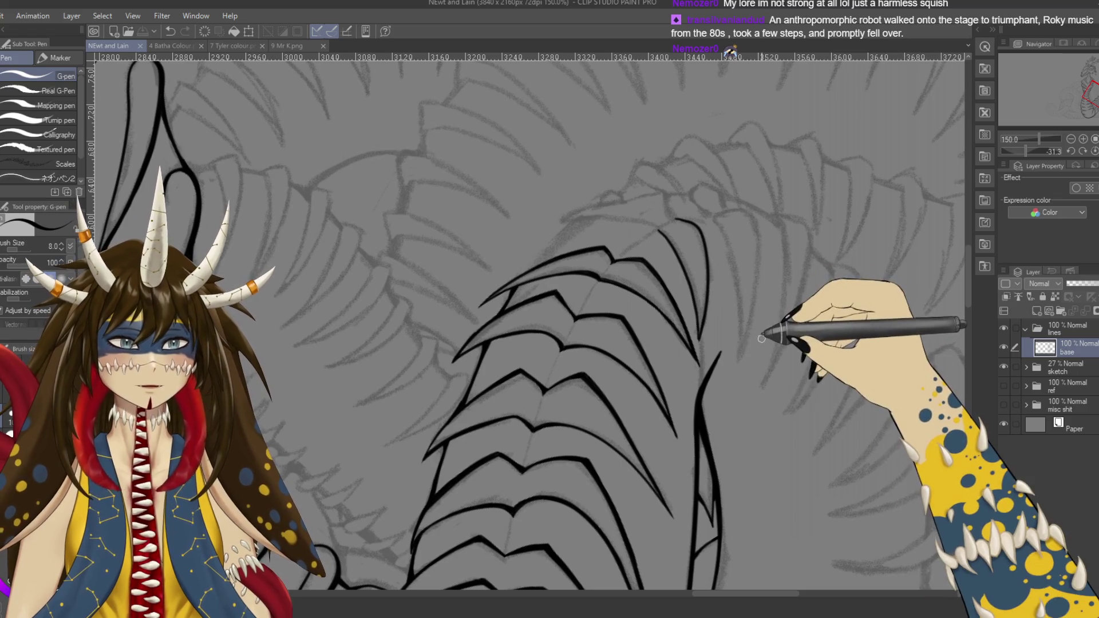
# Step: Undo the last ink stroke and rotate the view toward another part of the body
pyautogui.scroll(1, 770, 275)
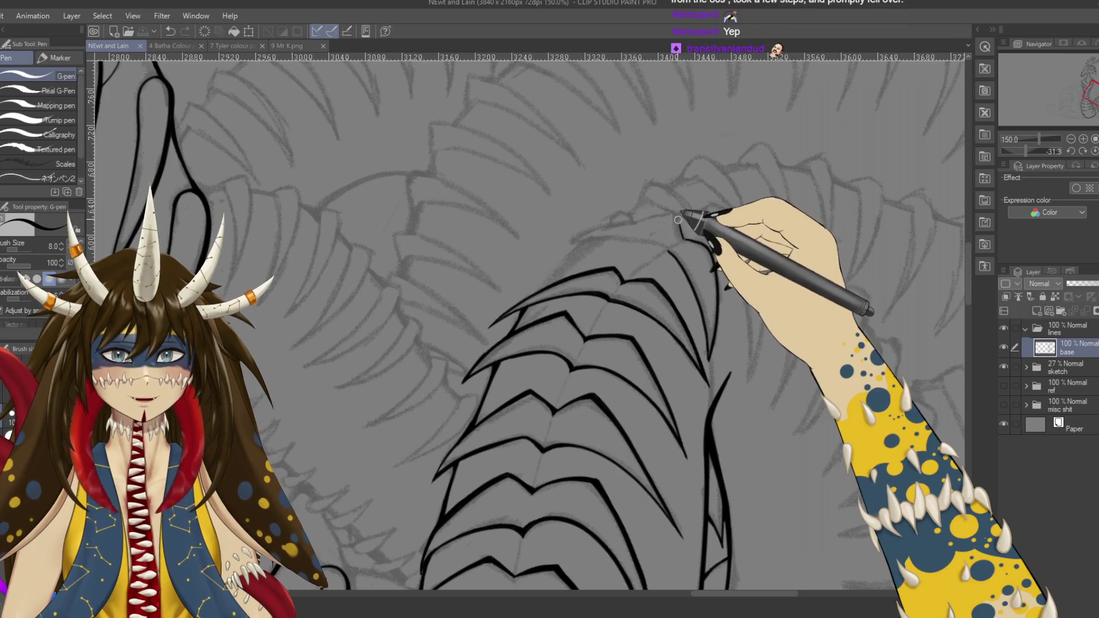
pyautogui.hotkey('ctrl', 'z')
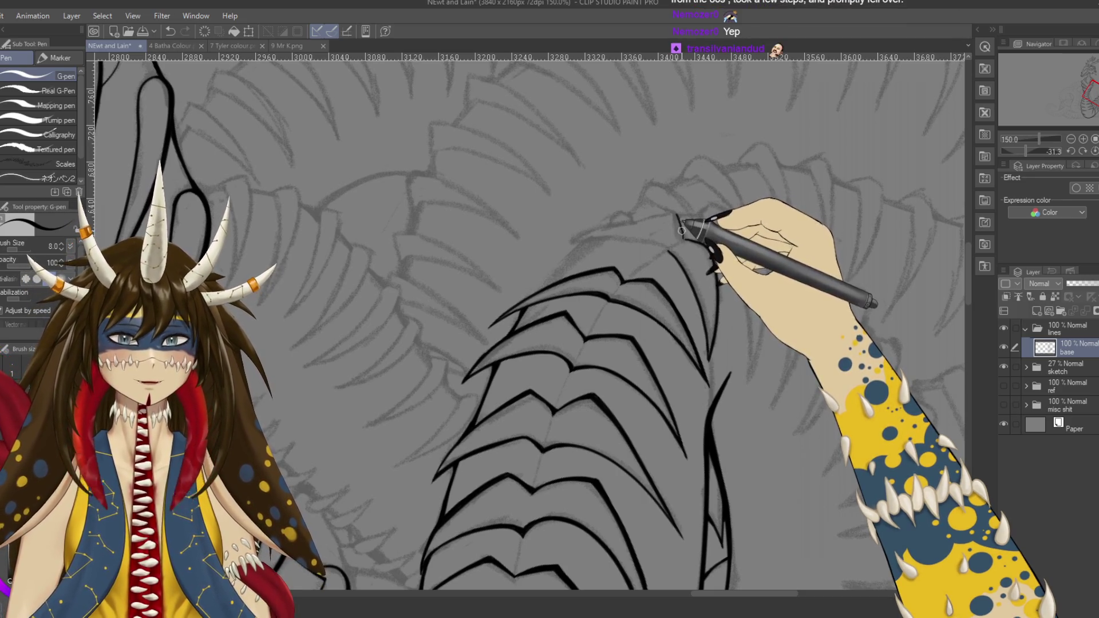
pyautogui.moveTo(682, 231); pyautogui.dragTo(677, 167)
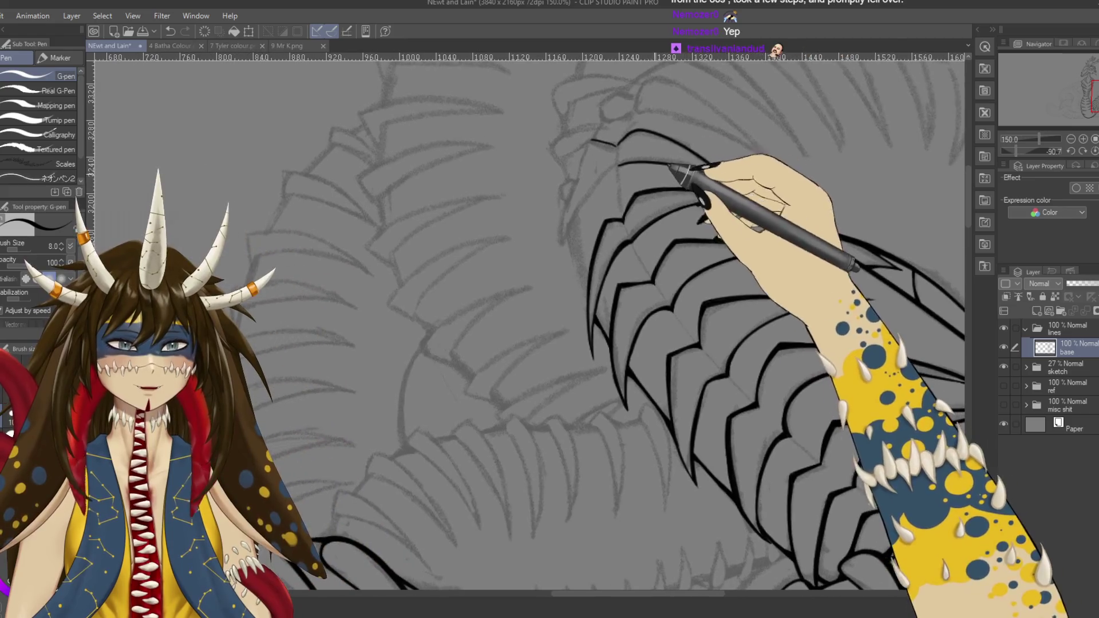
# Step: Save, then ink a curved outline along the upper ribbed section and zoom in on its top
pyautogui.hotkey('ctrl', 's')
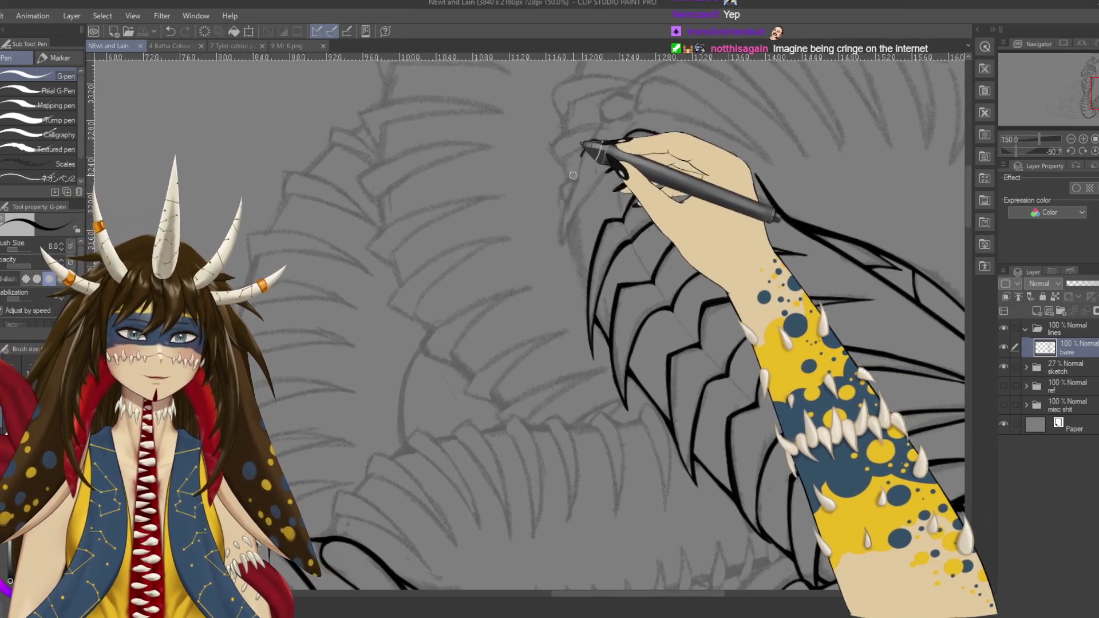
pyautogui.moveTo(592, 140); pyautogui.dragTo(560, 247)
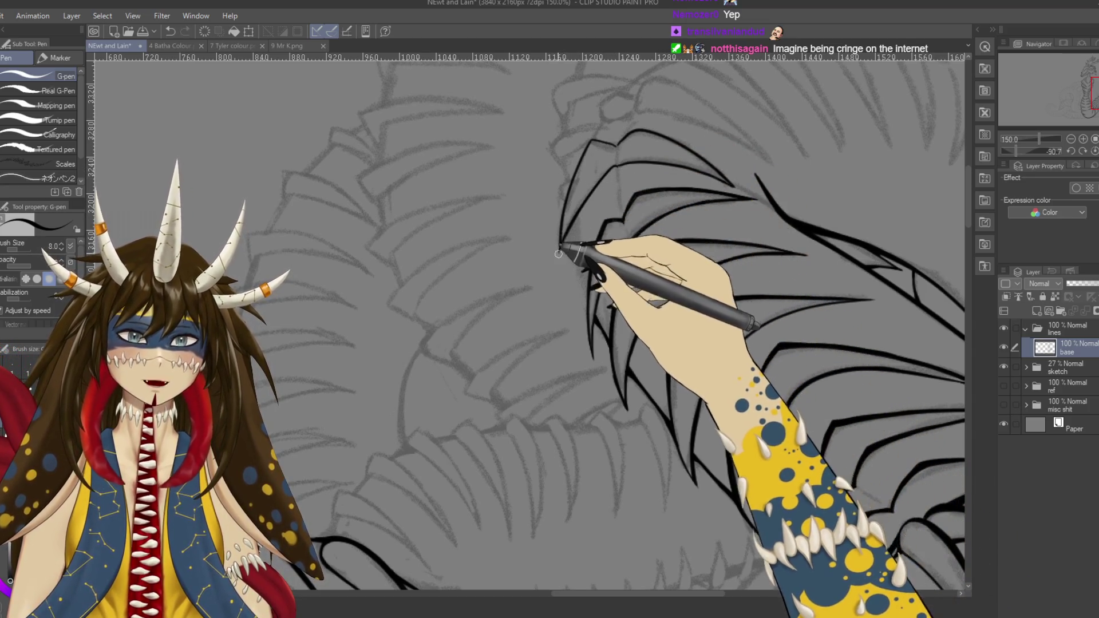
pyautogui.moveTo(558, 254); pyautogui.dragTo(564, 263)
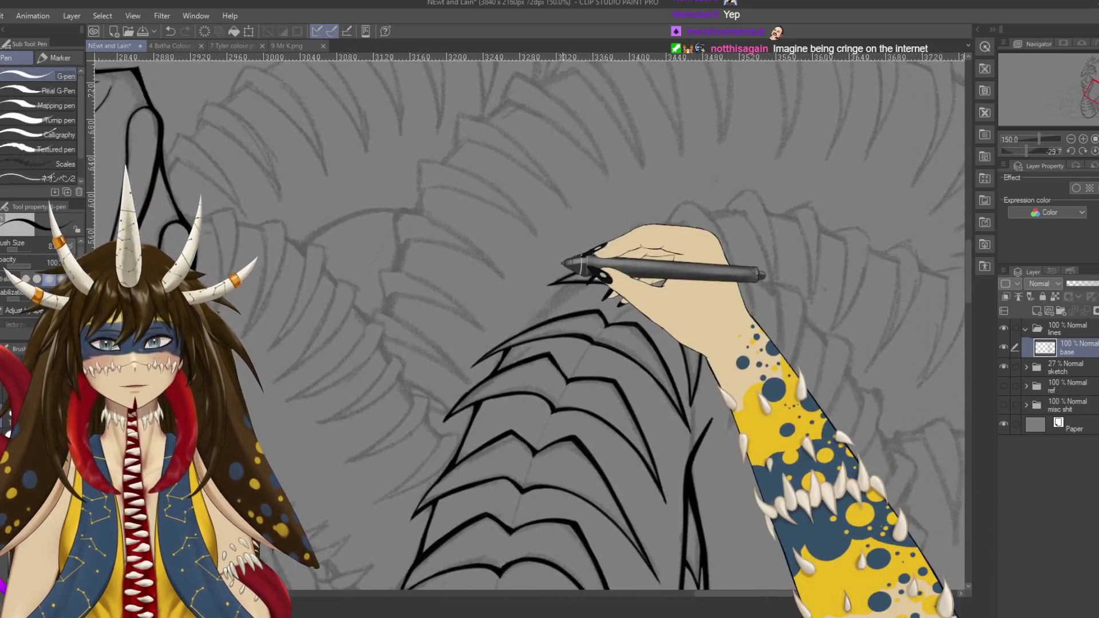
pyautogui.hotkey('ctrl', '+')
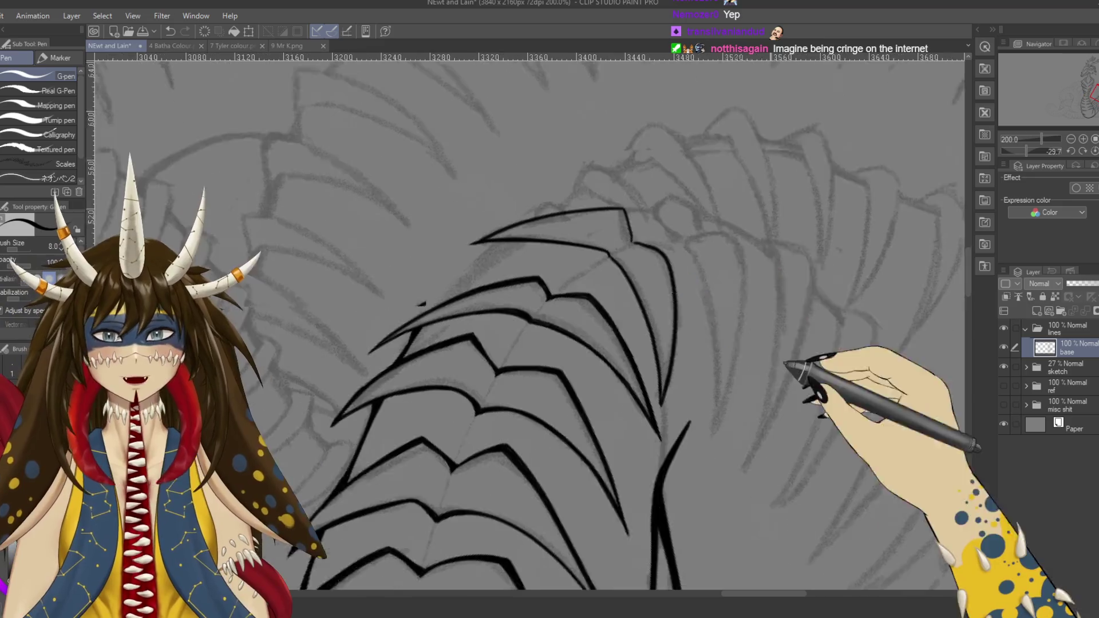
pyautogui.moveTo(629, 218); pyautogui.dragTo(577, 177)
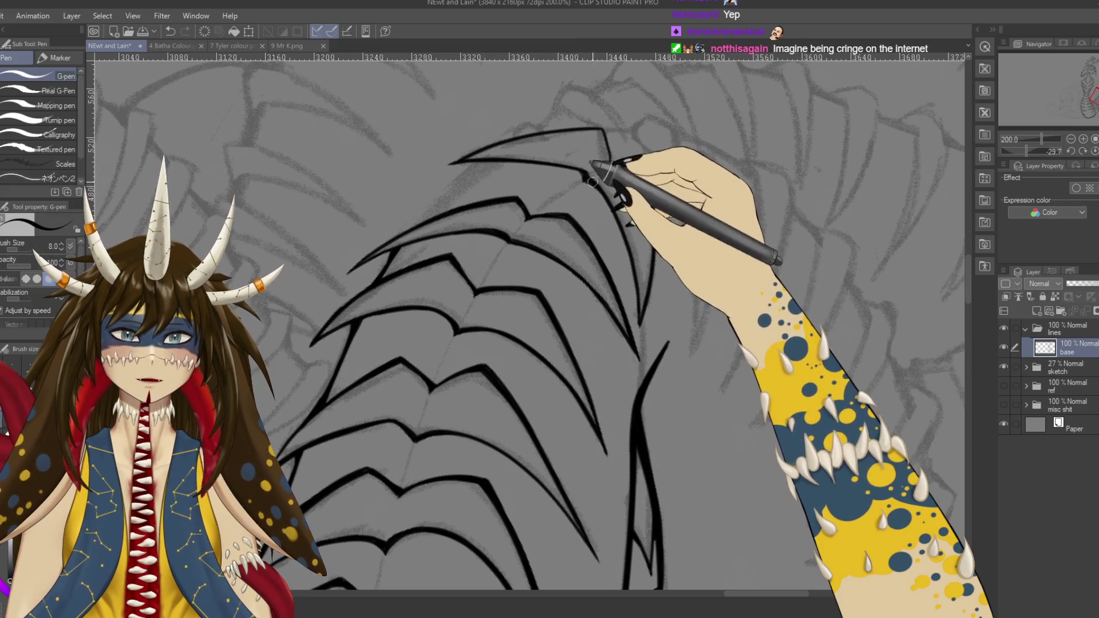
pyautogui.press('e')
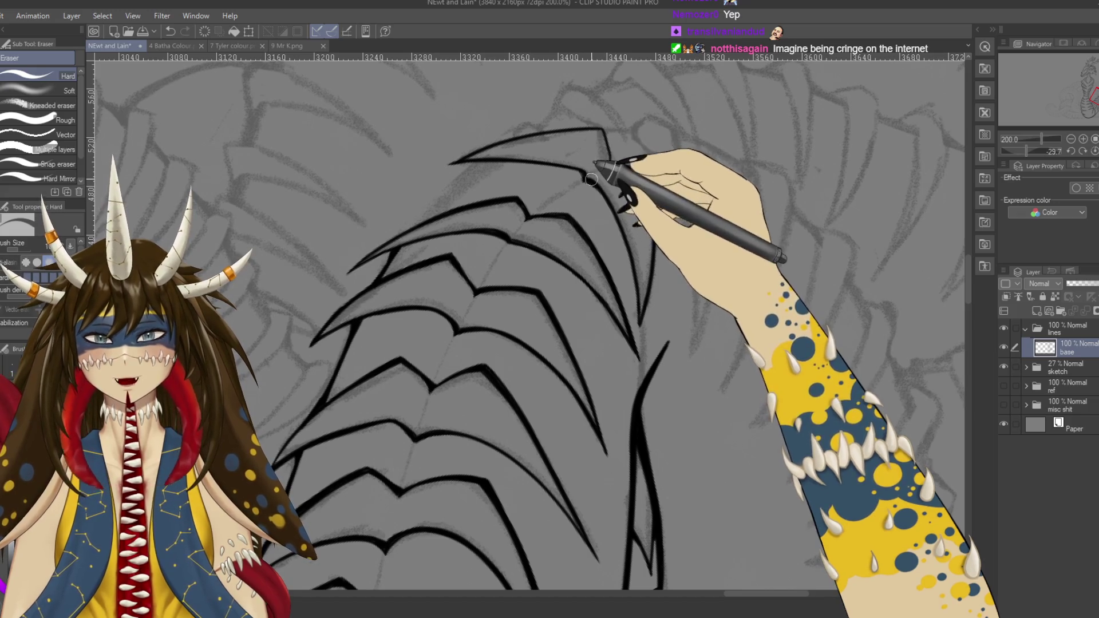
# Step: Ink the spike's line and redraw its tip curving down the right edge, with a small touch nearby
pyautogui.press('p')
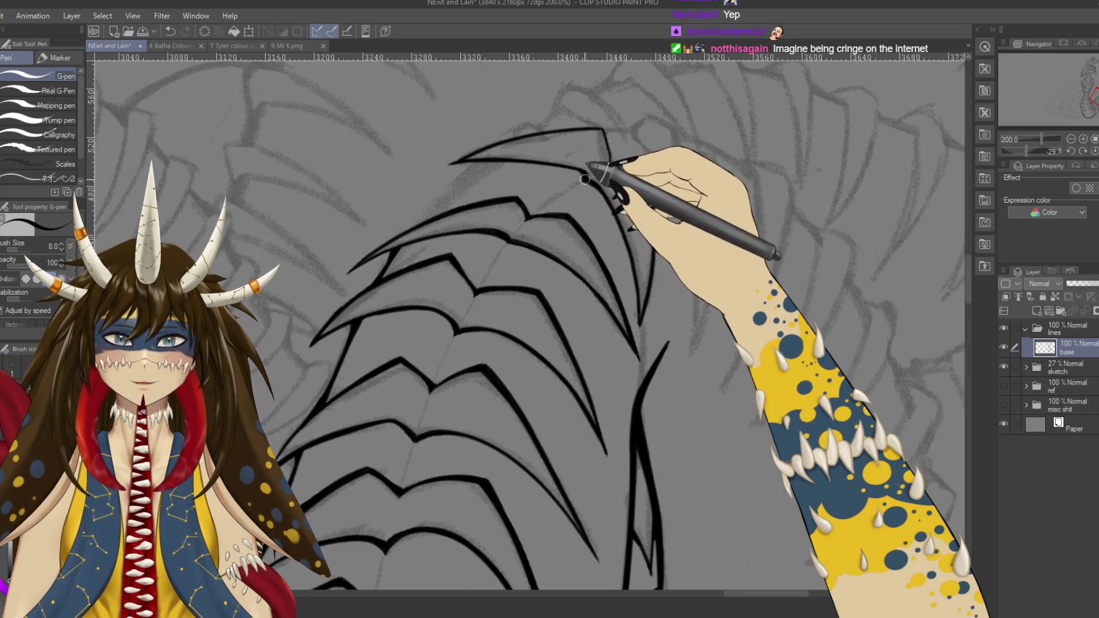
pyautogui.press('e')
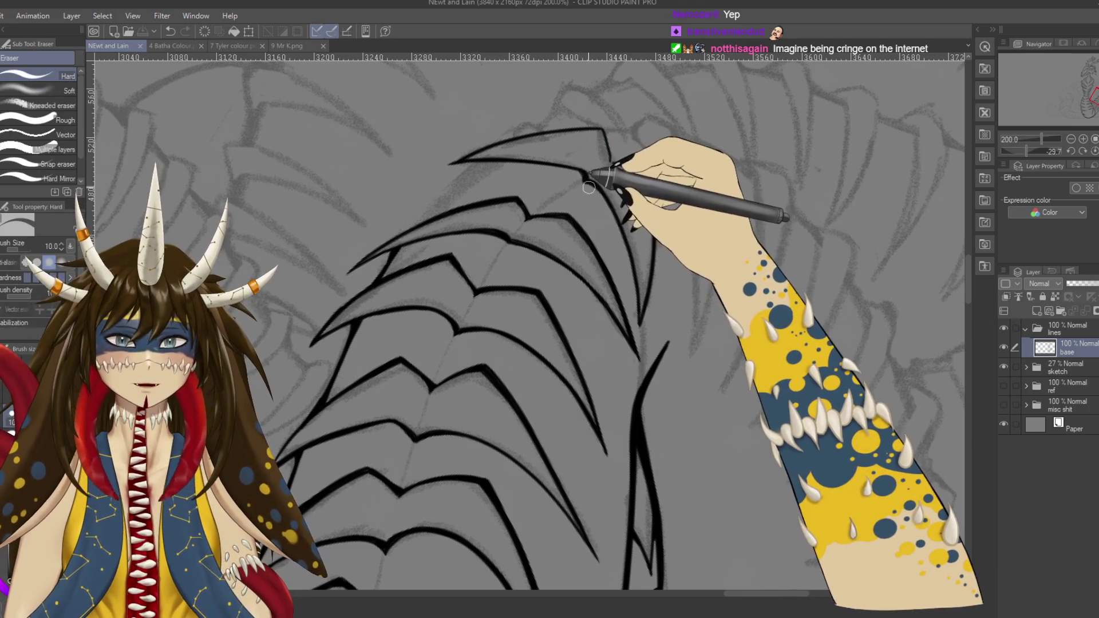
pyautogui.press('p')
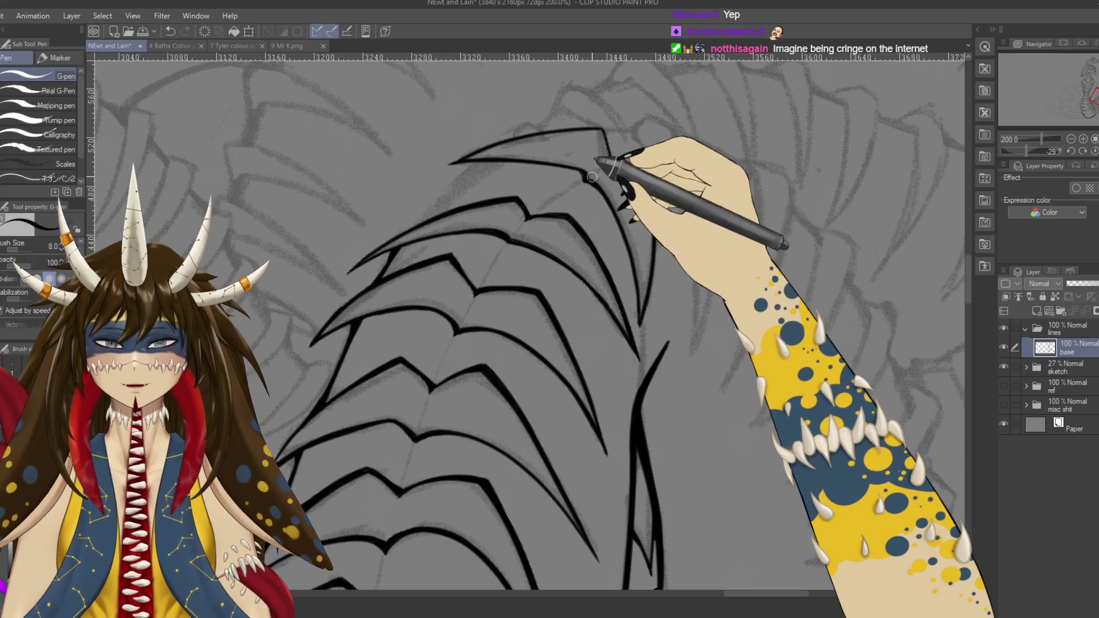
pyautogui.moveTo(584, 182); pyautogui.dragTo(631, 280)
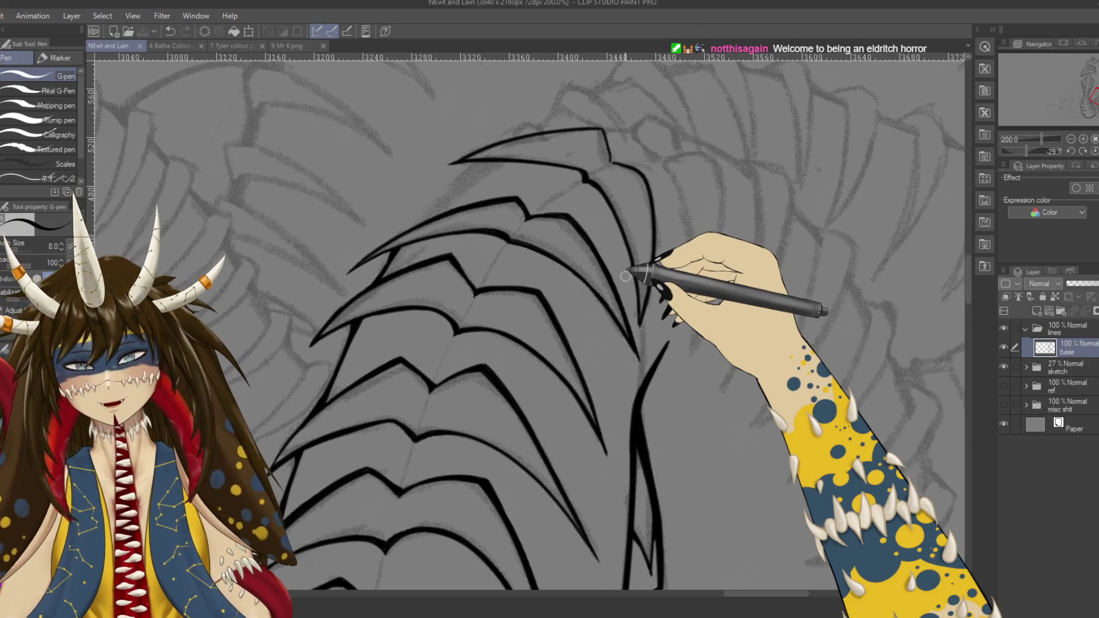
pyautogui.moveTo(578, 188); pyautogui.dragTo(601, 174)
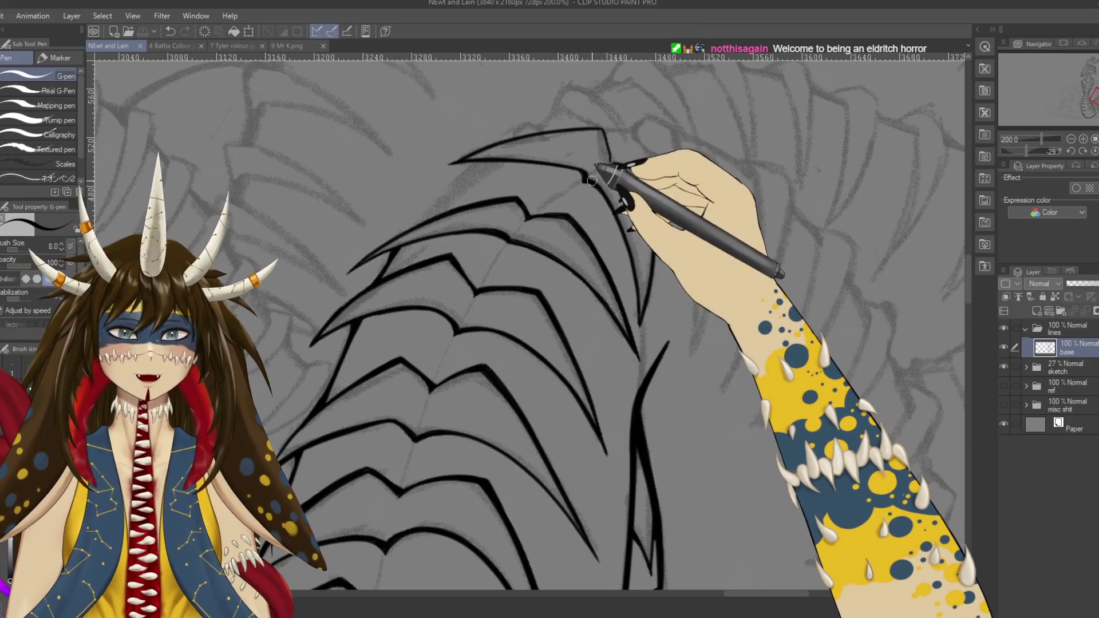
pyautogui.hotkey('ctrl', 'z')
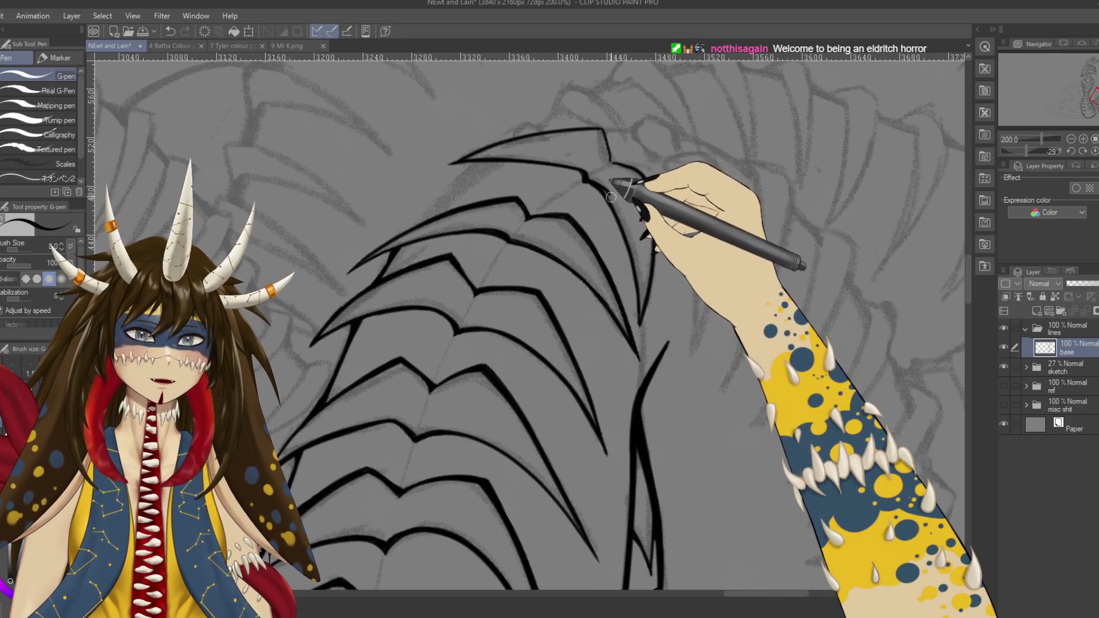
pyautogui.moveTo(589, 179); pyautogui.dragTo(641, 246)
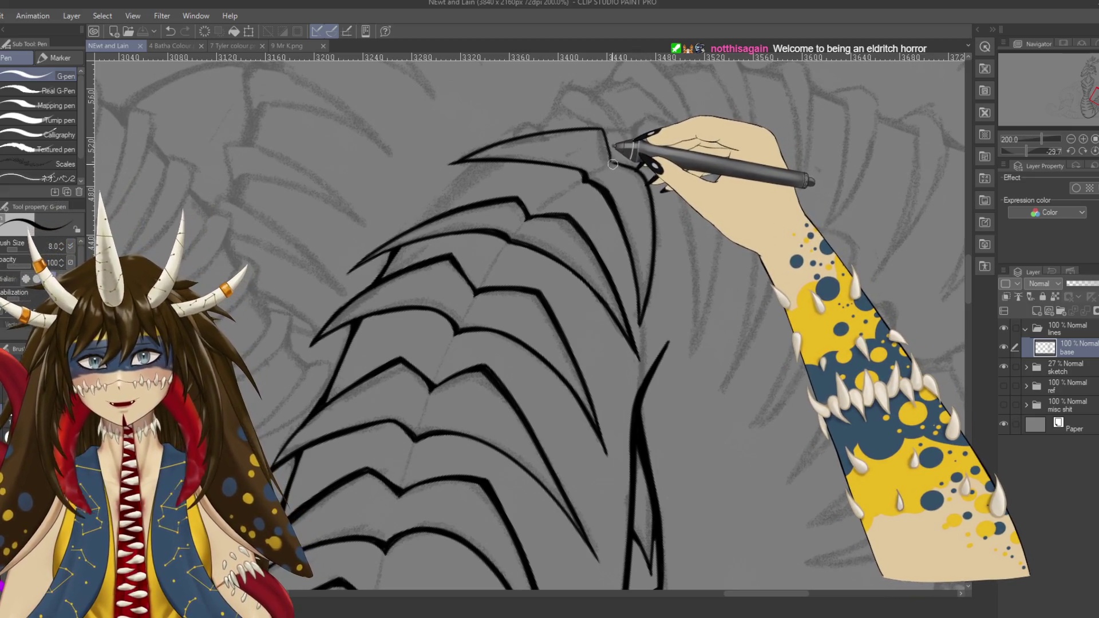
pyautogui.click(611, 164)
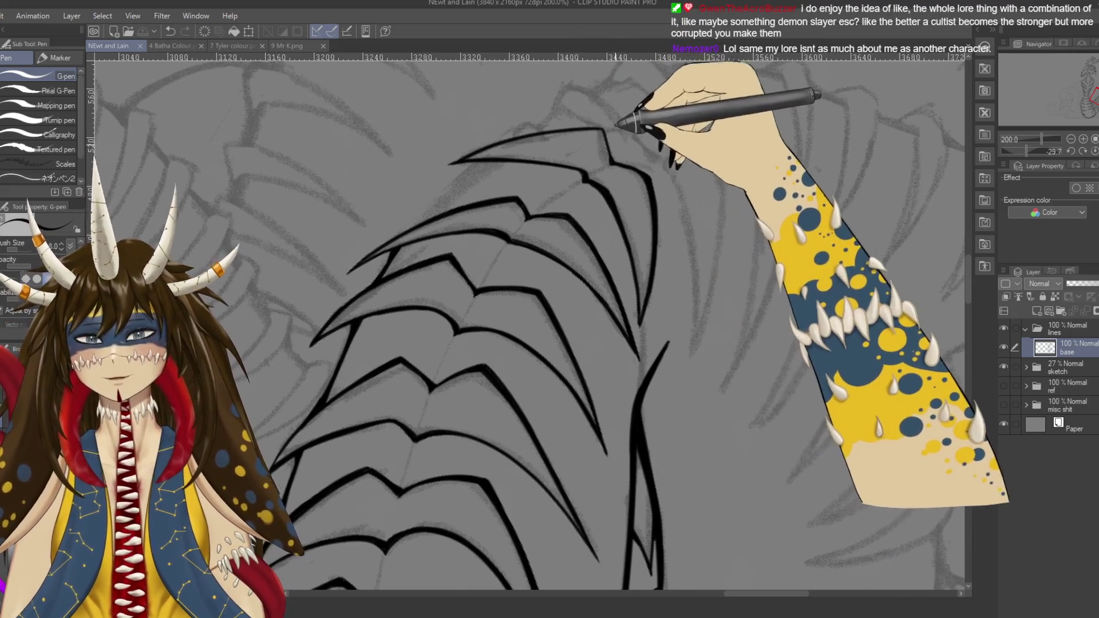
# Step: Add a small corner stroke on the top spike's line, redrawing it once
pyautogui.moveTo(632, 117); pyautogui.dragTo(652, 141)
pyautogui.moveTo(631, 185)
pyautogui.mouseDown()
pyautogui.moveTo(620, 160)
pyautogui.moveTo(632, 188)
pyautogui.mouseUp()
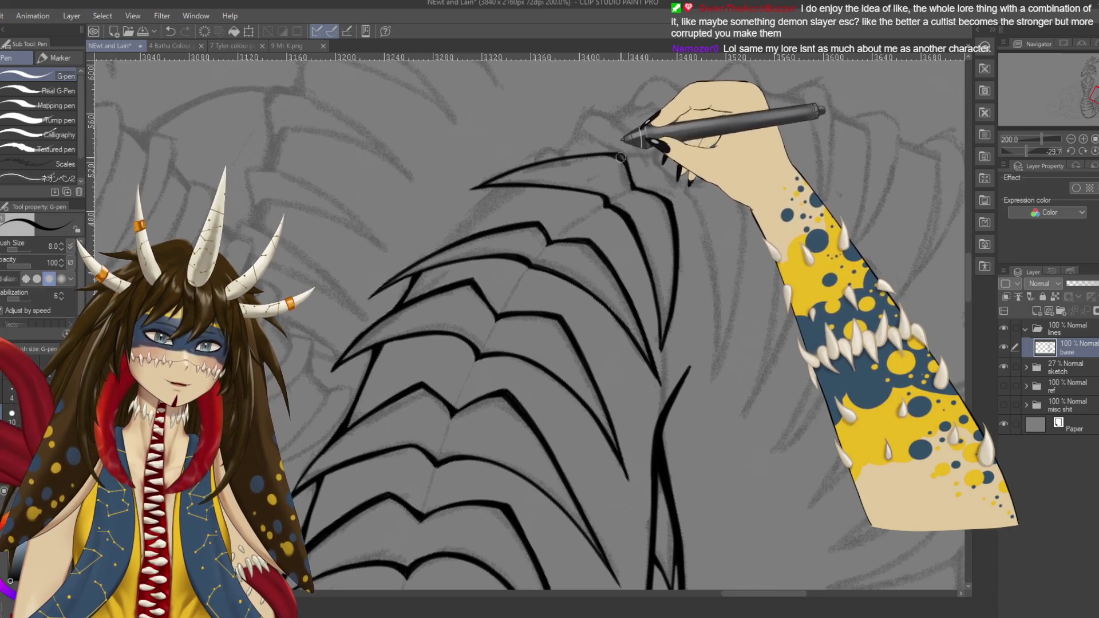
pyautogui.hotkey('ctrl', 'z')
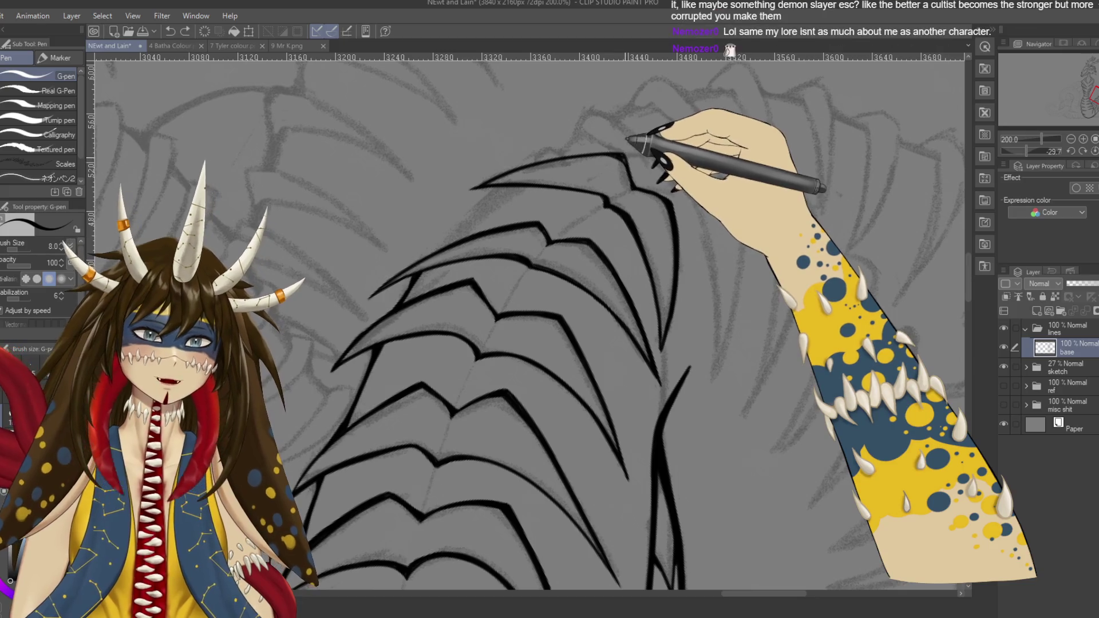
pyautogui.moveTo(626, 152); pyautogui.dragTo(624, 160)
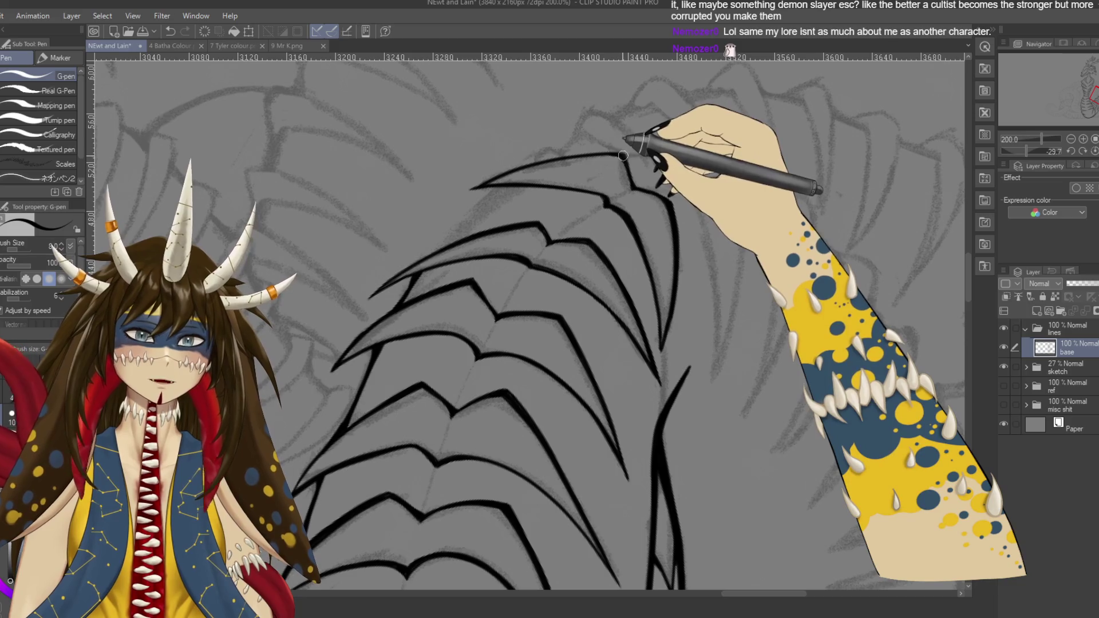
pyautogui.moveTo(540, 147)
pyautogui.mouseDown()
pyautogui.moveTo(379, 241)
pyautogui.moveTo(458, 191)
pyautogui.mouseUp()
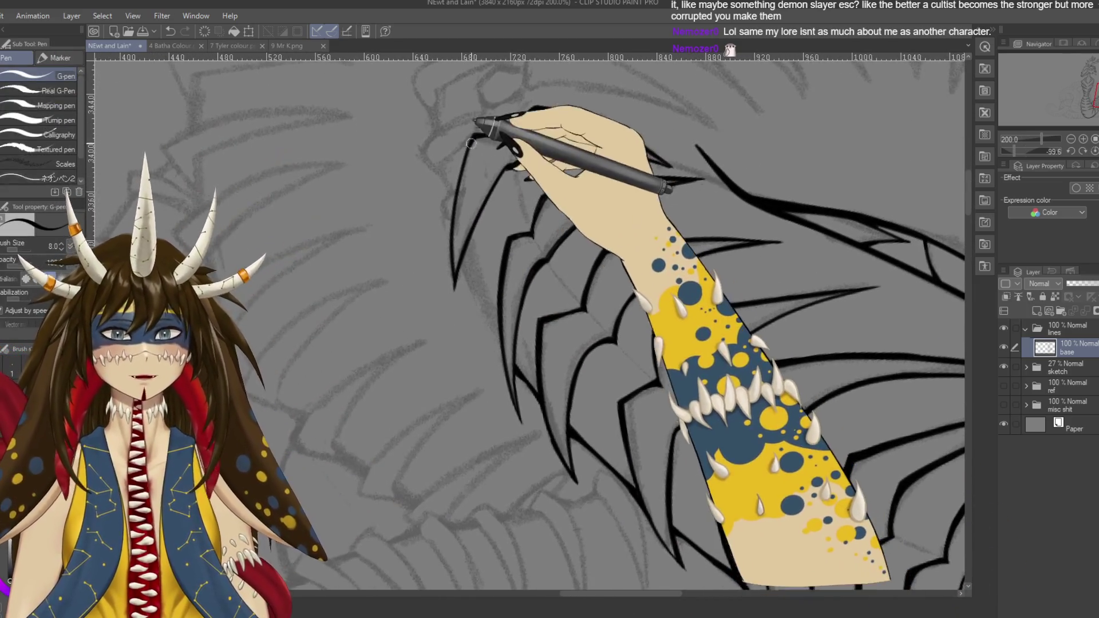
# Step: Ink the left spiky rib outline with the G-pen at a rotated canvas angle, then save
pyautogui.moveTo(476, 135)
pyautogui.mouseDown()
pyautogui.moveTo(458, 190)
pyautogui.moveTo(466, 246)
pyautogui.mouseUp()
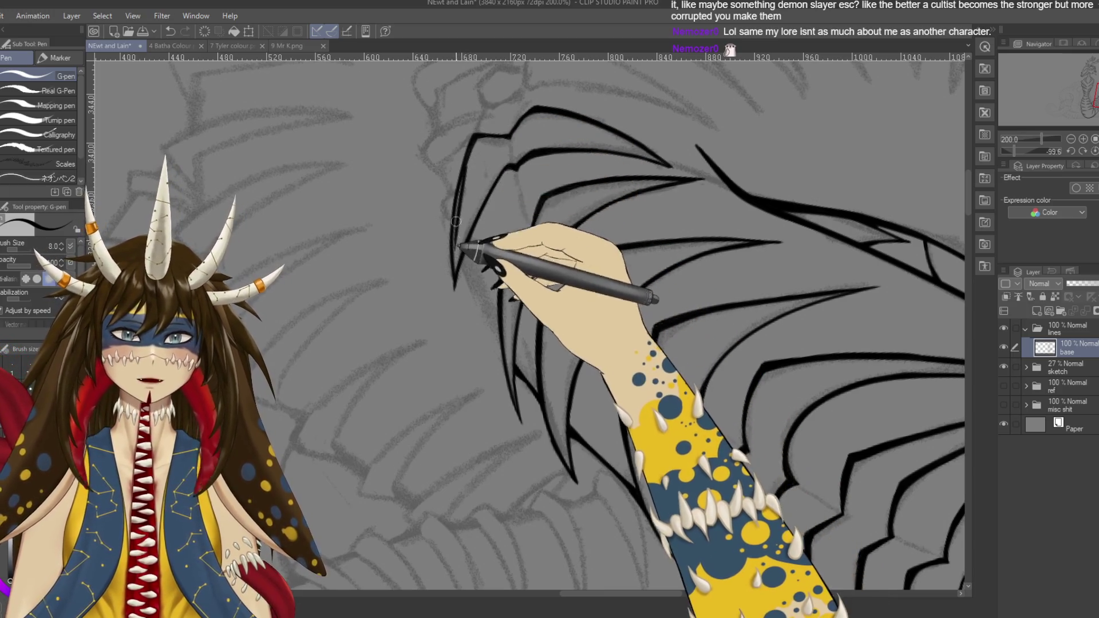
pyautogui.moveTo(467, 160); pyautogui.dragTo(452, 243)
pyautogui.hotkey('ctrl', 'z')
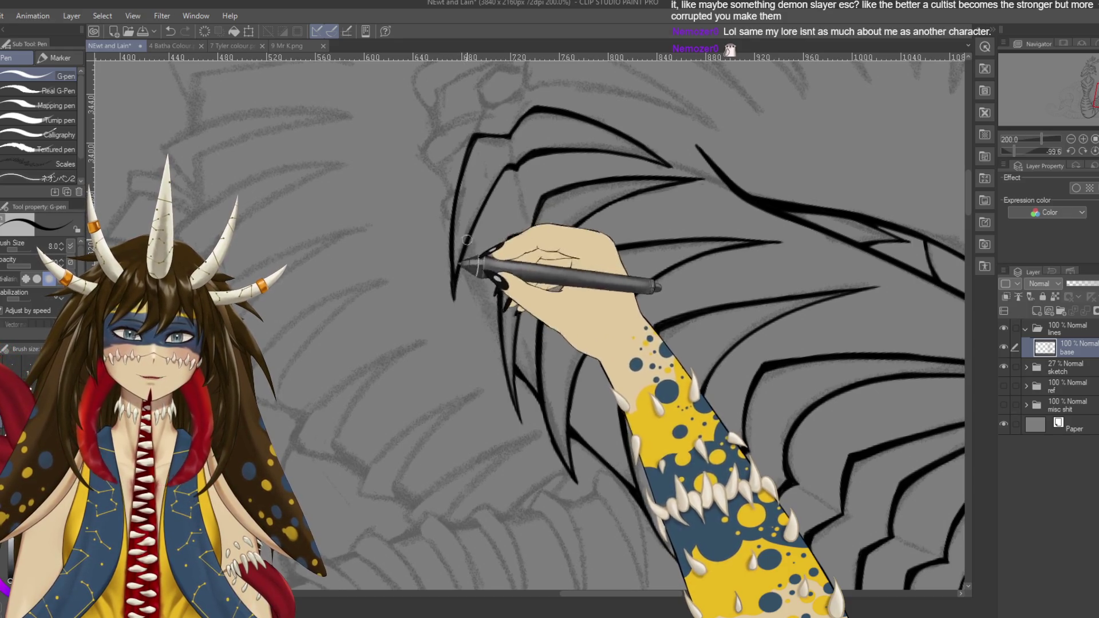
pyautogui.press('r')
pyautogui.moveTo(542, 160); pyautogui.dragTo(591, 294)
pyautogui.press('p')
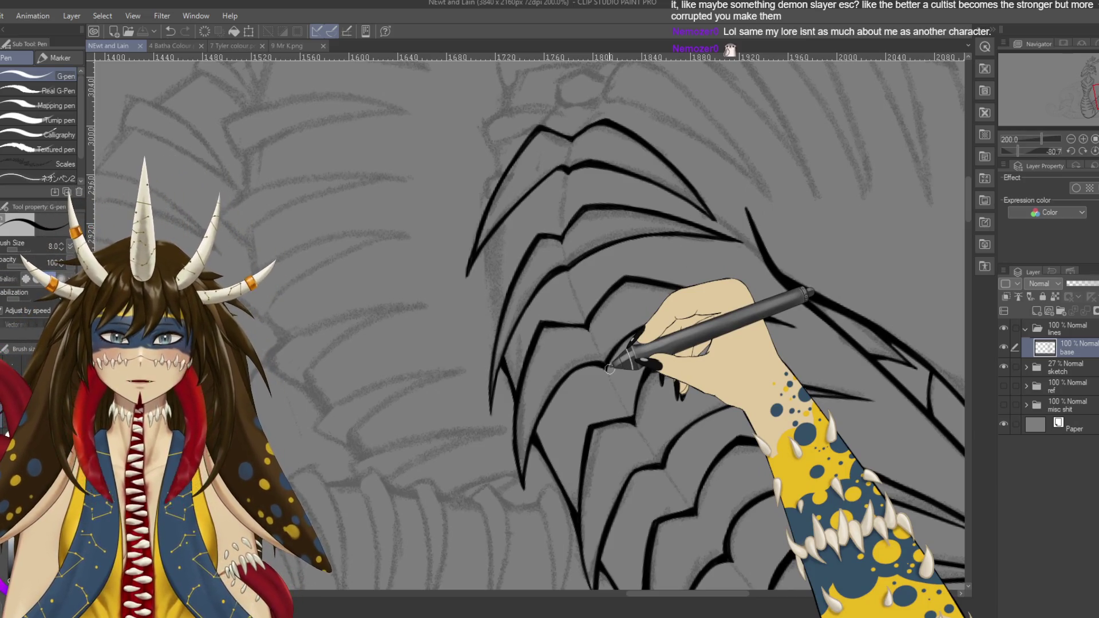
pyautogui.moveTo(504, 361); pyautogui.dragTo(507, 378)
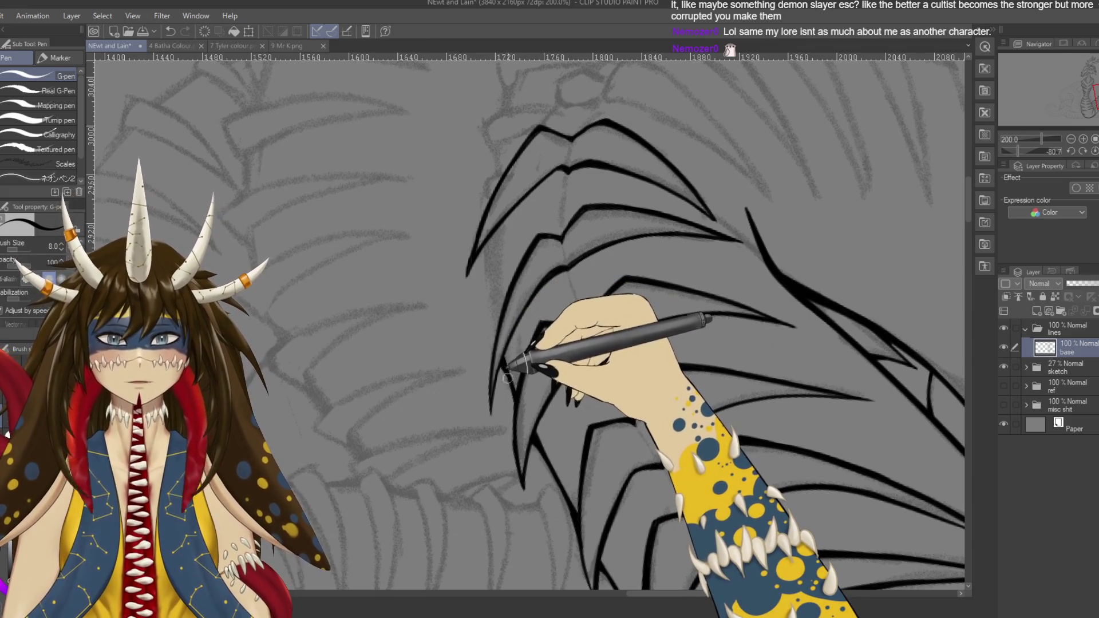
pyautogui.hotkey('ctrl', 'z')
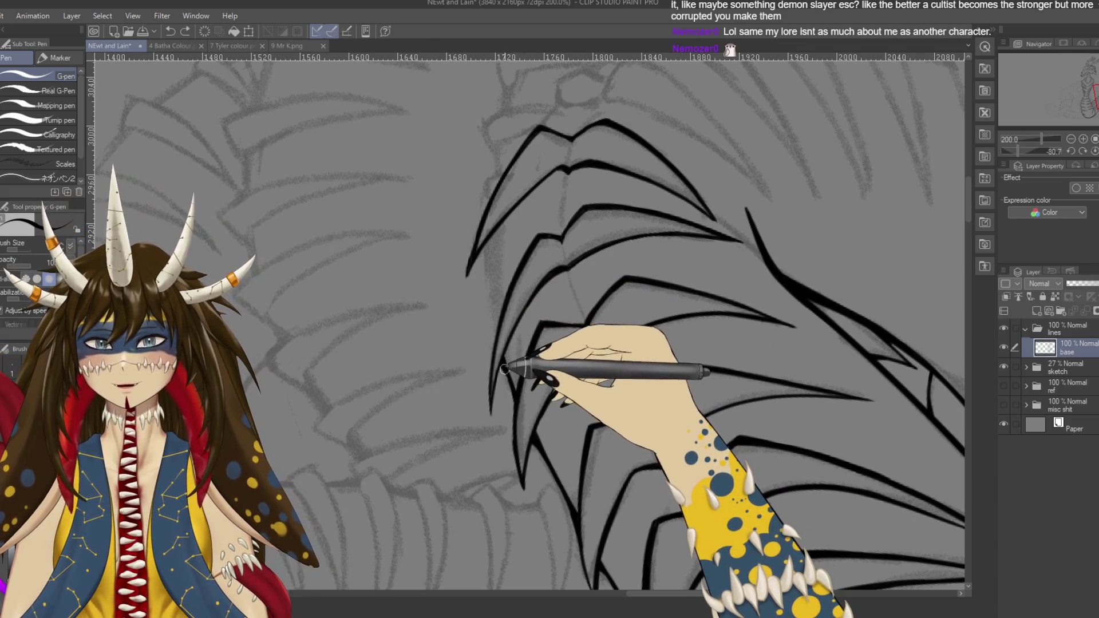
pyautogui.moveTo(504, 369); pyautogui.dragTo(514, 397)
pyautogui.hotkey('ctrl', 's')
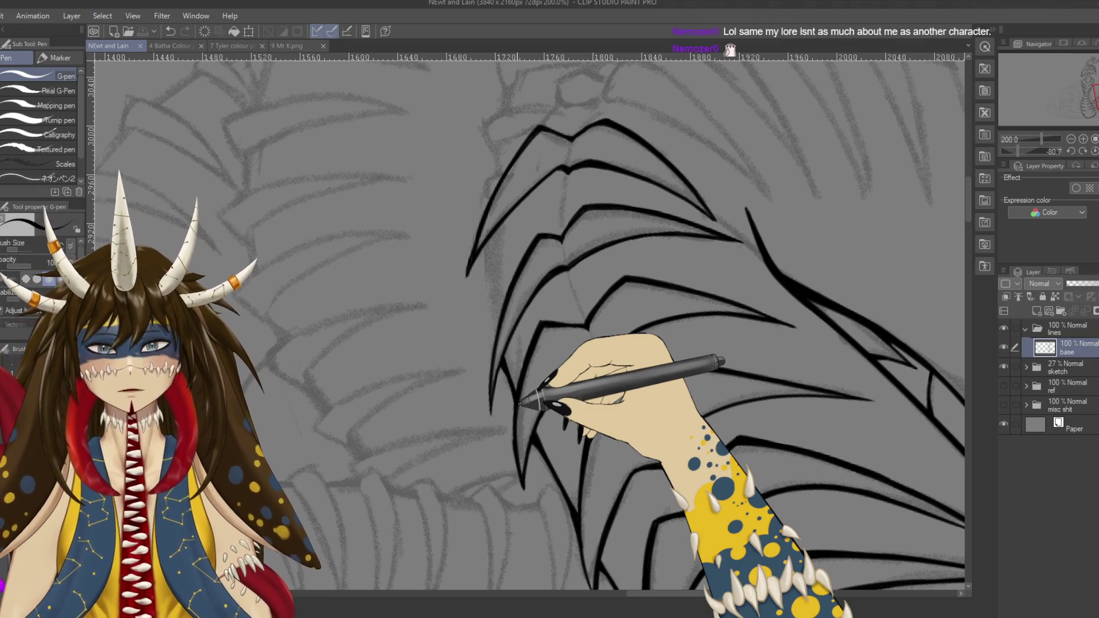
# Step: Ink the upper left spike line downward, undo the latest stroke, and save
pyautogui.moveTo(517, 406); pyautogui.dragTo(536, 388)
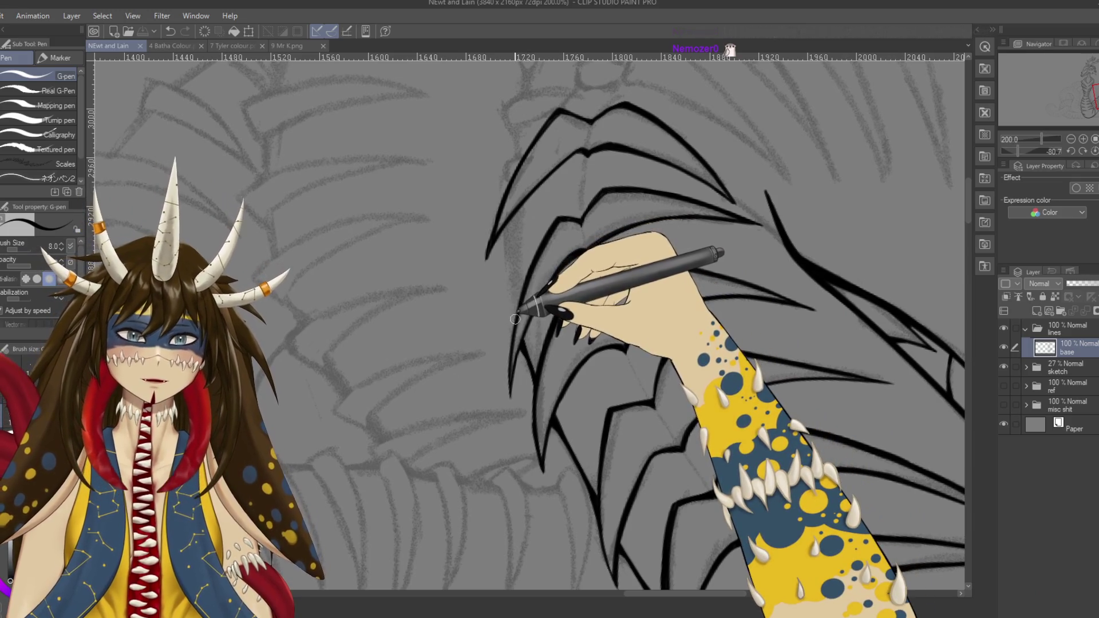
pyautogui.moveTo(514, 319); pyautogui.dragTo(506, 265)
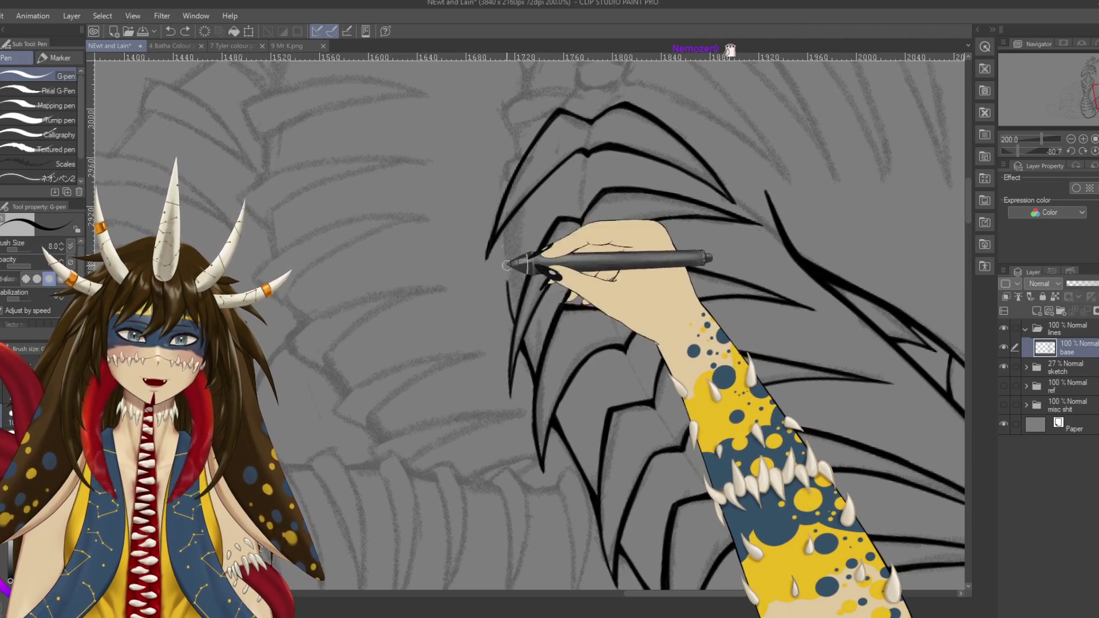
pyautogui.moveTo(506, 265); pyautogui.dragTo(515, 277)
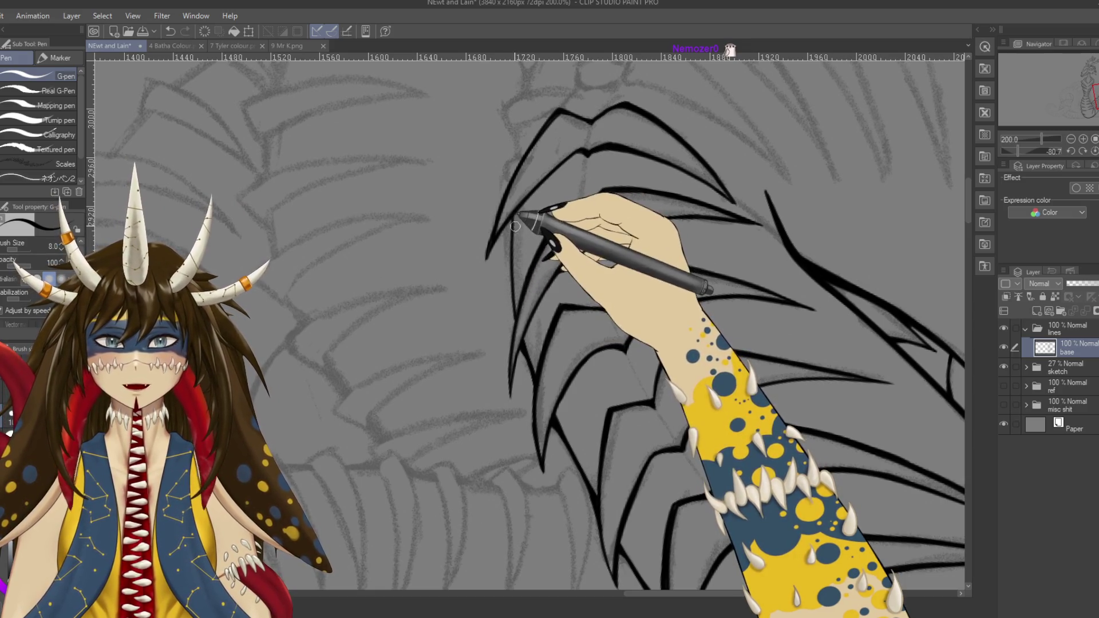
pyautogui.hotkey('ctrl', 'z')
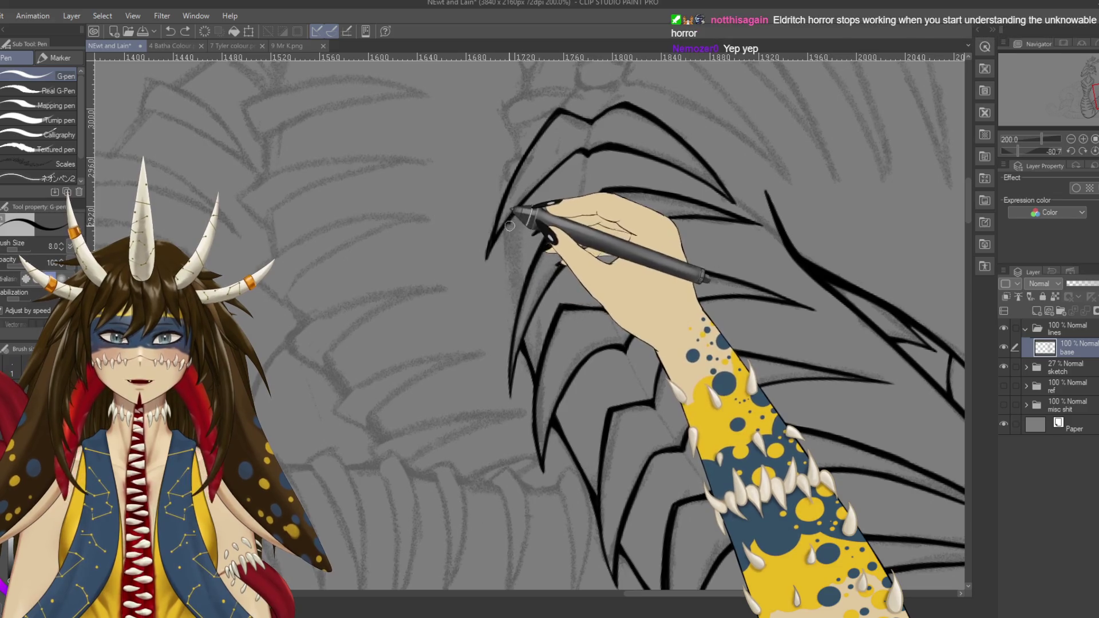
pyautogui.moveTo(510, 226); pyautogui.dragTo(520, 290)
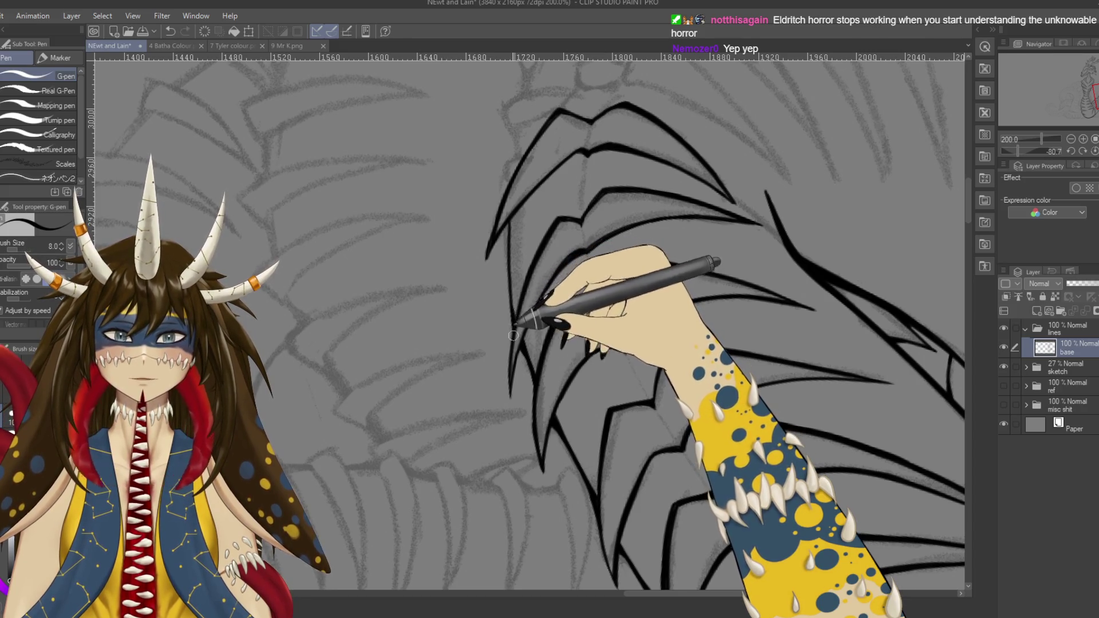
pyautogui.hotkey('ctrl', 's')
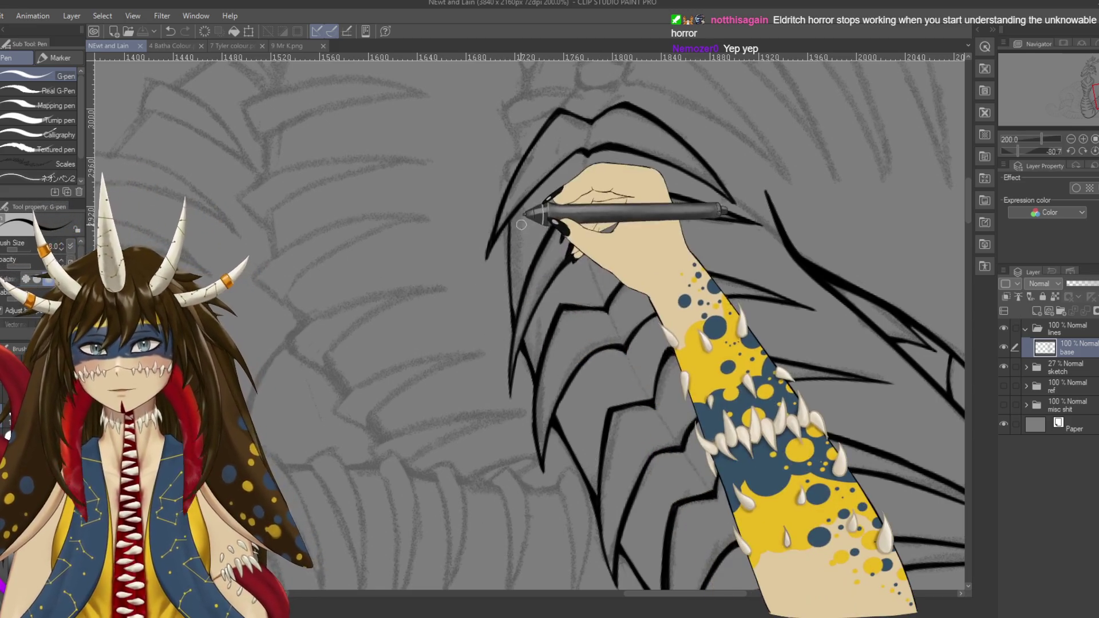
pyautogui.hotkey('ctrl', 'z')
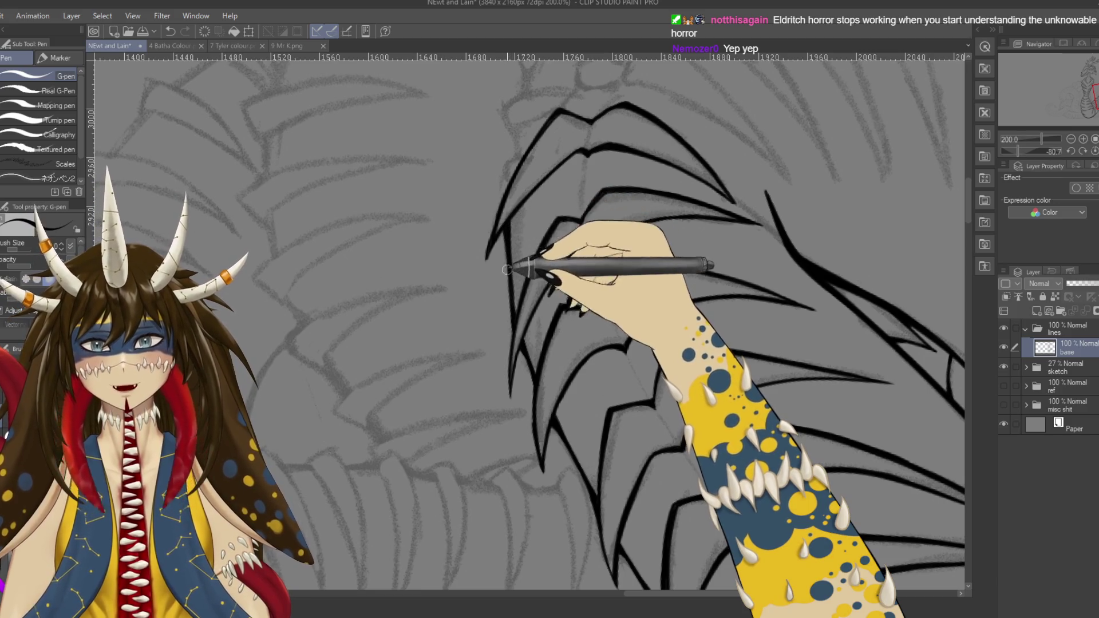
pyautogui.hotkey('ctrl', 's')
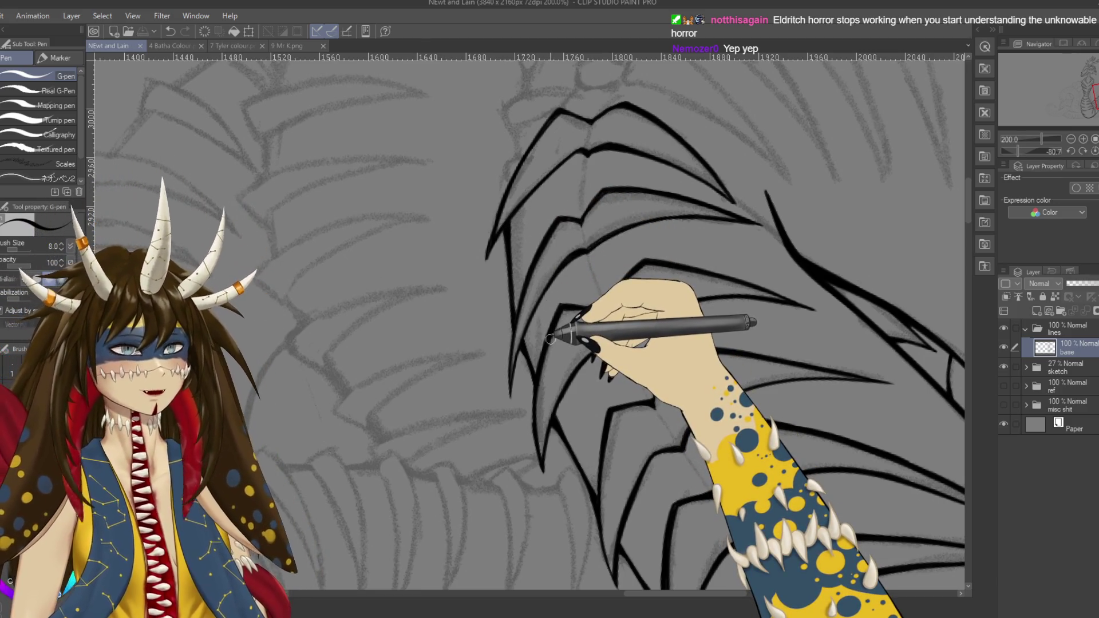
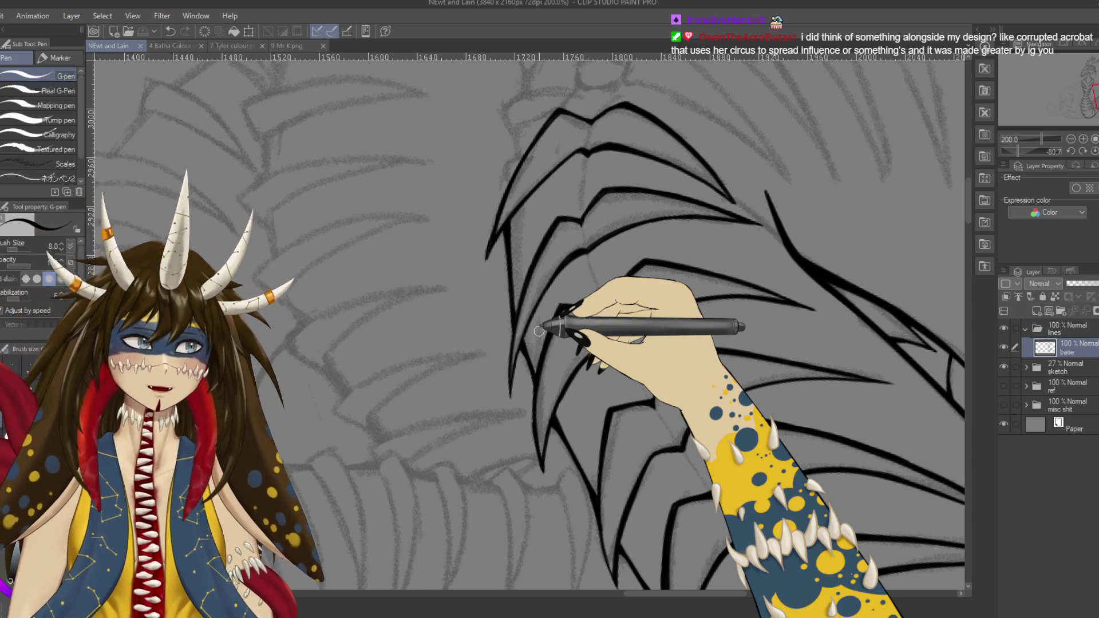
# Step: Ink another spiky scale line in black over the grey sketch
pyautogui.scroll(1, 549, 321)
pyautogui.scroll(2, 664, 314)
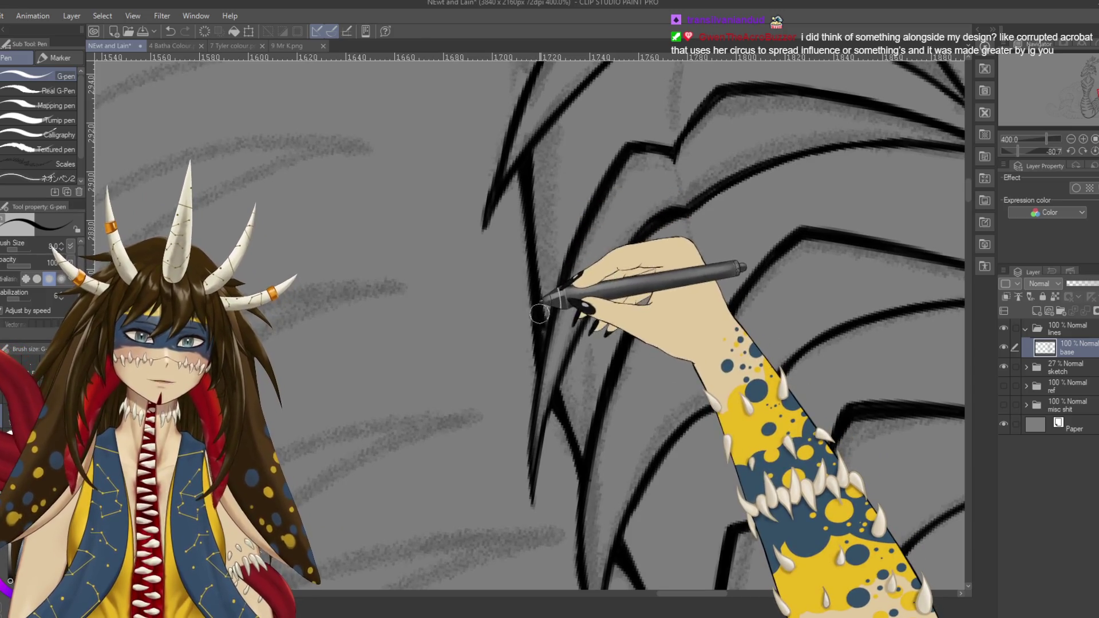
pyautogui.moveTo(535, 315); pyautogui.dragTo(541, 334)
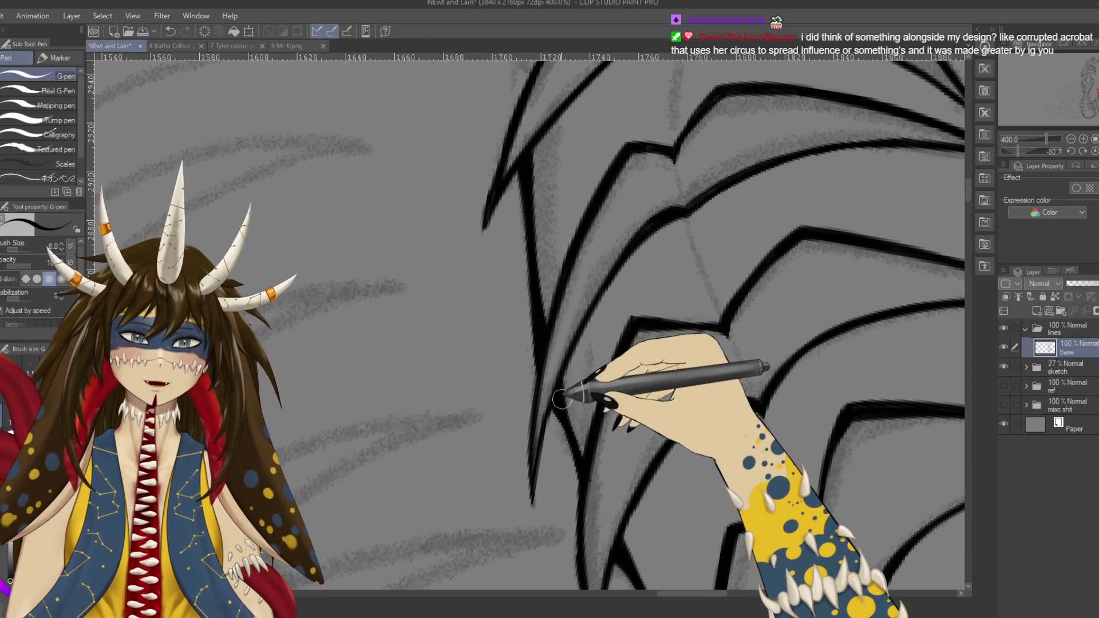
# Step: Save the drawing, reset the view to 100% zoom, and rotate the canvas nearly upright
pyautogui.hotkey('ctrl', 's')
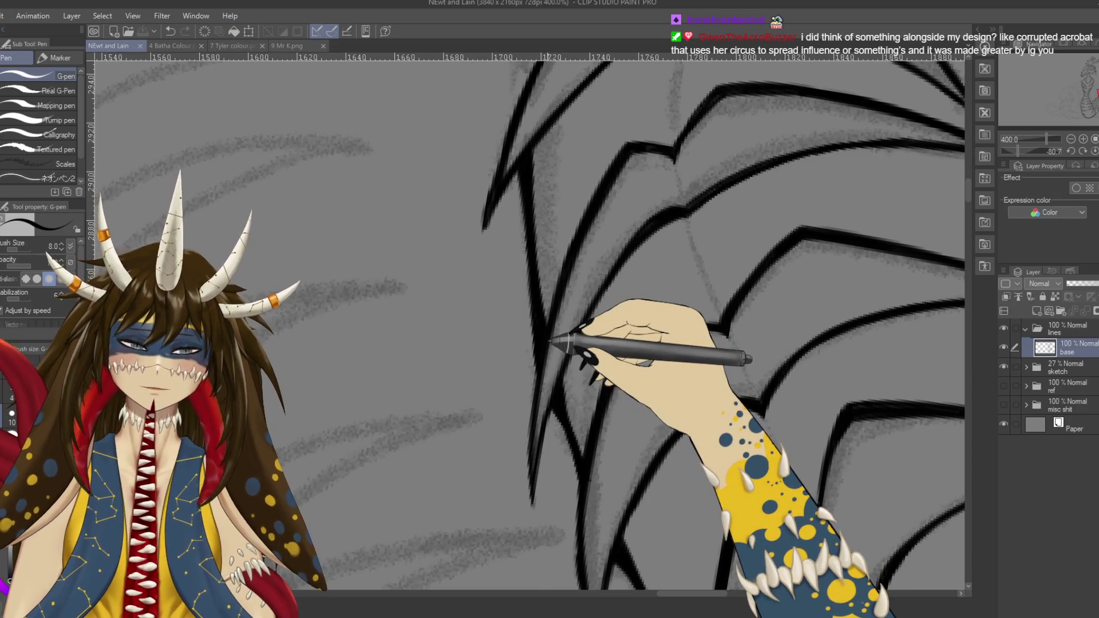
pyautogui.scroll(-3, 549, 340)
pyautogui.hotkey('ctrl', 'alt', '0')
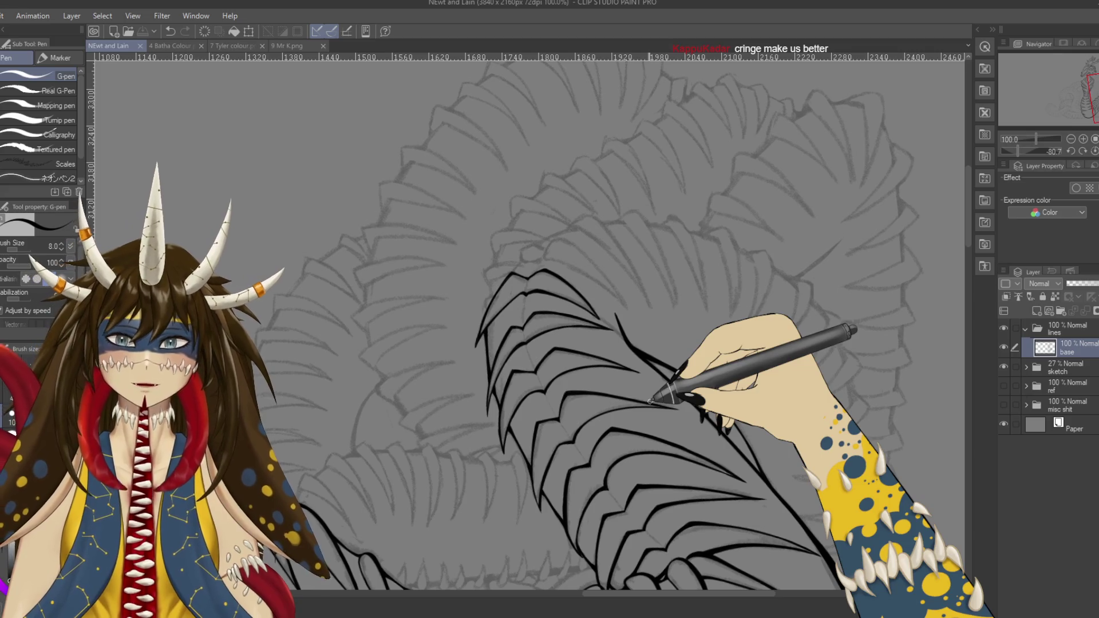
pyautogui.moveTo(649, 402)
pyautogui.mouseDown()
pyautogui.moveTo(608, 293)
pyautogui.moveTo(626, 351)
pyautogui.mouseUp()
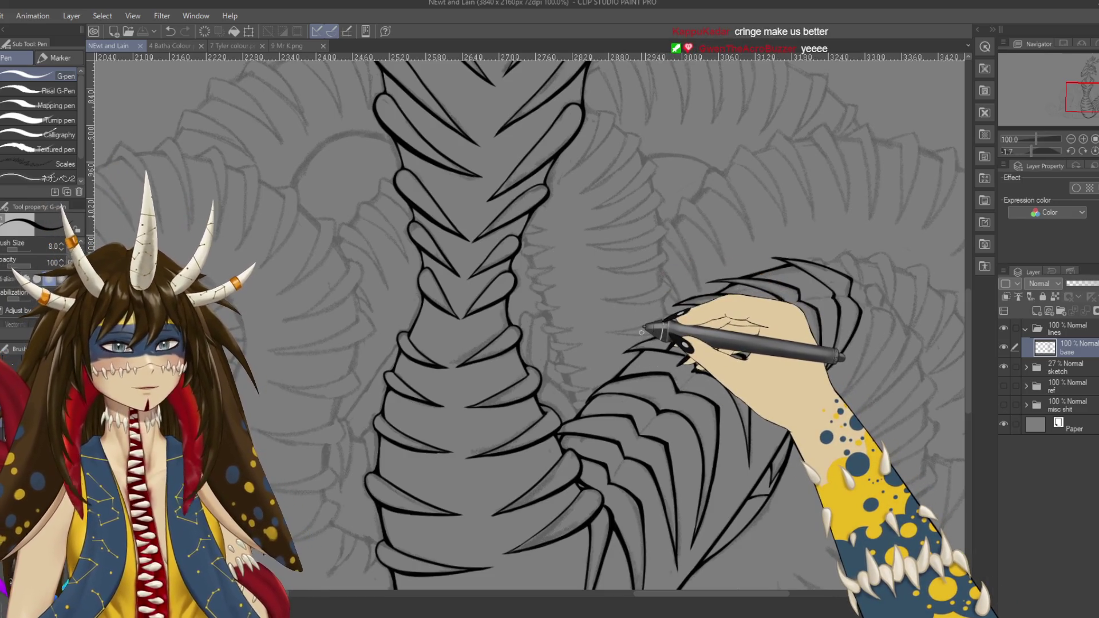
# Step: Zoom, tilt and pan the view to follow the curve of the coiled body
pyautogui.scroll(2, 617, 307)
pyautogui.scroll(1, 645, 328)
pyautogui.moveTo(650, 326)
pyautogui.mouseDown()
pyautogui.moveTo(657, 125)
pyautogui.moveTo(699, 286)
pyautogui.mouseUp()
pyautogui.moveTo(712, 430)
pyautogui.mouseDown()
pyautogui.moveTo(733, 315)
pyautogui.moveTo(613, 331)
pyautogui.mouseUp()
pyautogui.moveTo(569, 240)
pyautogui.mouseDown()
pyautogui.moveTo(598, 192)
pyautogui.moveTo(658, 277)
pyautogui.mouseUp()
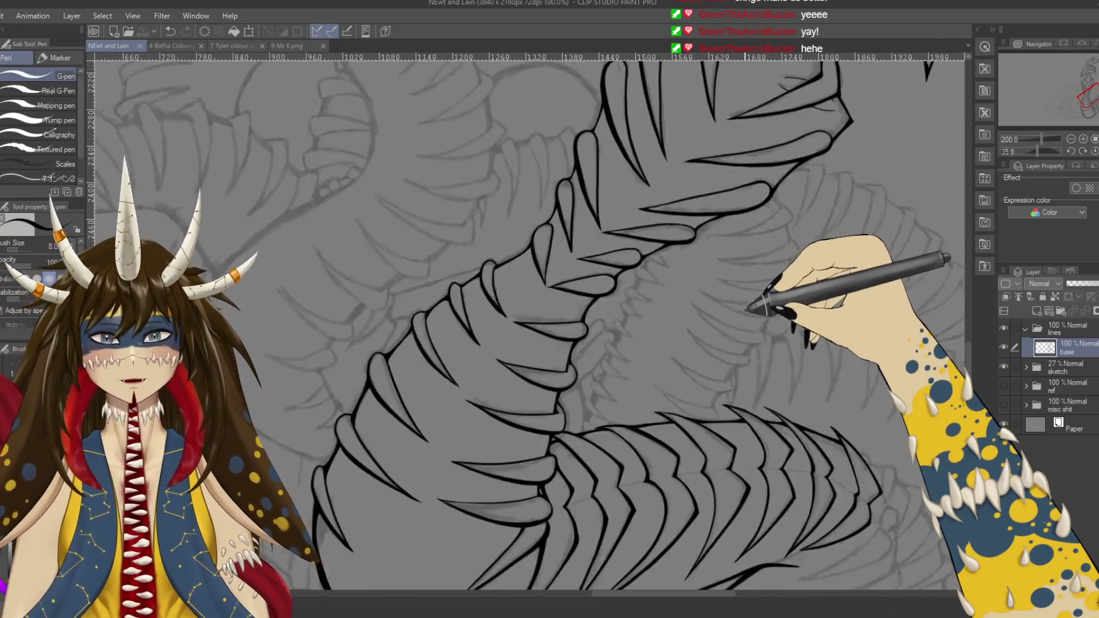
pyautogui.scroll(-4, 745, 315)
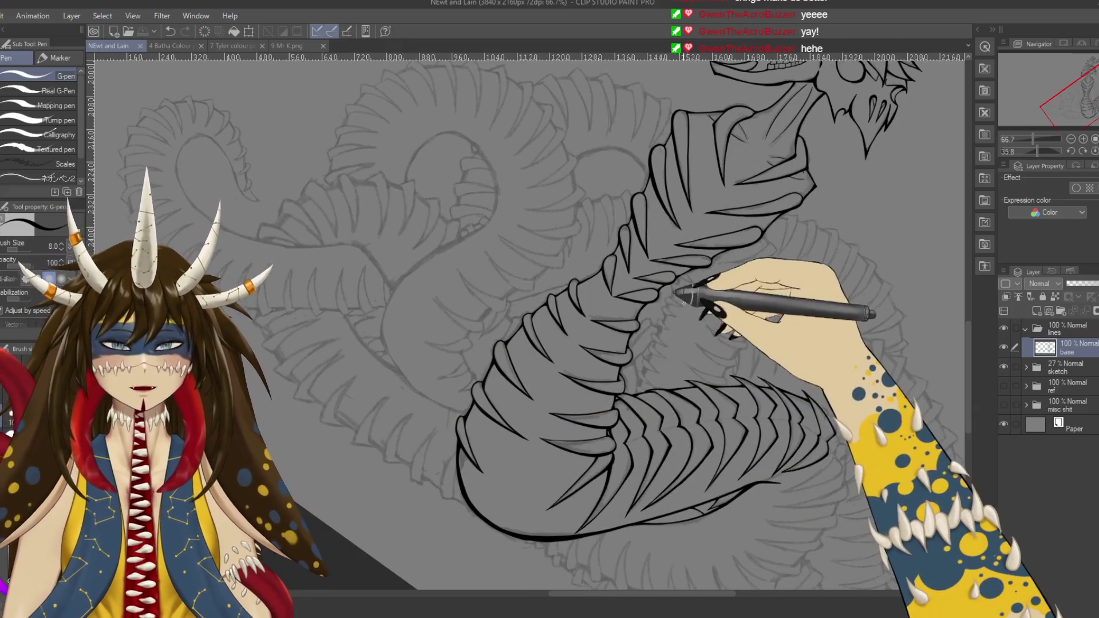
# Step: Draw a small looping G-pen test scribble beside the inked coil
pyautogui.moveTo(704, 319); pyautogui.dragTo(729, 319)
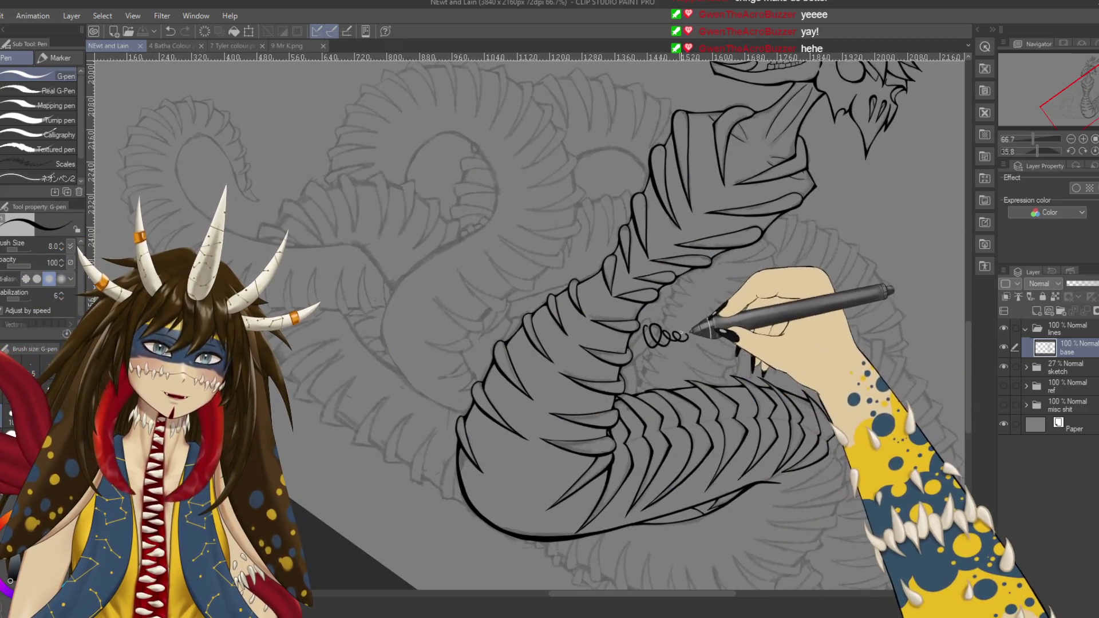
pyautogui.scroll(3, 701, 401)
pyautogui.scroll(2, 686, 435)
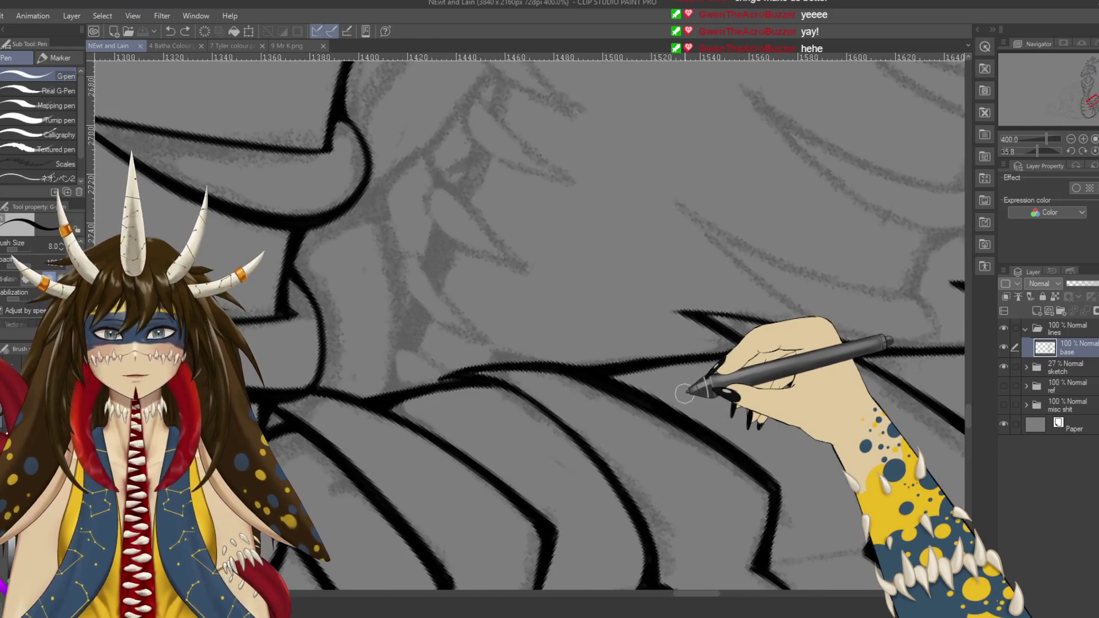
# Step: Ink two converging G-pen strokes into a pointed scale spike, then rotate the canvas for inking
pyautogui.moveTo(672, 464); pyautogui.dragTo(626, 590)
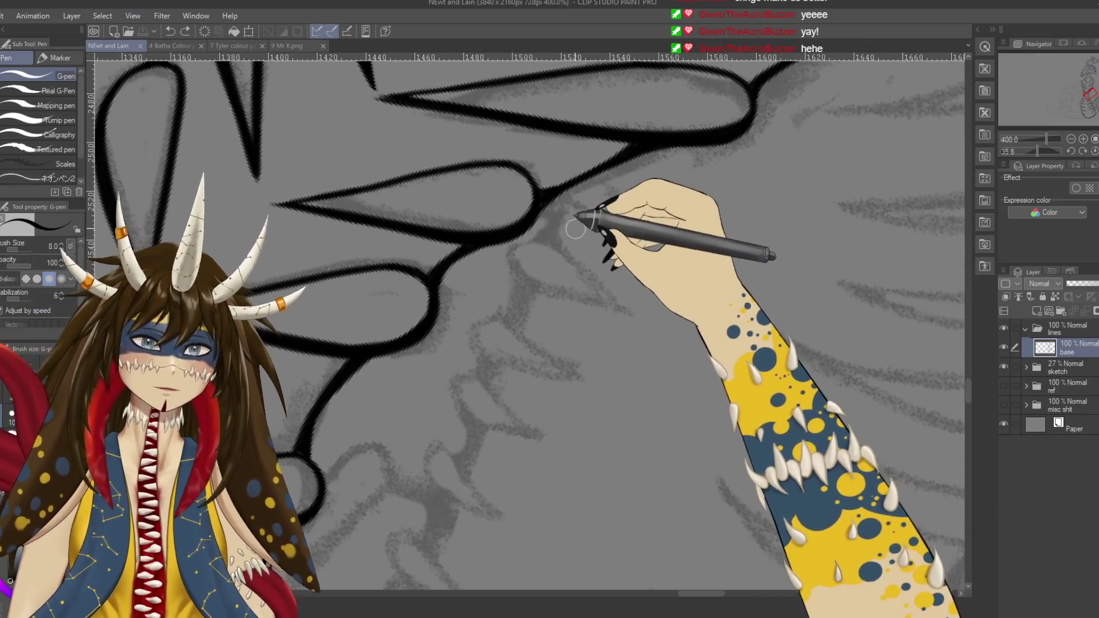
pyautogui.click(565, 195)
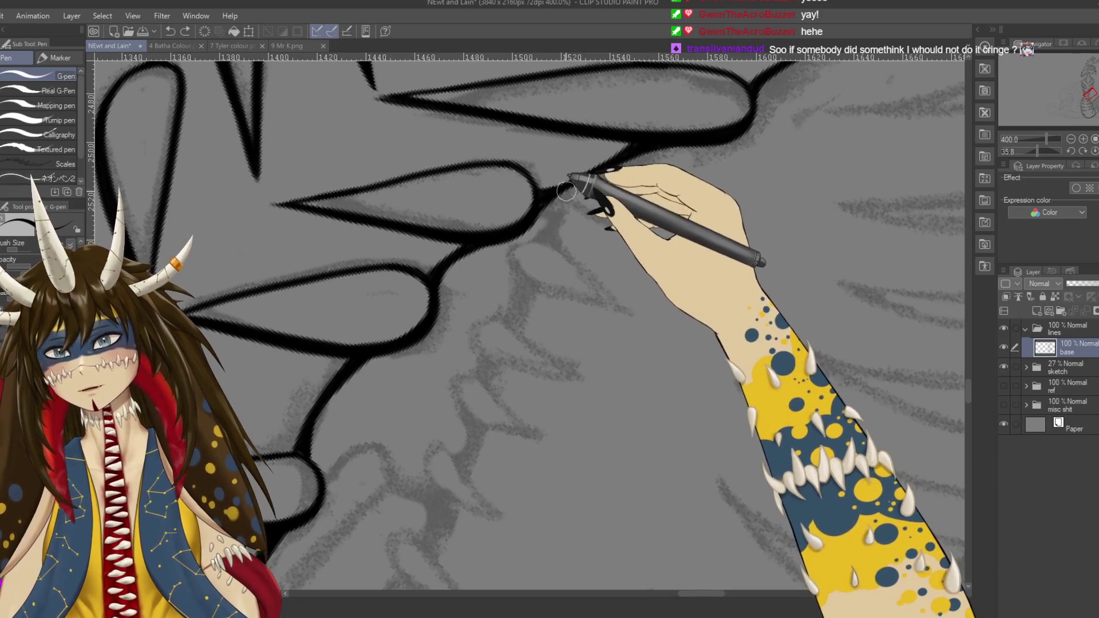
pyautogui.moveTo(566, 196); pyautogui.dragTo(658, 245)
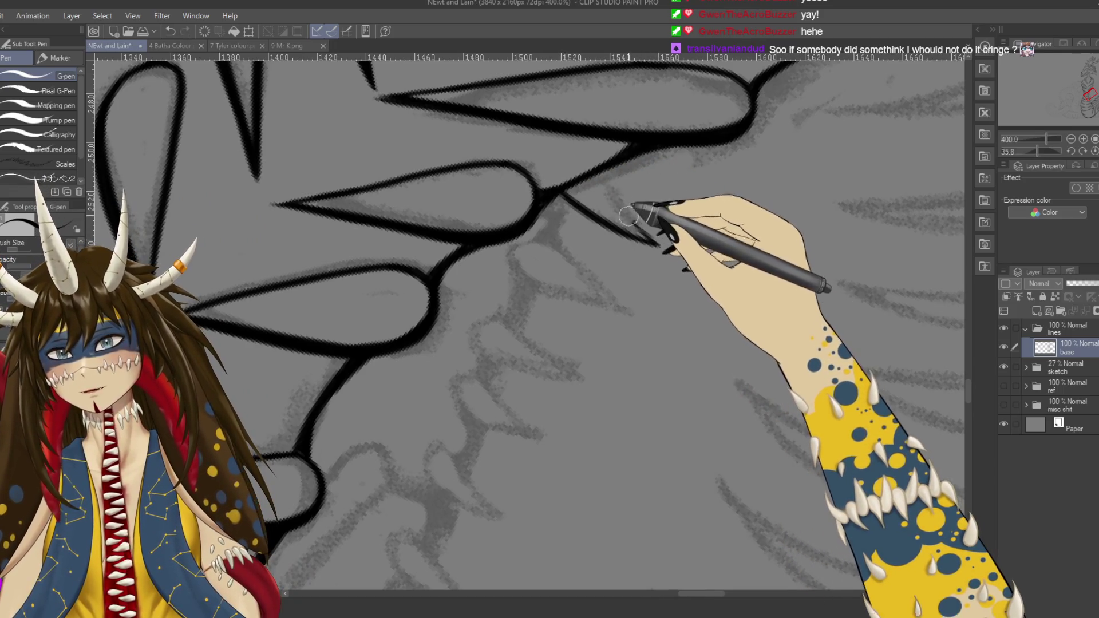
pyautogui.moveTo(602, 172); pyautogui.dragTo(635, 219)
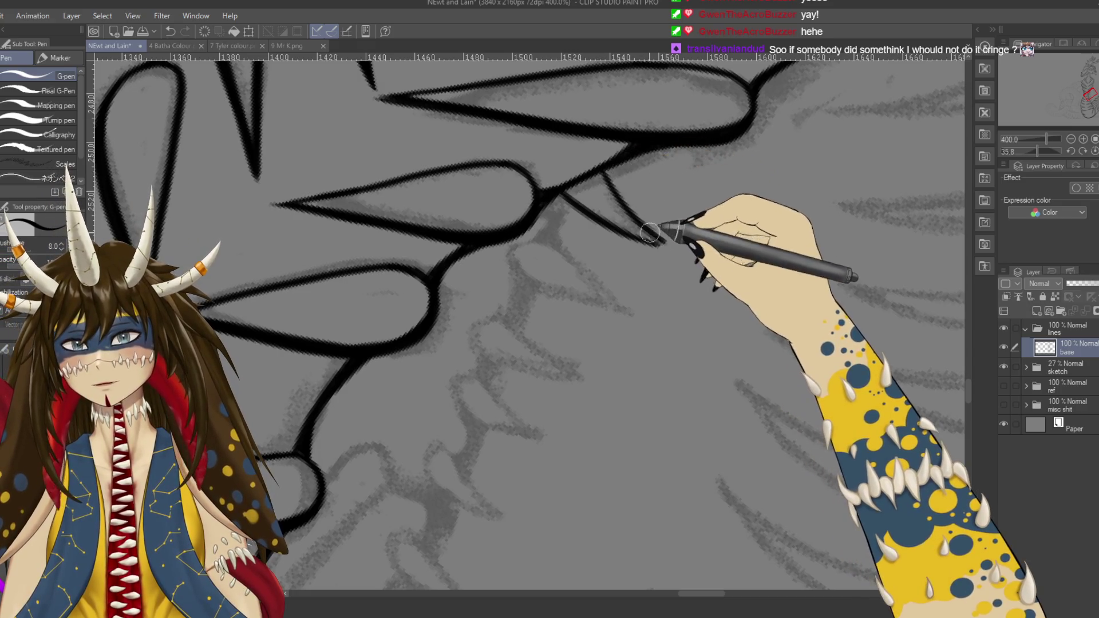
pyautogui.moveTo(603, 172); pyautogui.dragTo(673, 248)
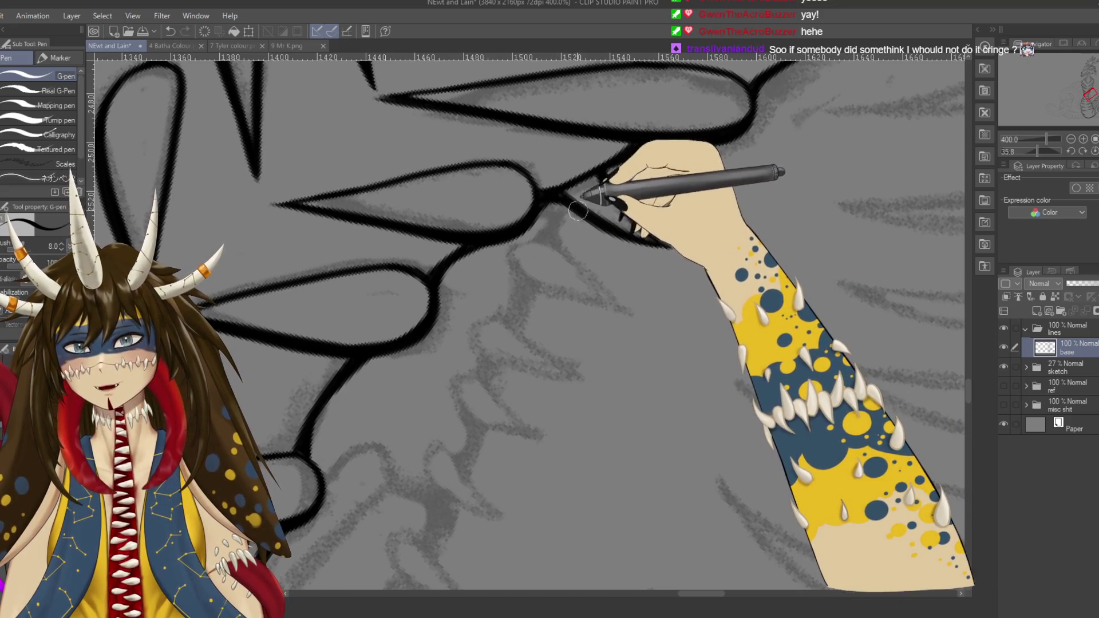
pyautogui.press('r')
pyautogui.moveTo(573, 343); pyautogui.dragTo(607, 309)
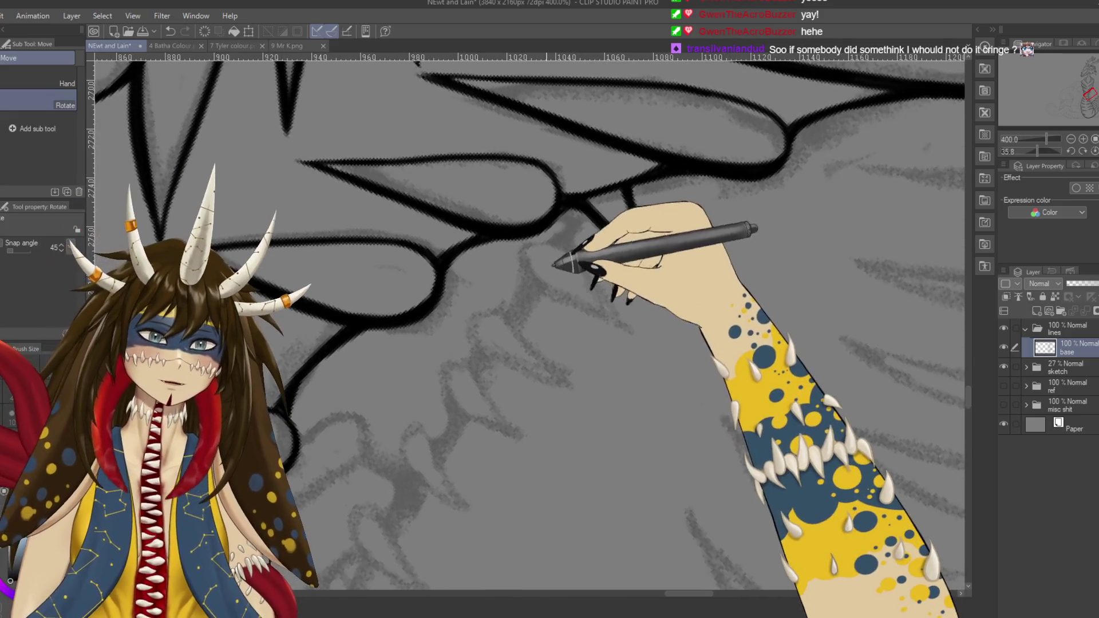
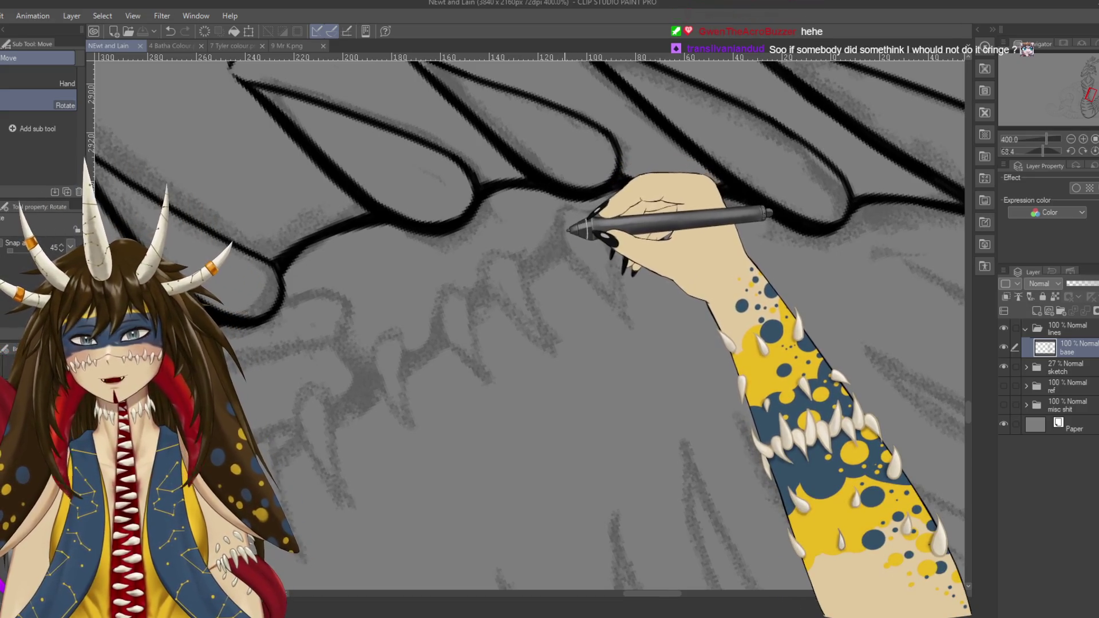
# Step: Ink the first tooth as a long teardrop loop under the jaw line and save
pyautogui.moveTo(558, 224); pyautogui.dragTo(564, 243)
pyautogui.press('p')
pyautogui.hotkey('ctrl', 'z')
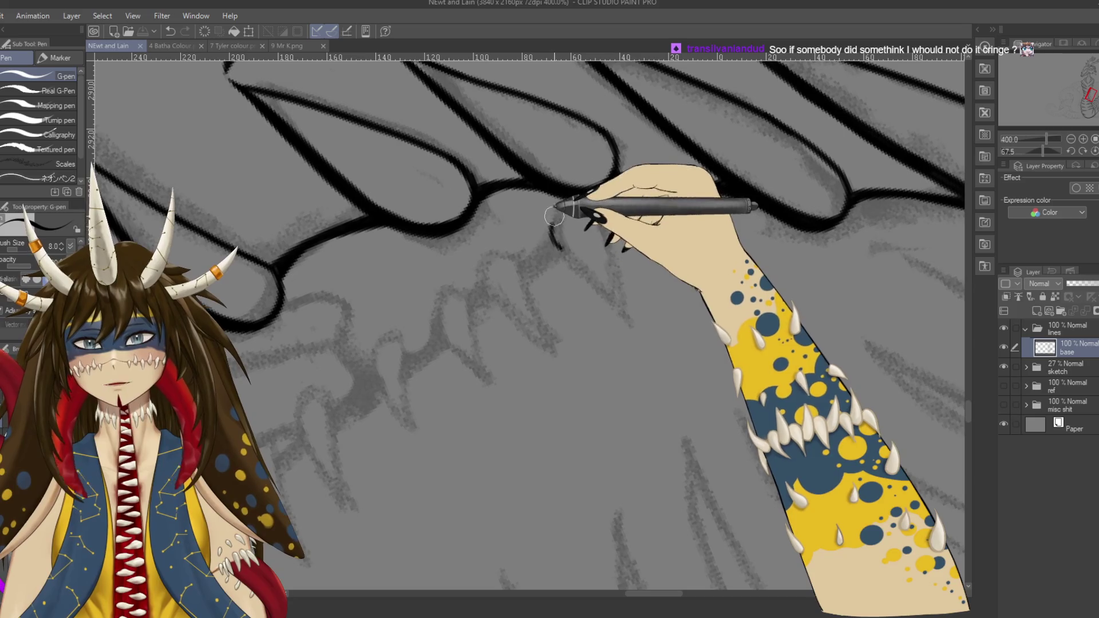
pyautogui.moveTo(630, 186)
pyautogui.mouseDown()
pyautogui.moveTo(644, 210)
pyautogui.moveTo(561, 243)
pyautogui.moveTo(629, 312)
pyautogui.mouseUp()
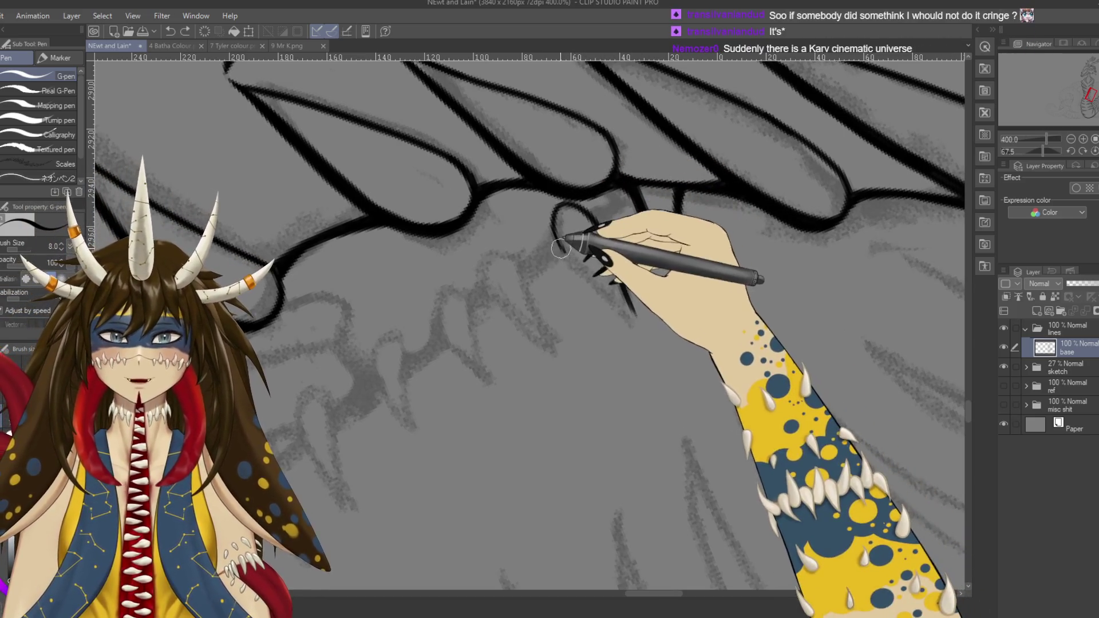
pyautogui.moveTo(644, 210); pyautogui.dragTo(687, 277)
pyautogui.hotkey('ctrl', 's')
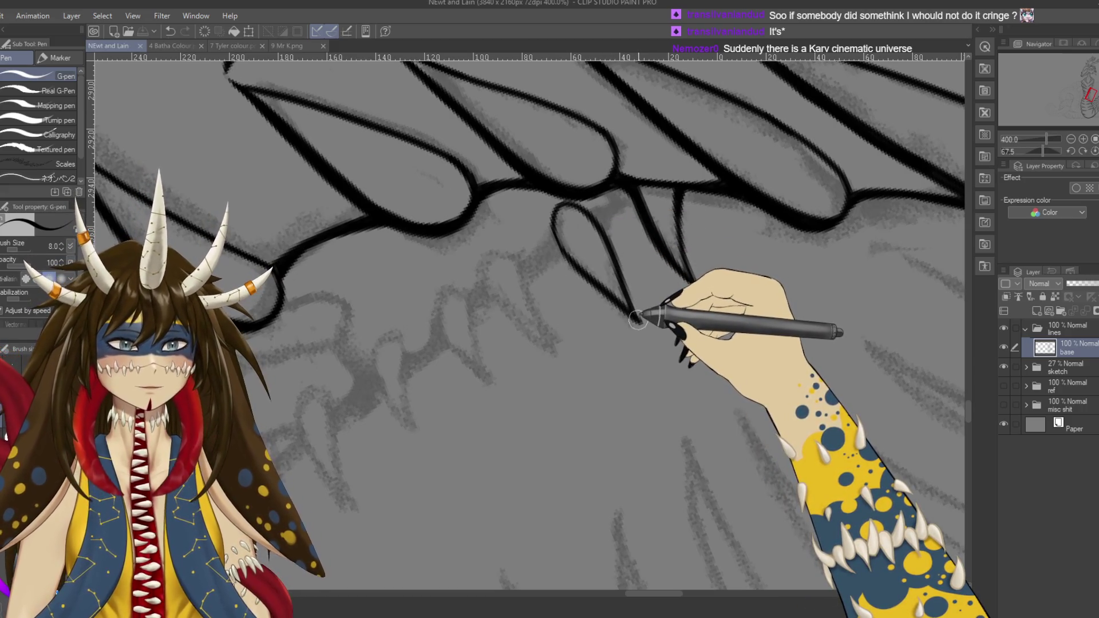
# Step: Remove the stray line and redraw the first tooth's inner side and right edge into a closed teardrop
pyautogui.hotkey('ctrl', 'z')
pyautogui.moveTo(637, 319); pyautogui.dragTo(562, 217)
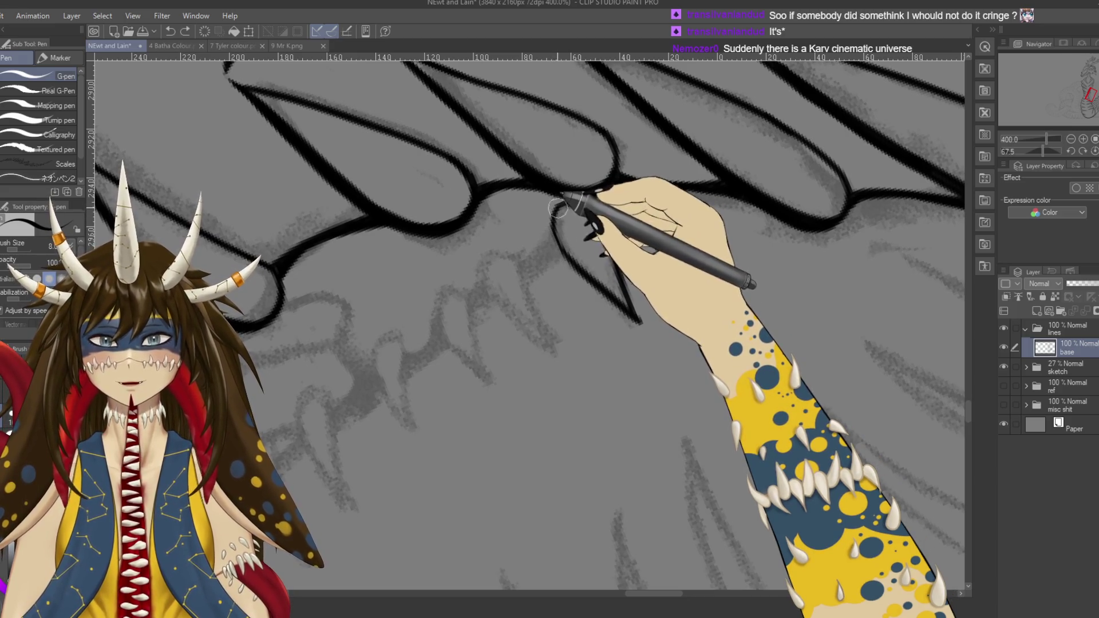
pyautogui.moveTo(558, 209); pyautogui.dragTo(563, 257)
pyautogui.moveTo(557, 205); pyautogui.dragTo(568, 263)
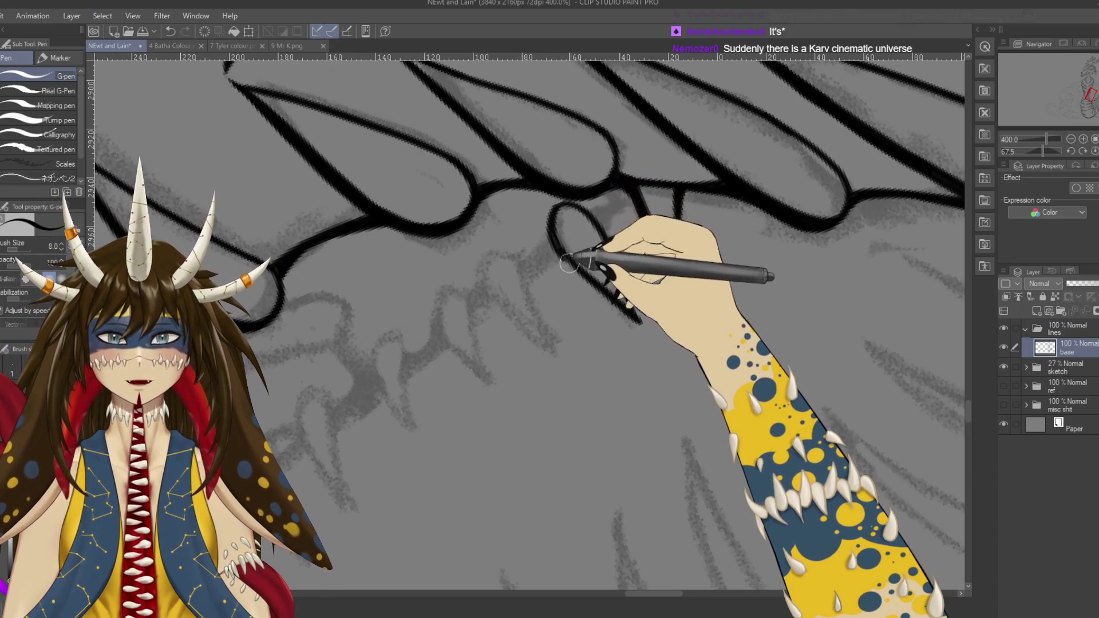
pyautogui.hotkey('ctrl', 'z')
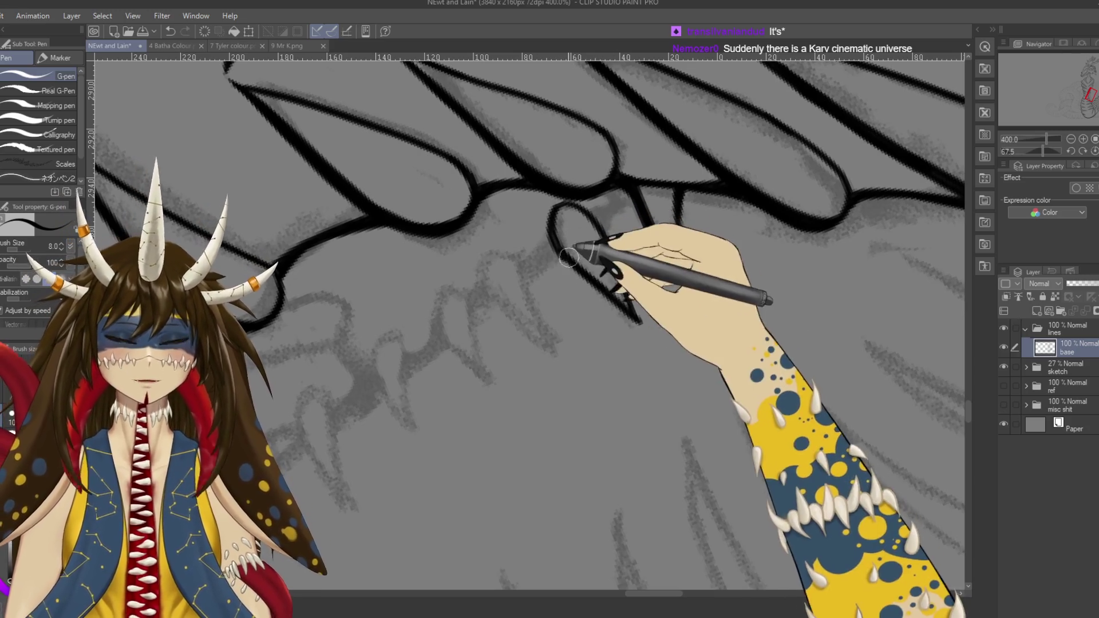
pyautogui.moveTo(567, 260); pyautogui.dragTo(553, 234)
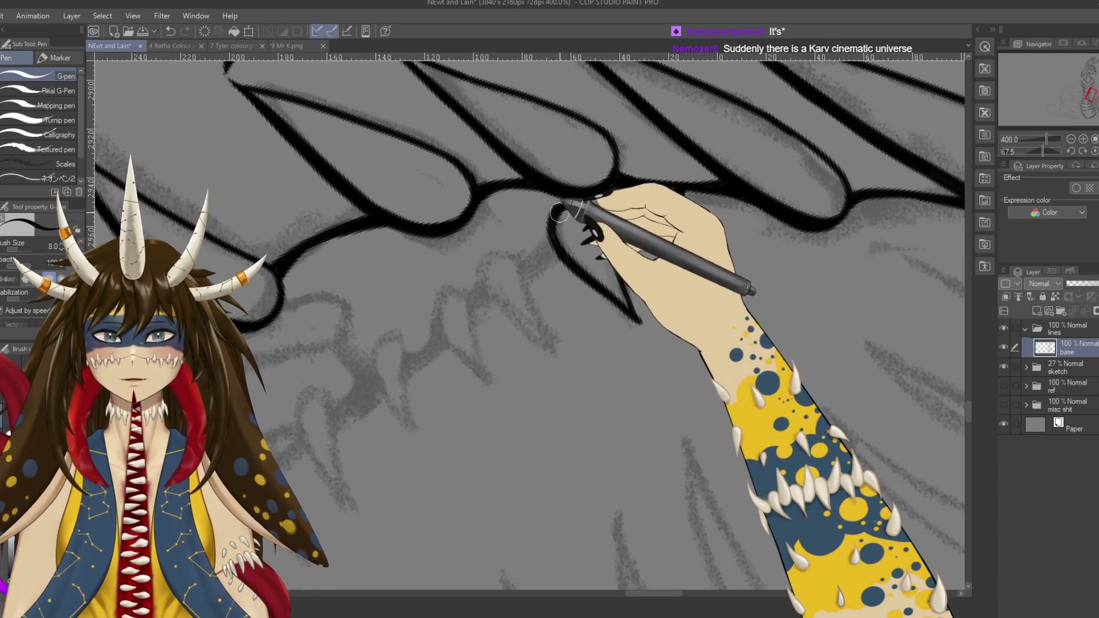
pyautogui.moveTo(572, 208); pyautogui.dragTo(587, 271)
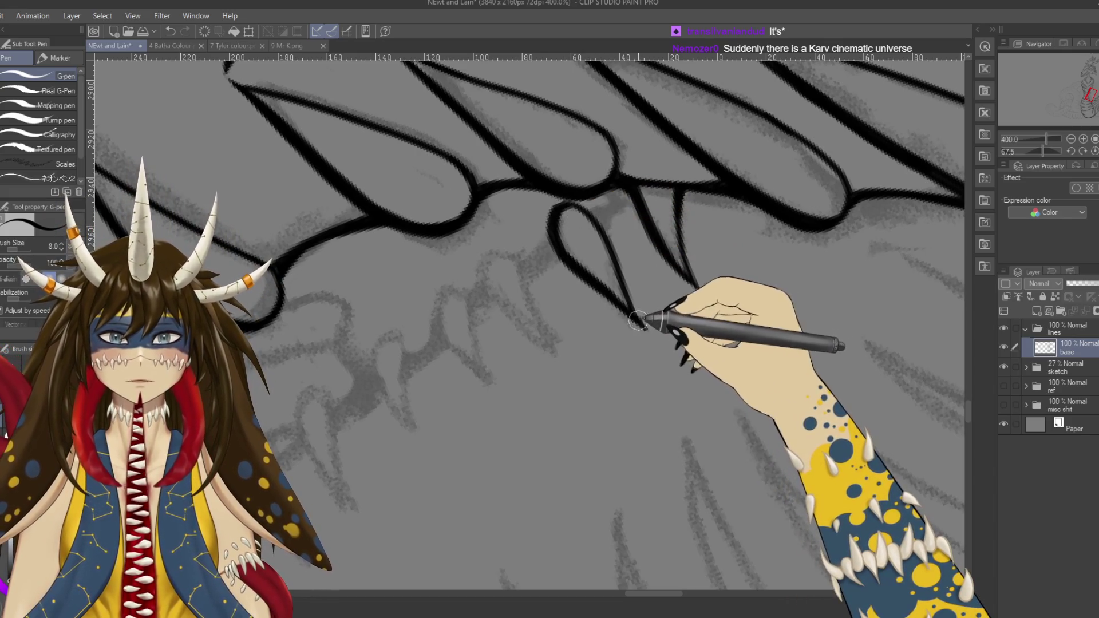
# Step: Draw the second tooth as a long hooked stroke tapering to a point
pyautogui.moveTo(522, 258)
pyautogui.mouseDown()
pyautogui.moveTo(582, 225)
pyautogui.moveTo(604, 312)
pyautogui.mouseUp()
pyautogui.hotkey('ctrl', 'z')
pyautogui.moveTo(570, 221); pyautogui.dragTo(624, 327)
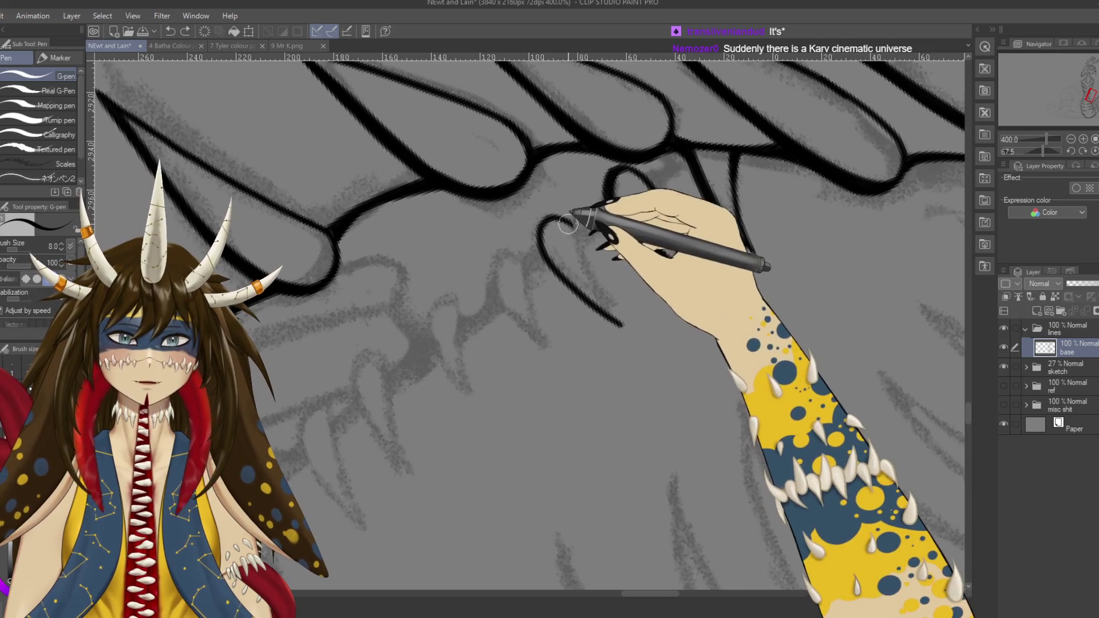
pyautogui.moveTo(574, 229); pyautogui.dragTo(637, 338)
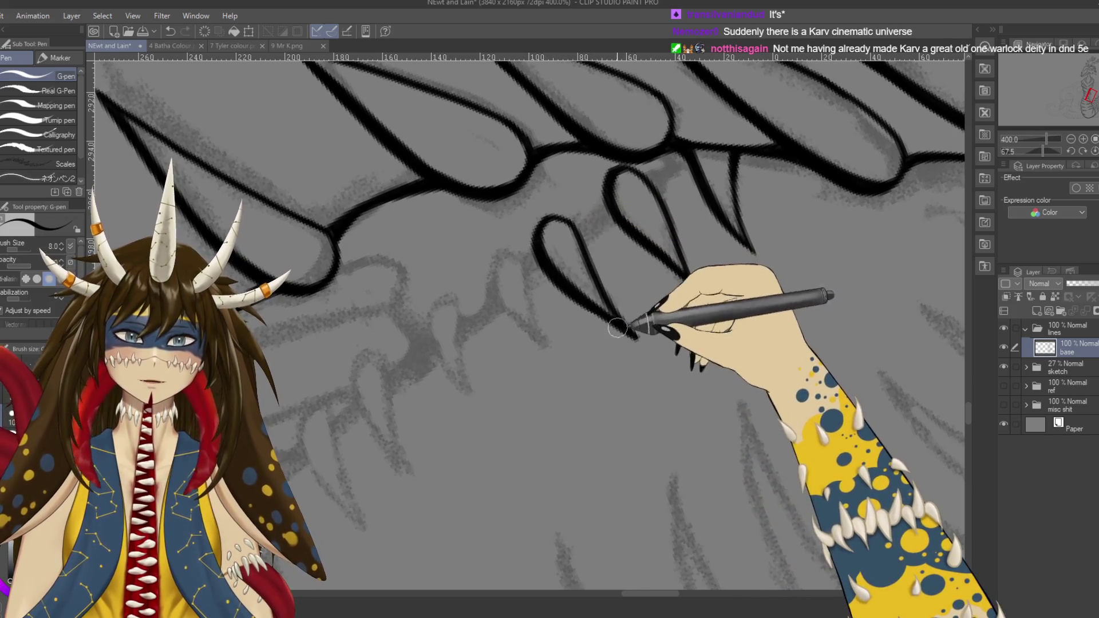
# Step: Save the drawing with both teeth inked
pyautogui.press('e')
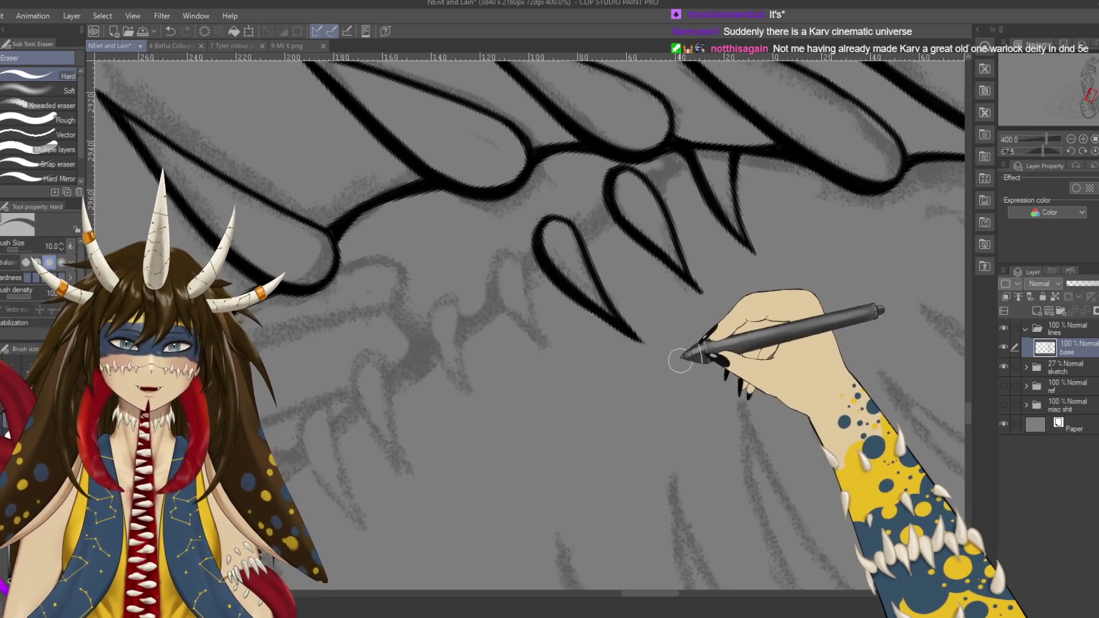
pyautogui.hotkey('ctrl', 's')
pyautogui.press('p')
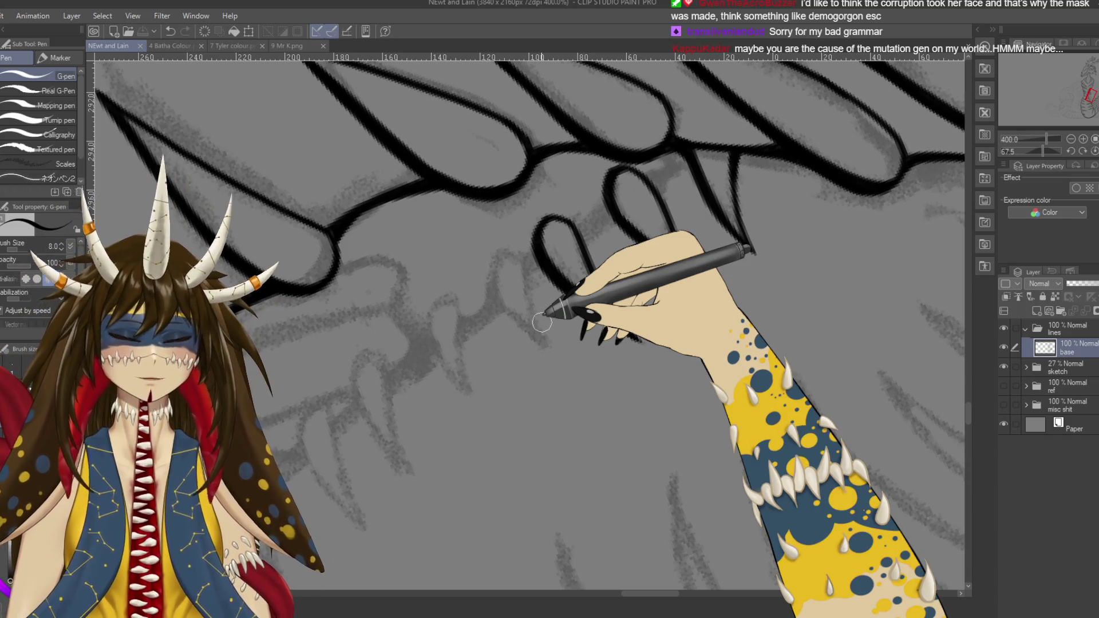
# Step: Lengthen both inked teeth into long, sharply pointed teardrop tips
pyautogui.moveTo(535, 252); pyautogui.dragTo(641, 342)
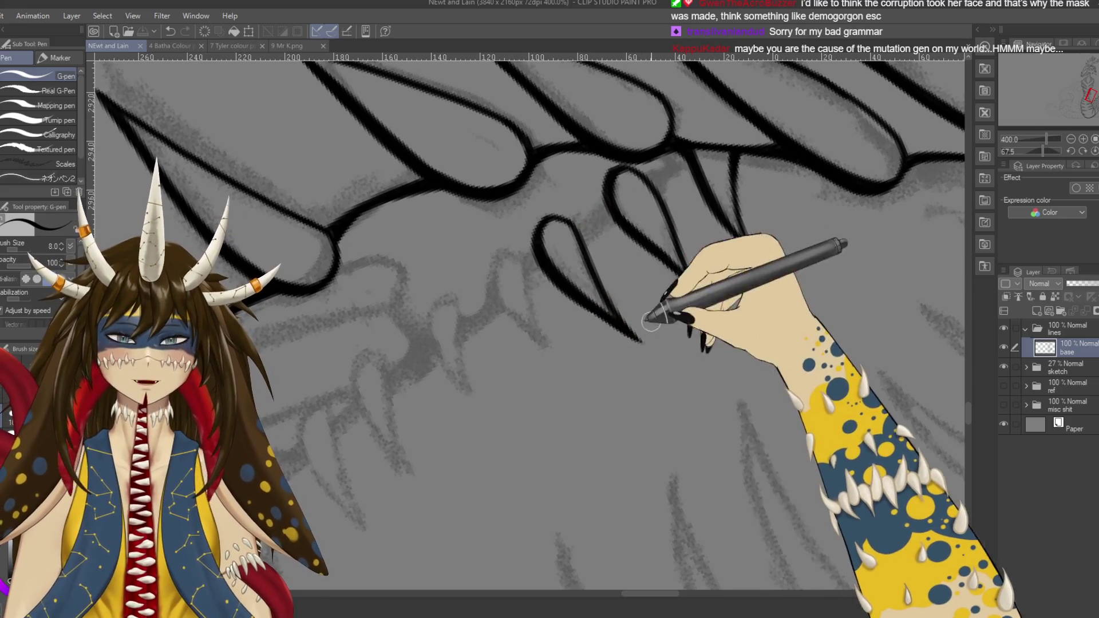
# Step: Extend the two teeth down into long points and save the drawing
pyautogui.moveTo(610, 177); pyautogui.dragTo(701, 291)
pyautogui.moveTo(735, 166); pyautogui.dragTo(754, 251)
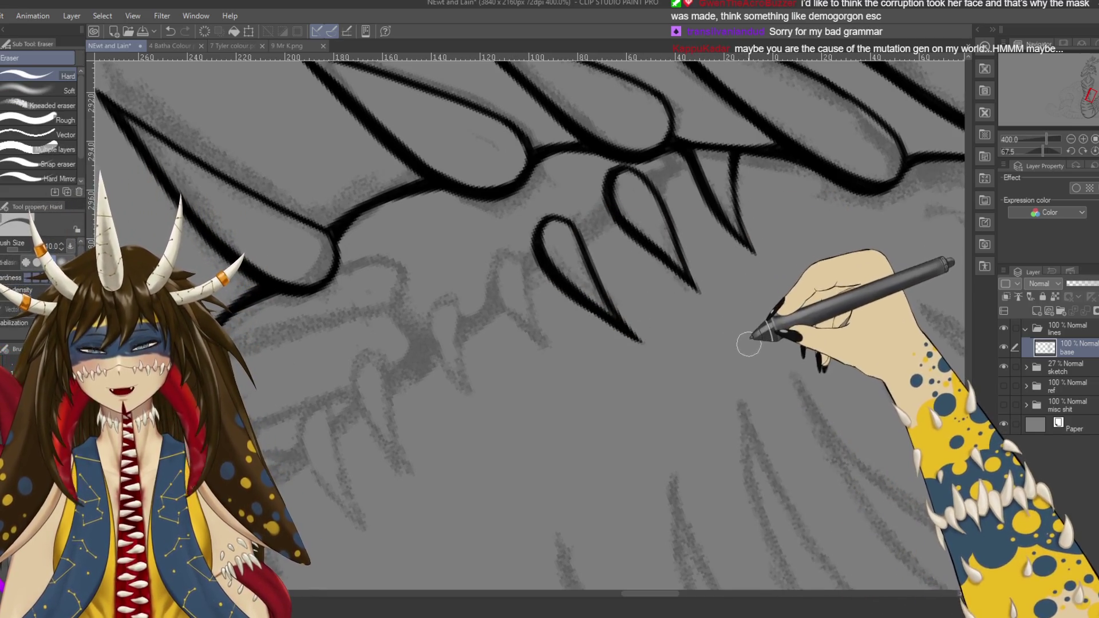
pyautogui.hotkey('ctrl', 's')
# Step: Redraw the left tooth's rounded top and side edge, replacing the discarded stroke
pyautogui.moveTo(692, 320); pyautogui.dragTo(656, 203)
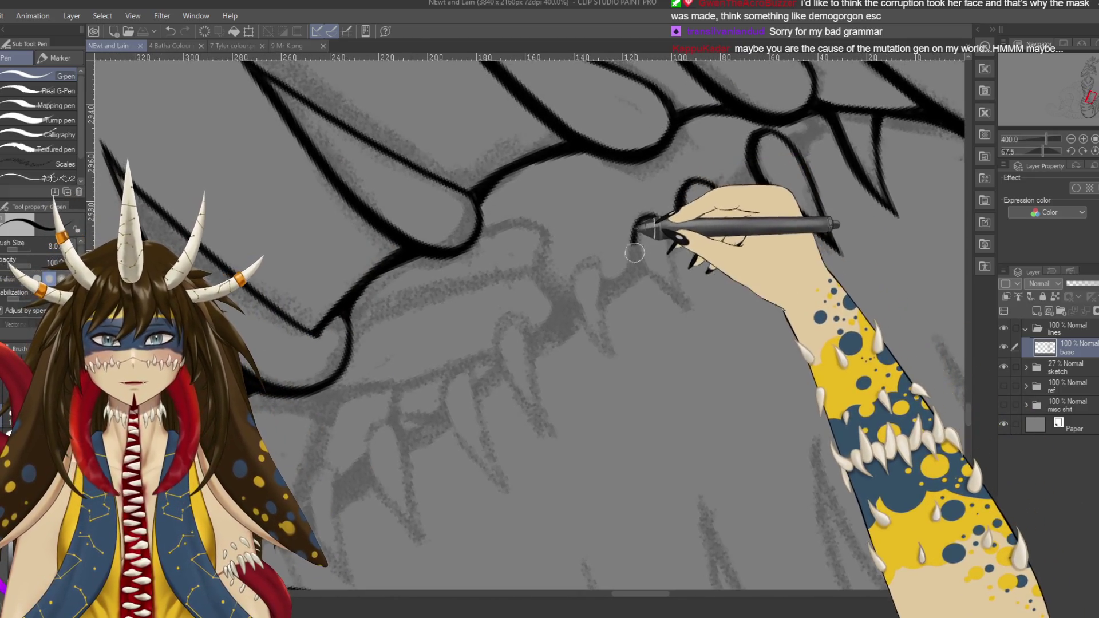
pyautogui.moveTo(658, 203); pyautogui.dragTo(707, 328)
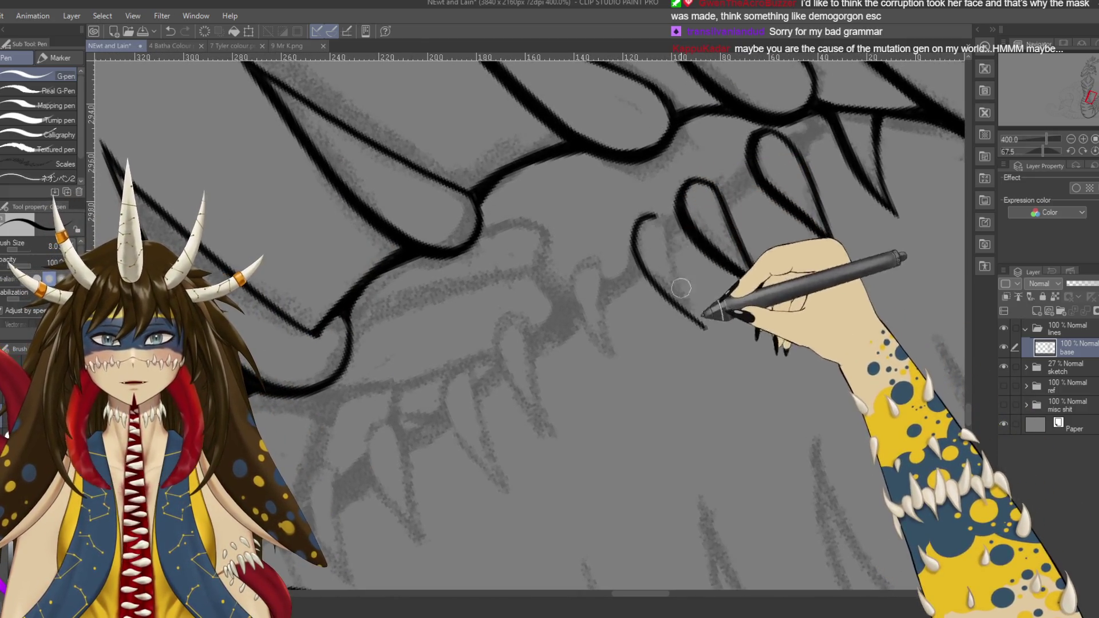
pyautogui.moveTo(658, 221); pyautogui.dragTo(708, 331)
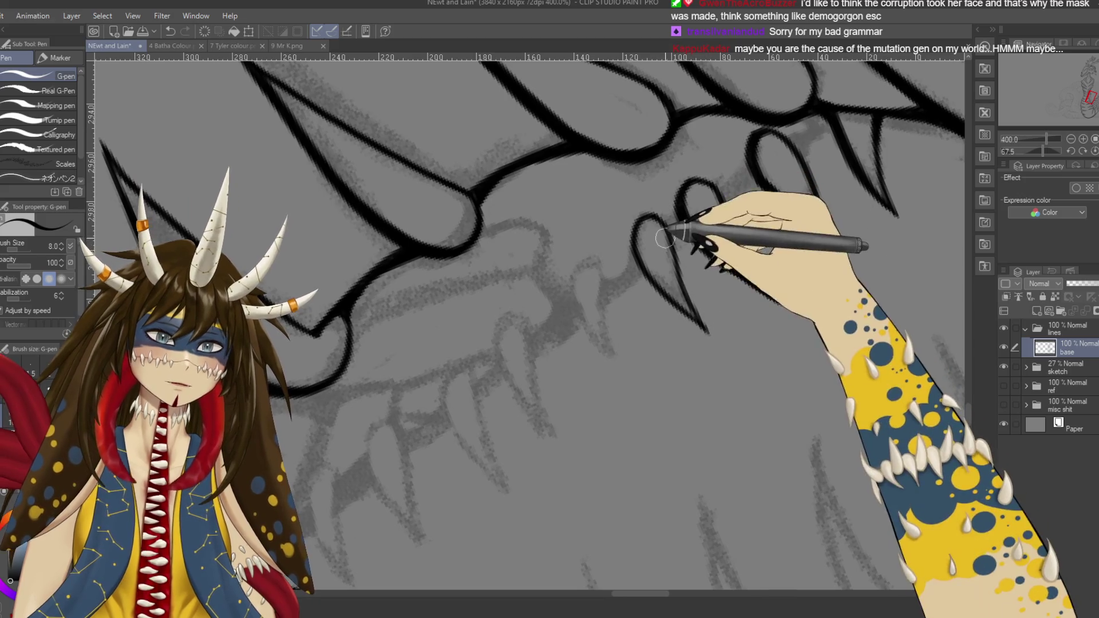
pyautogui.hotkey('ctrl', 'z')
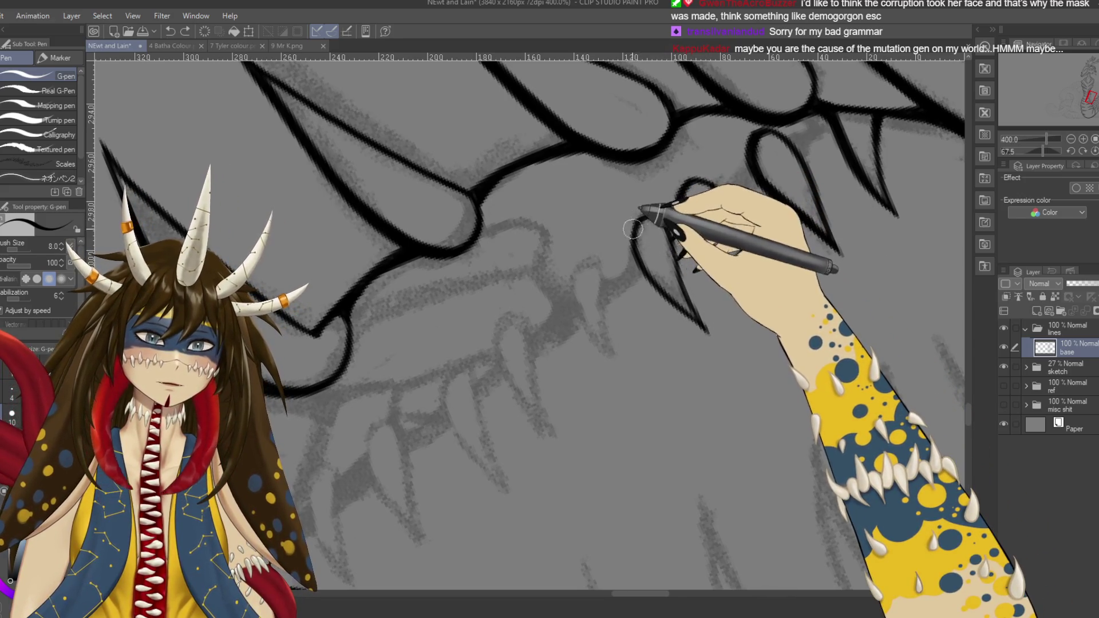
pyautogui.moveTo(646, 221); pyautogui.dragTo(680, 313)
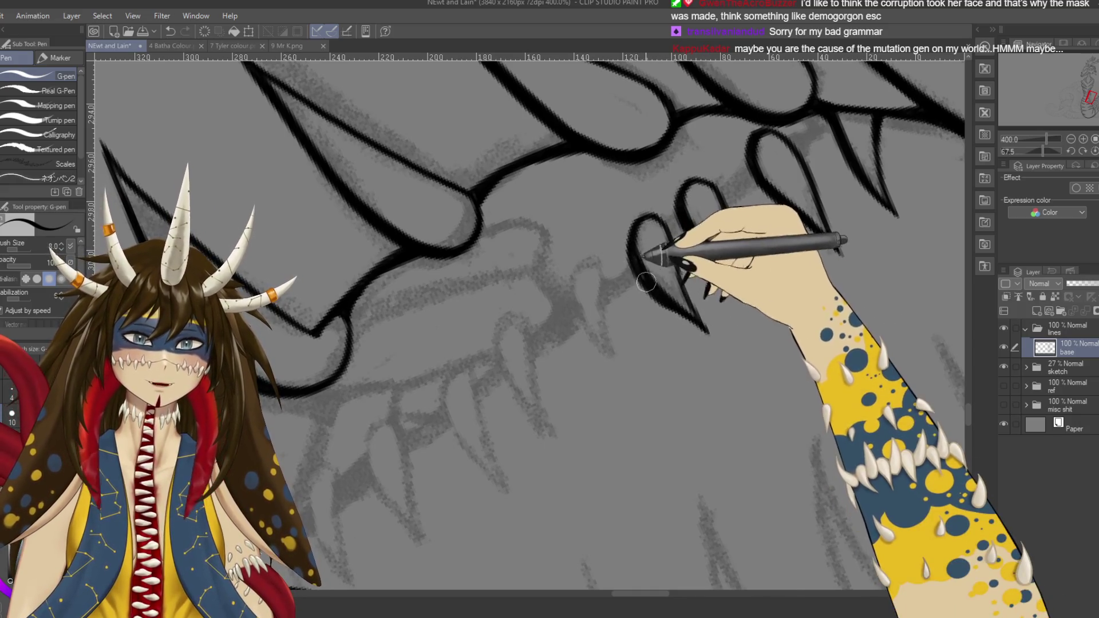
pyautogui.moveTo(711, 343)
pyautogui.mouseDown()
pyautogui.moveTo(523, 290)
pyautogui.moveTo(588, 352)
pyautogui.mouseUp()
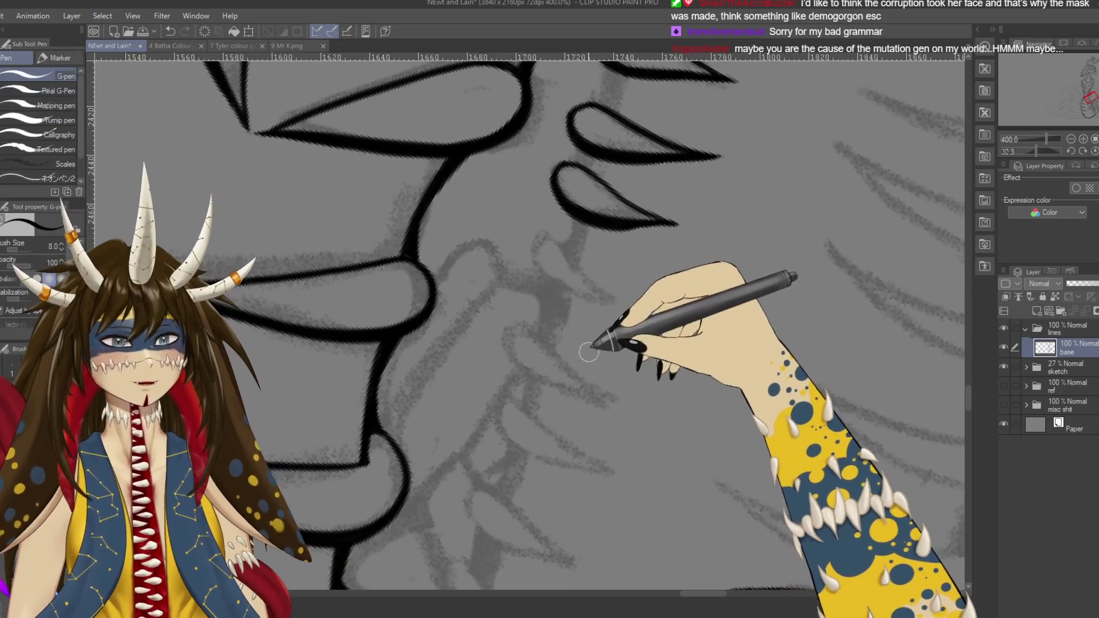
# Step: Ink two new pointed tooth outlines along the jaw at the row's left end
pyautogui.moveTo(651, 289); pyautogui.dragTo(646, 329)
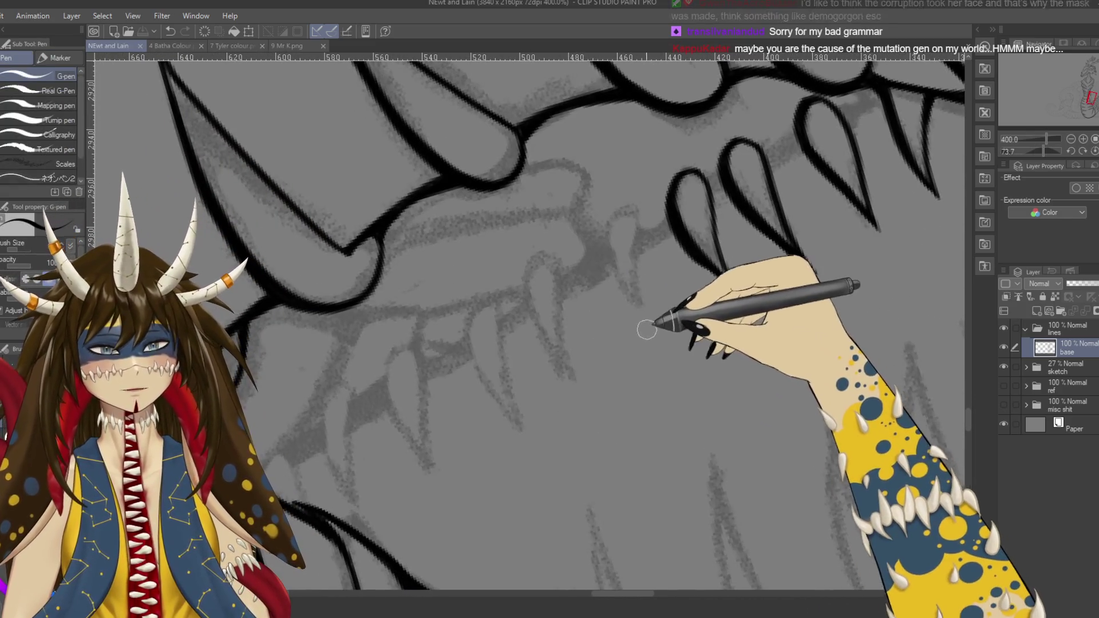
pyautogui.moveTo(706, 348); pyautogui.dragTo(662, 282)
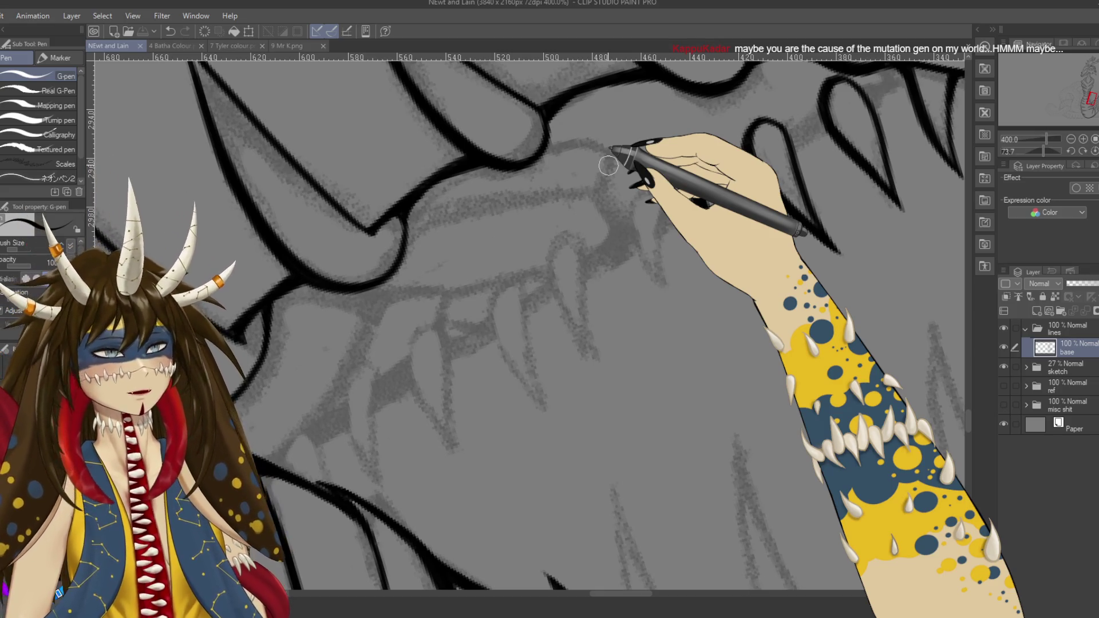
pyautogui.moveTo(739, 221)
pyautogui.mouseDown()
pyautogui.moveTo(717, 227)
pyautogui.moveTo(725, 239)
pyautogui.mouseUp()
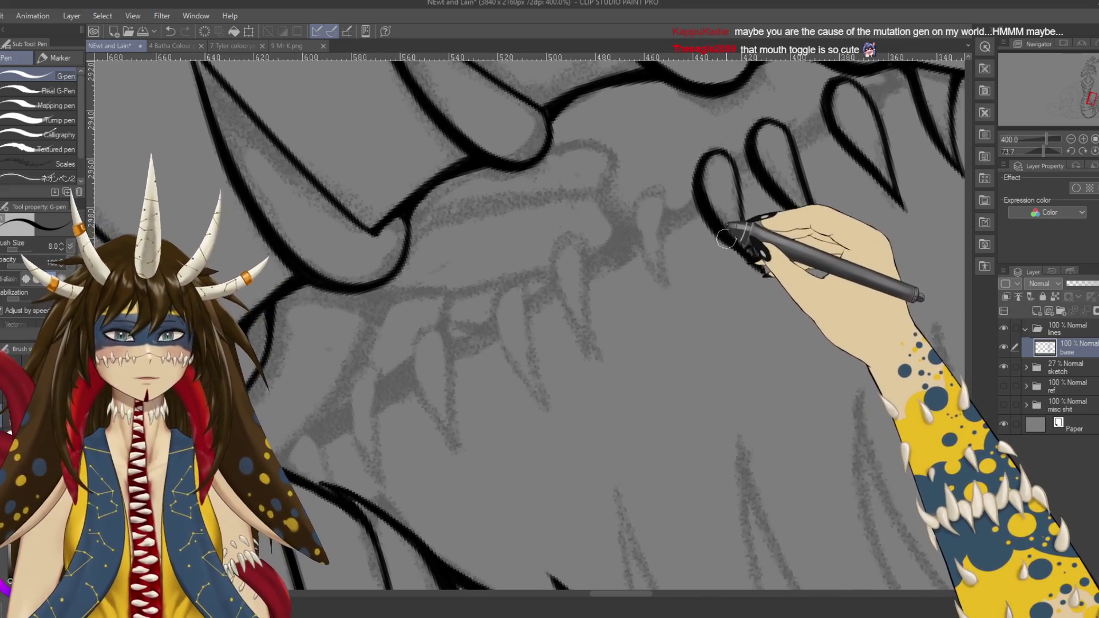
pyautogui.moveTo(658, 195); pyautogui.dragTo(666, 279)
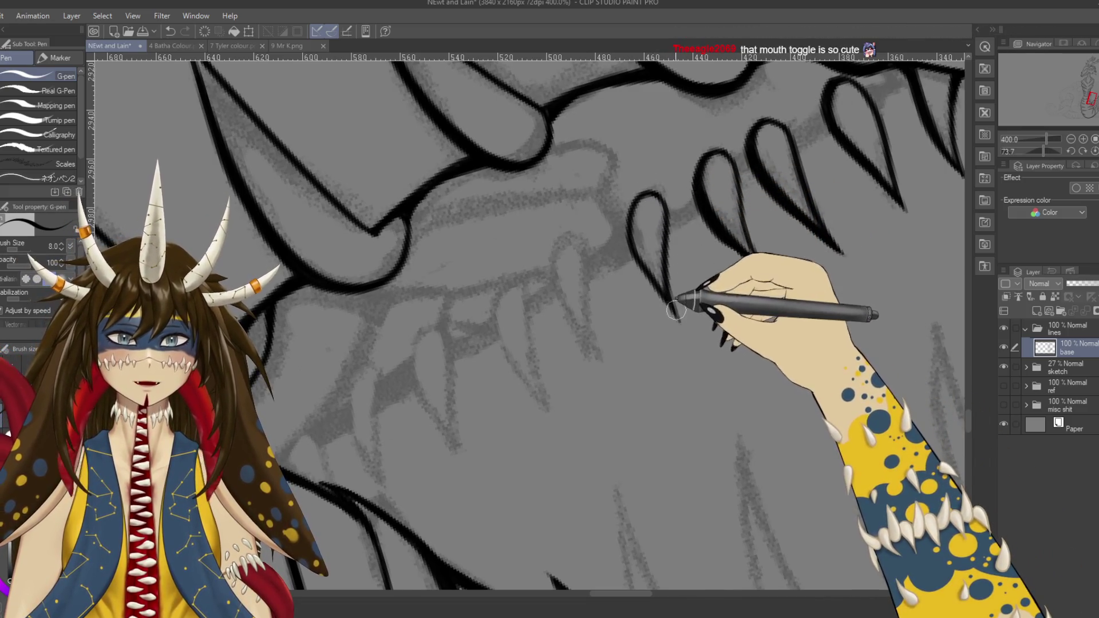
# Step: Thicken the new tooth's right and left sides and begin another curved tooth outline
pyautogui.moveTo(677, 317); pyautogui.dragTo(656, 198)
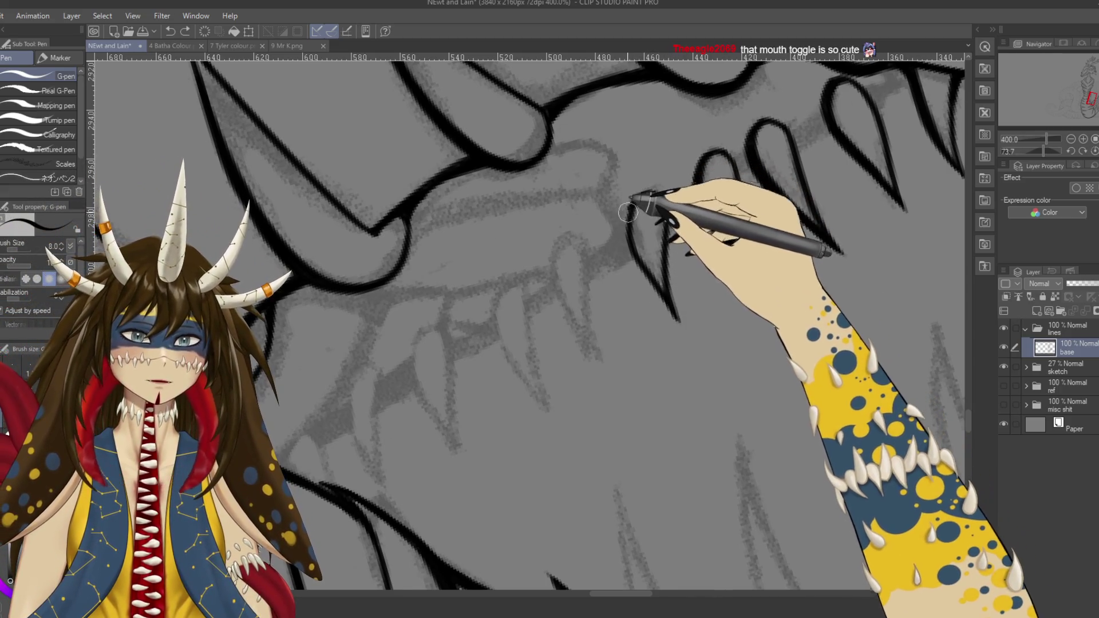
pyautogui.moveTo(640, 198)
pyautogui.mouseDown()
pyautogui.moveTo(681, 326)
pyautogui.moveTo(627, 225)
pyautogui.mouseUp()
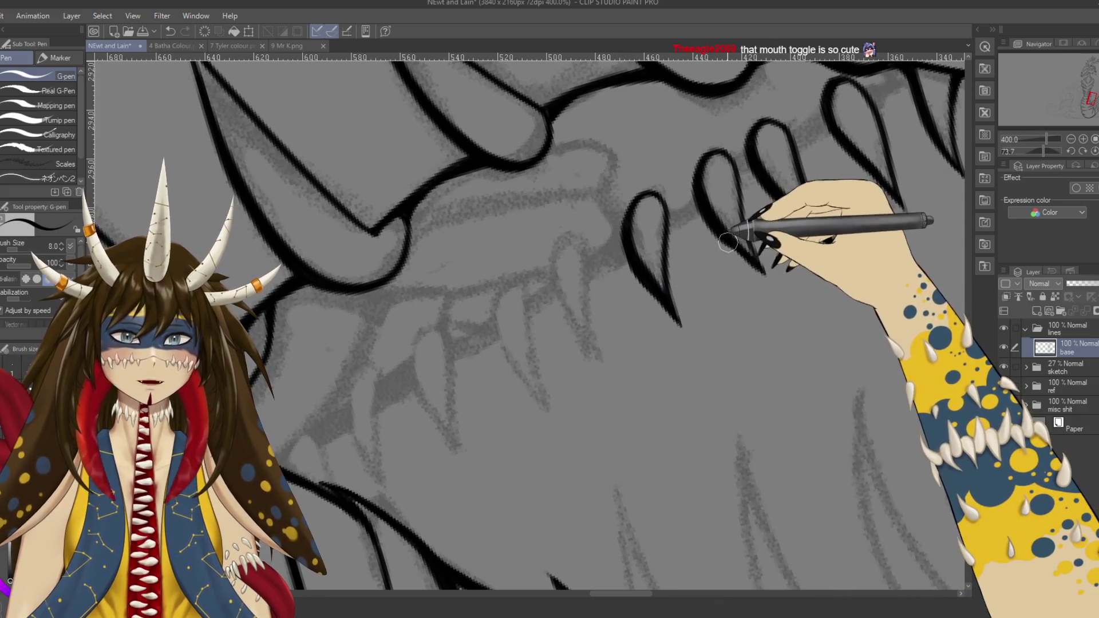
pyautogui.moveTo(581, 277); pyautogui.dragTo(643, 245)
pyautogui.moveTo(652, 325)
pyautogui.mouseDown()
pyautogui.moveTo(641, 227)
pyautogui.moveTo(667, 343)
pyautogui.mouseUp()
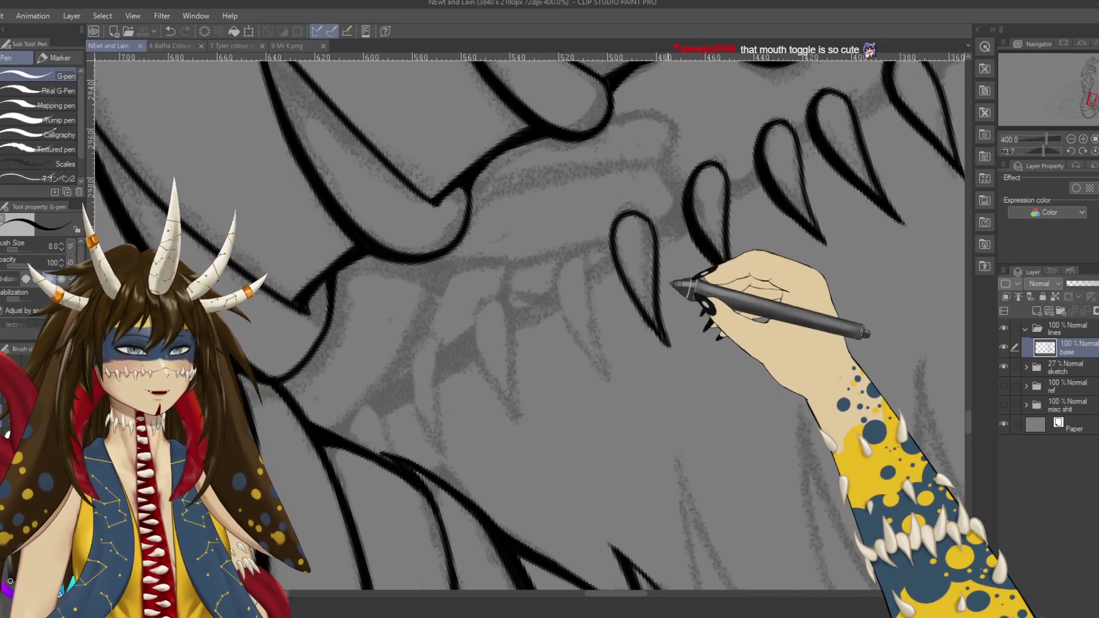
# Step: Close the tooth's left side to its tip, save, and start the next tooth outline leftward
pyautogui.moveTo(627, 216); pyautogui.dragTo(656, 234)
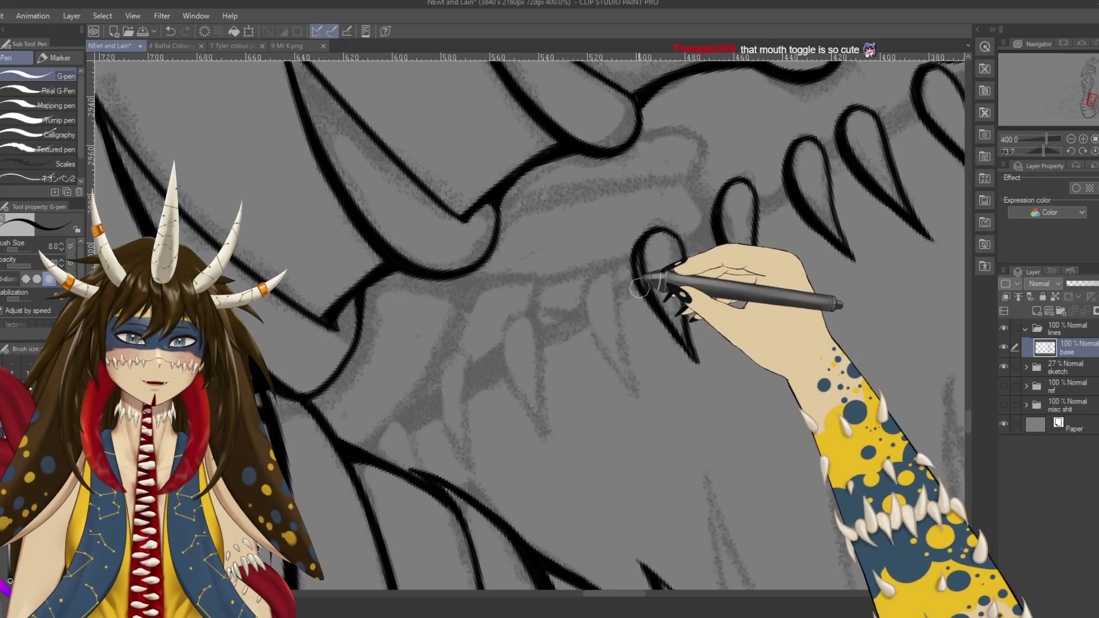
pyautogui.moveTo(658, 229); pyautogui.dragTo(692, 367)
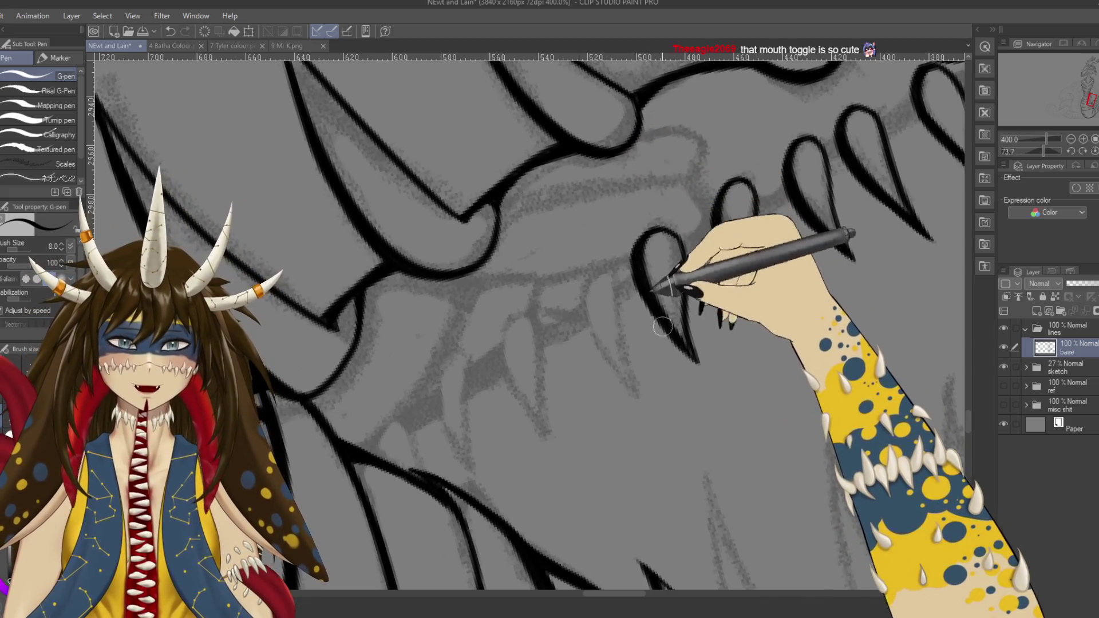
pyautogui.moveTo(633, 319); pyautogui.dragTo(676, 250)
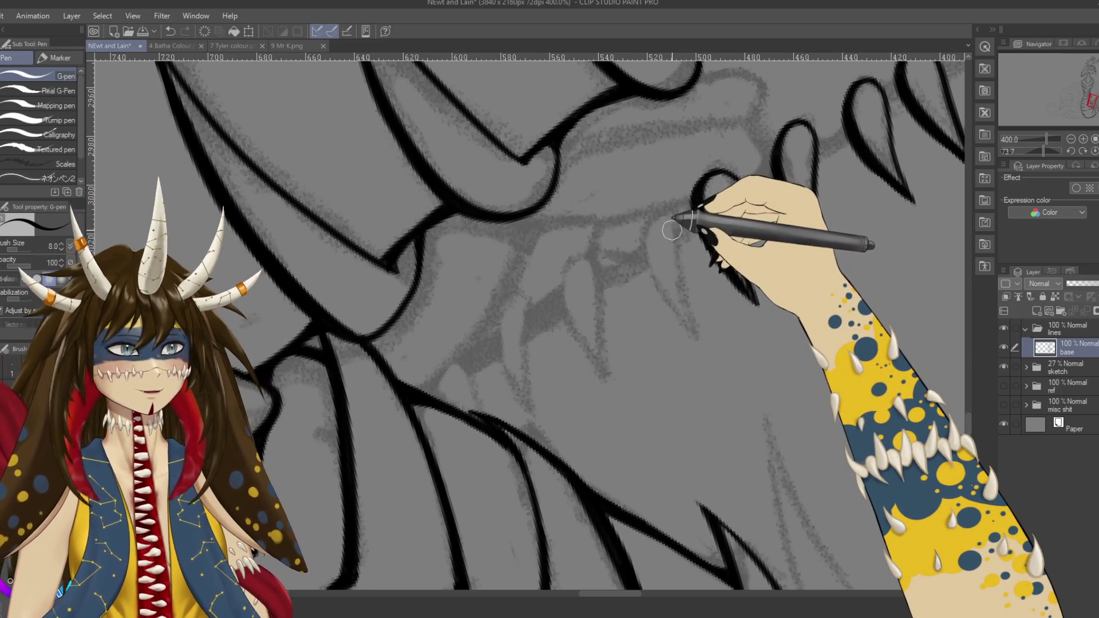
pyautogui.hotkey('ctrl', 's')
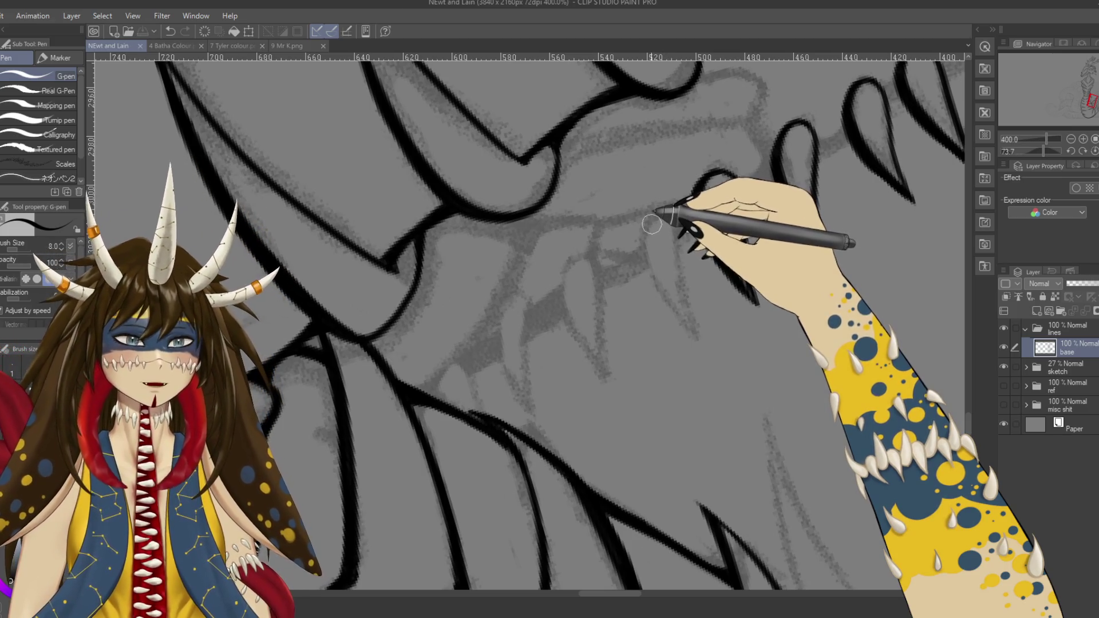
pyautogui.moveTo(698, 318); pyautogui.dragTo(669, 218)
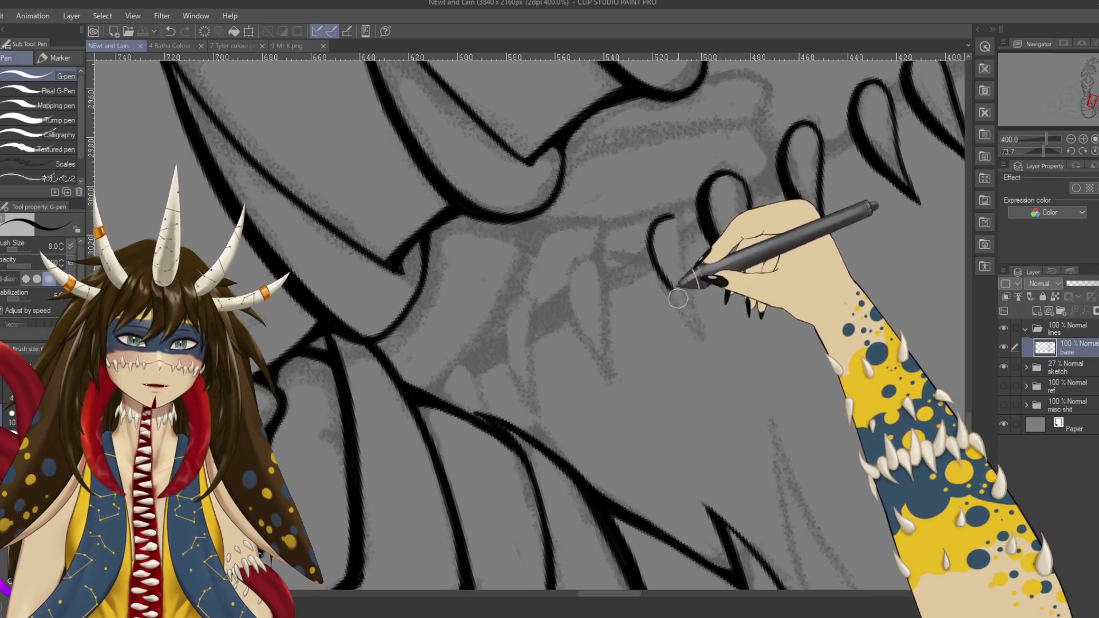
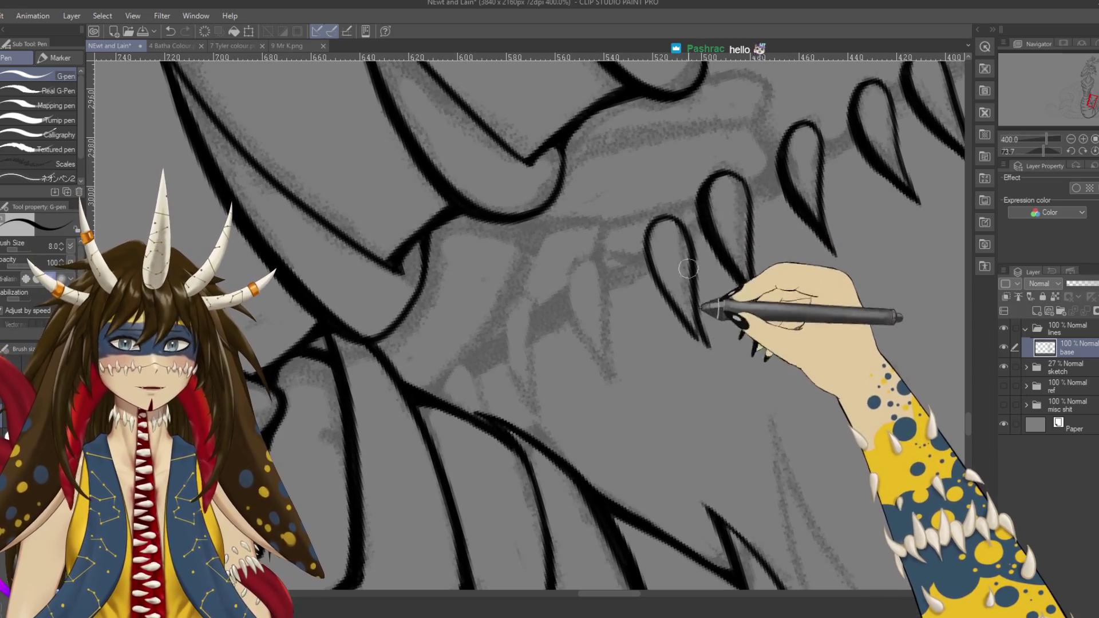
# Step: Redraw the claw's right and left edges in black ink and save the drawing
pyautogui.moveTo(682, 252); pyautogui.dragTo(702, 342)
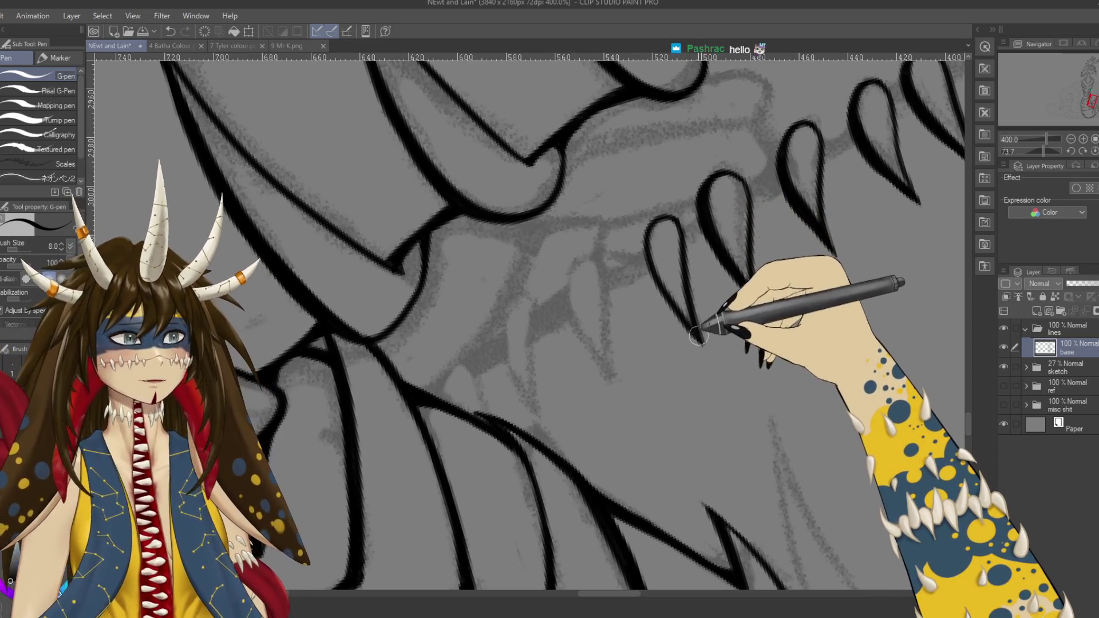
pyautogui.moveTo(667, 260); pyautogui.dragTo(634, 250)
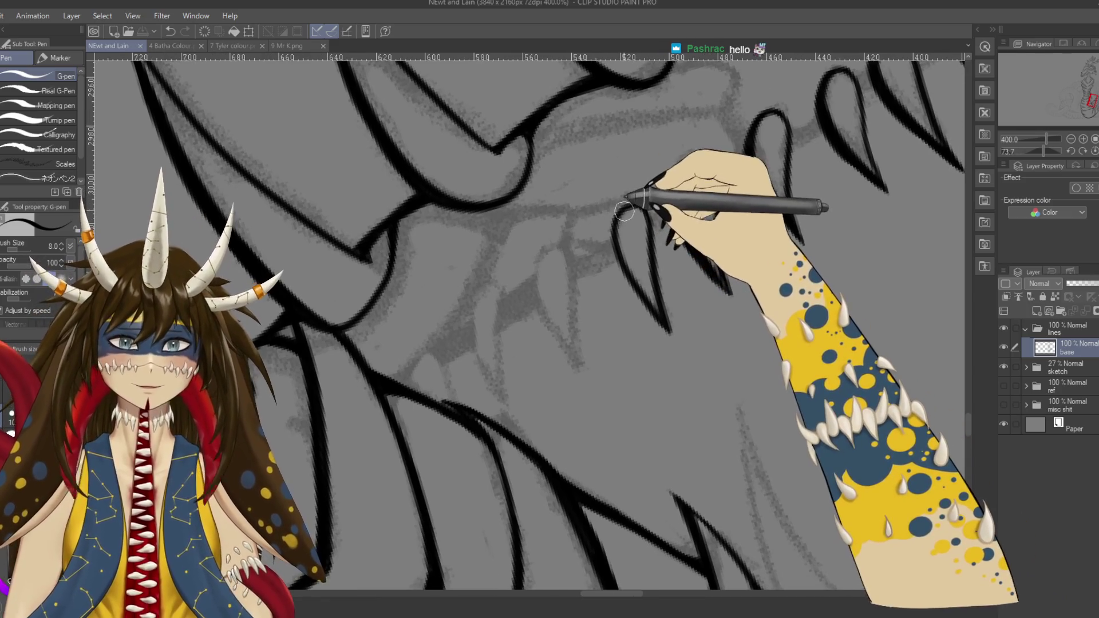
pyautogui.hotkey('ctrl', 'z')
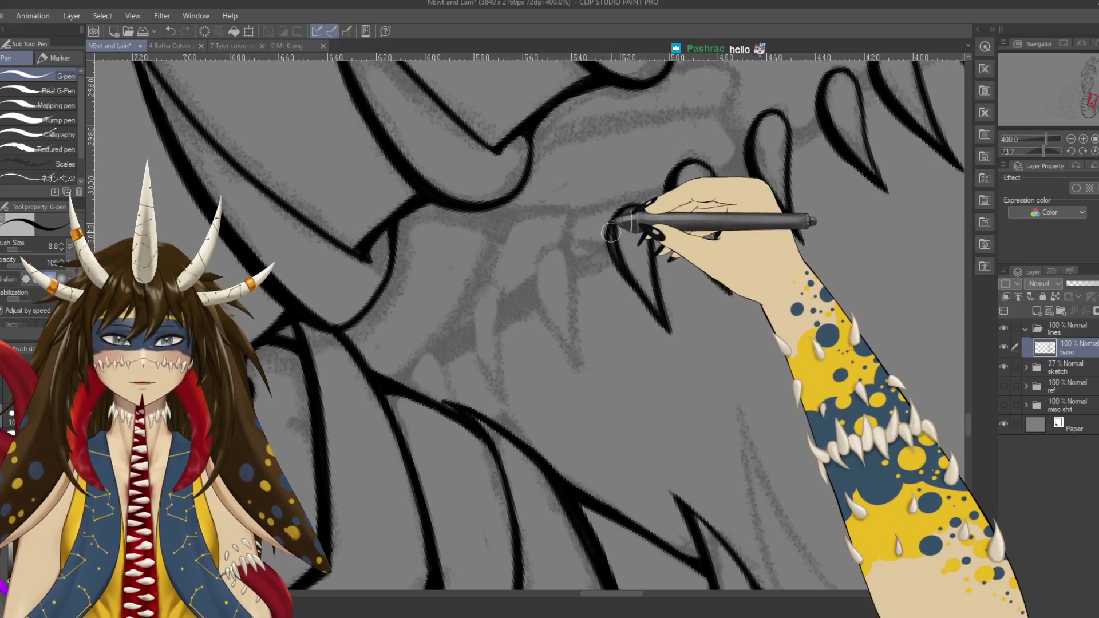
pyautogui.moveTo(610, 239); pyautogui.dragTo(659, 327)
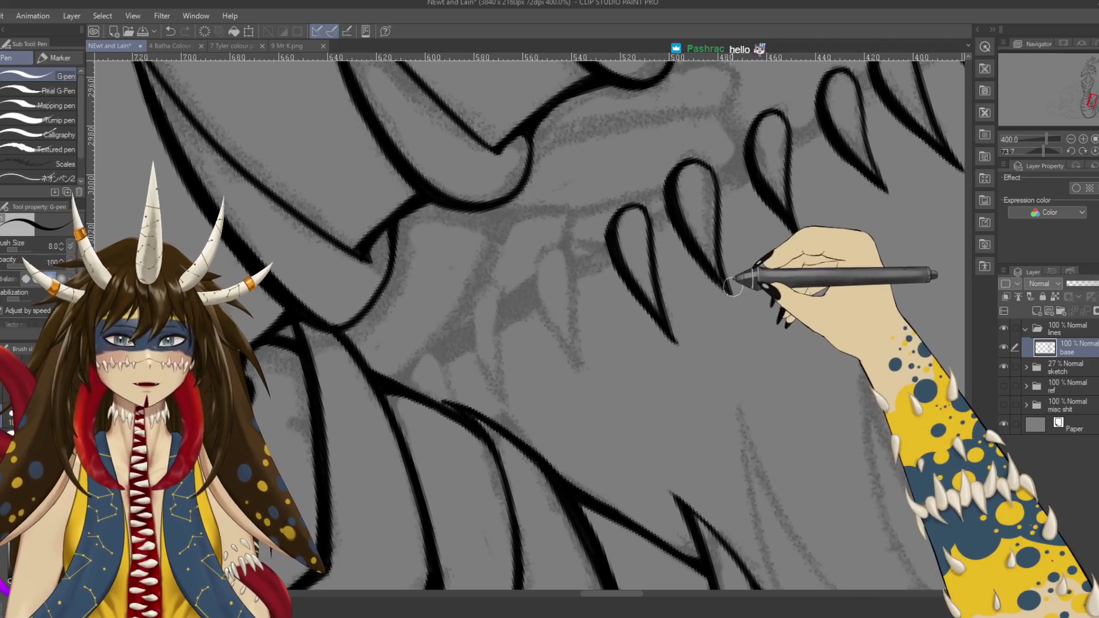
pyautogui.hotkey('ctrl', 's')
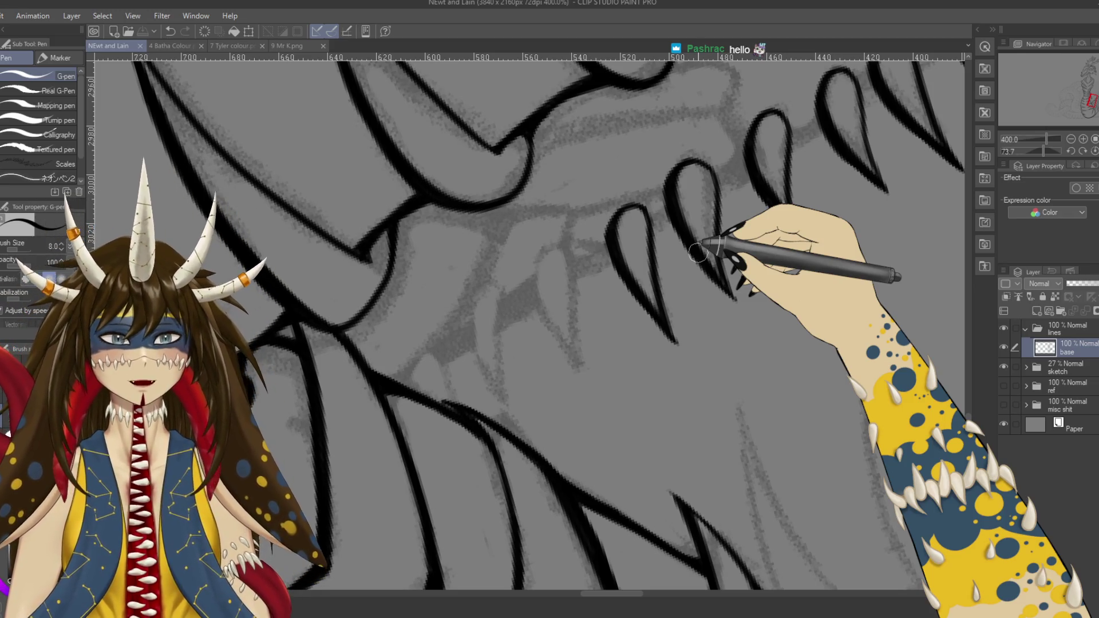
# Step: Redraw the next claw's outline stroke further along the row of teardrop spikes
pyautogui.moveTo(589, 289)
pyautogui.mouseDown()
pyautogui.moveTo(658, 221)
pyautogui.moveTo(642, 338)
pyautogui.mouseUp()
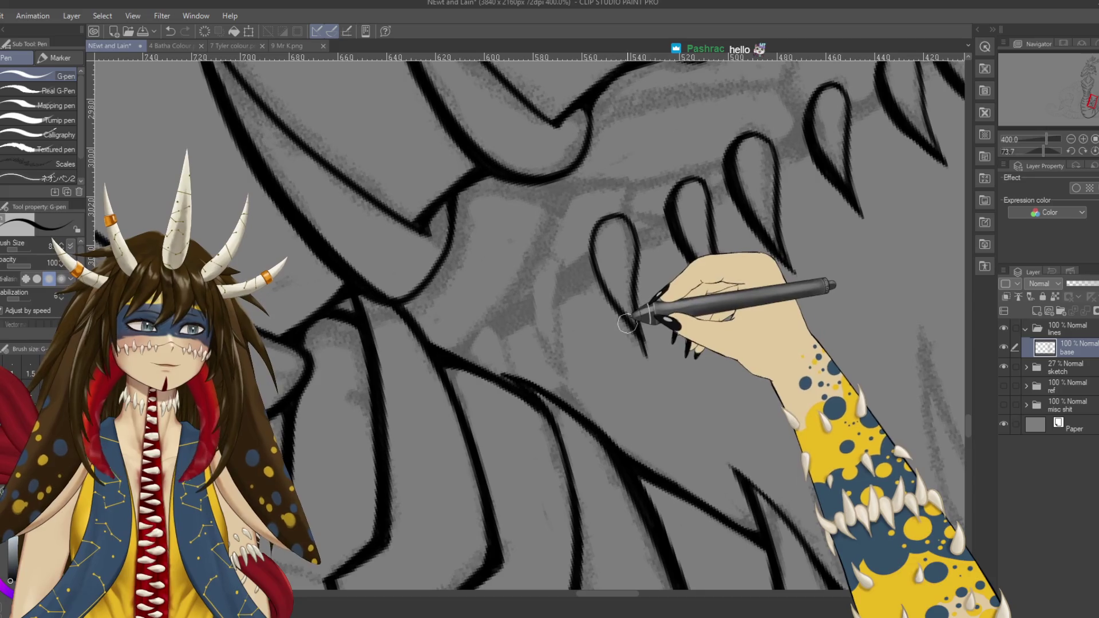
pyautogui.hotkey('ctrl', 'z')
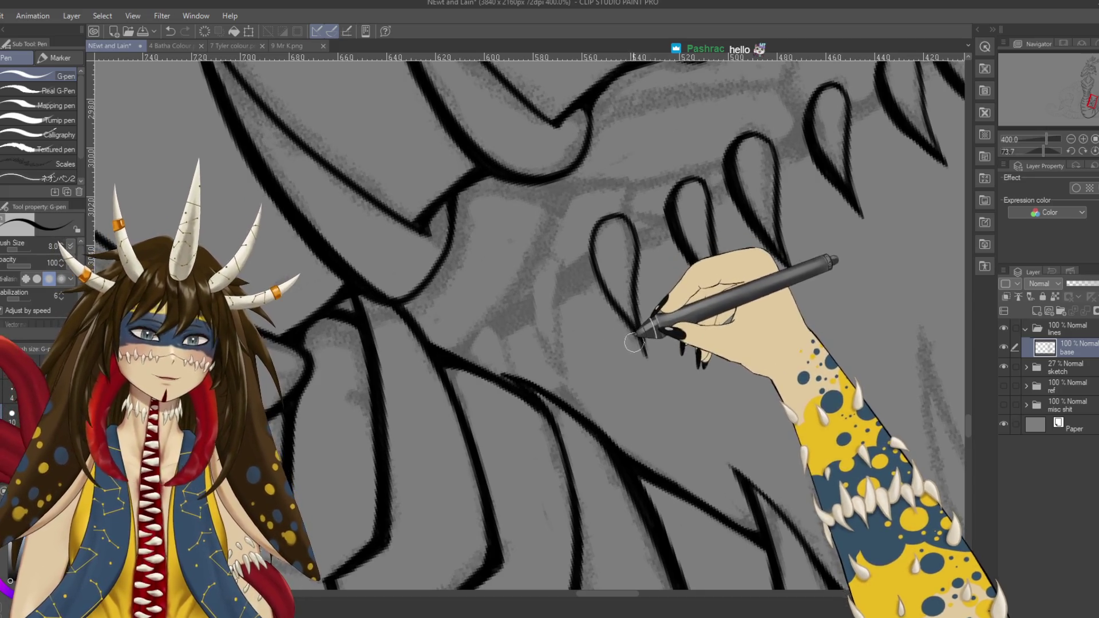
pyautogui.moveTo(638, 344); pyautogui.dragTo(610, 303)
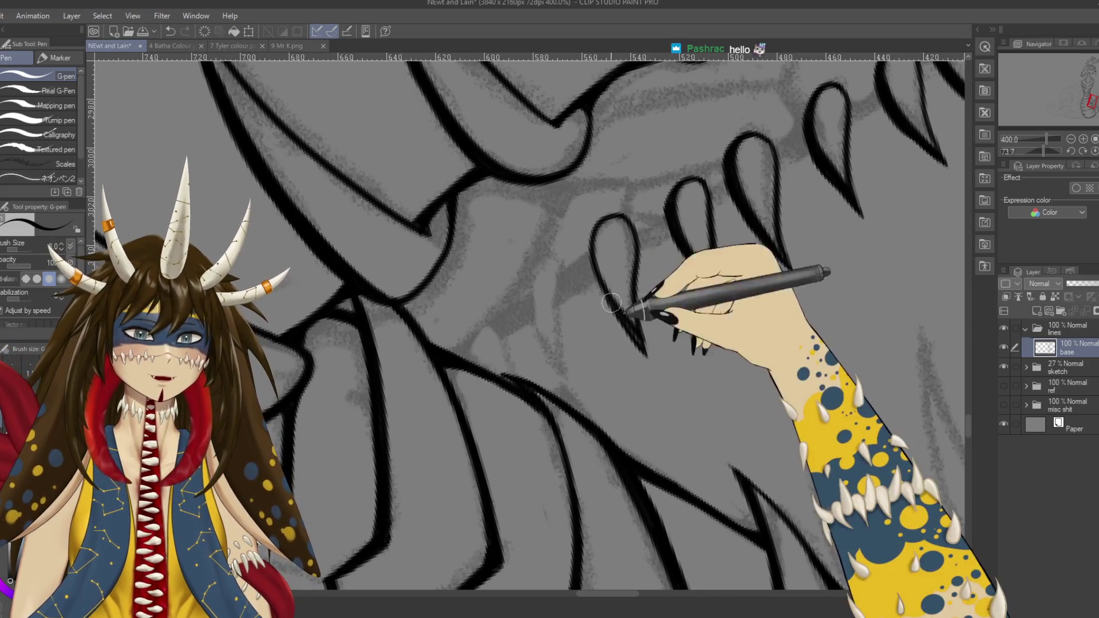
pyautogui.press('e')
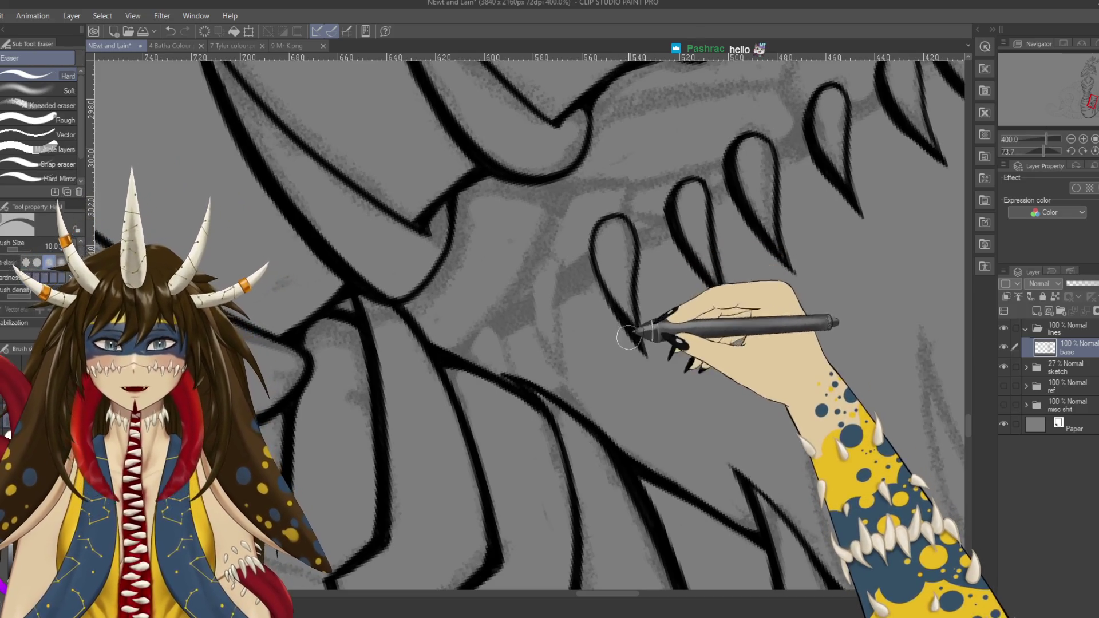
pyautogui.press('p')
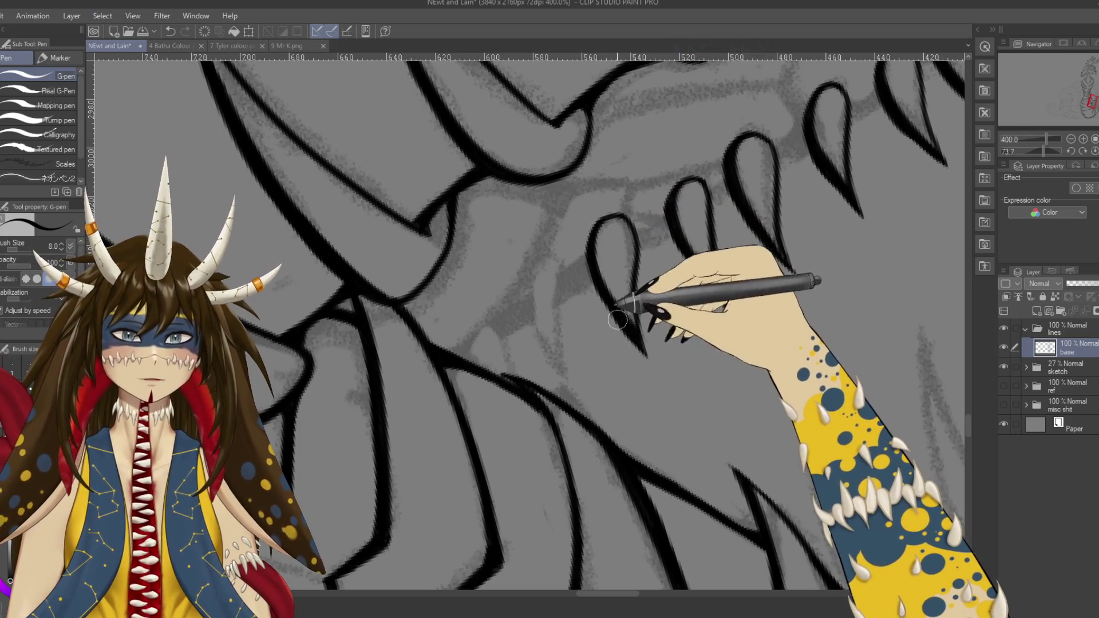
# Step: Rotate the view about 25 degrees and ink a new elongated loop spike, redrawing it to its lower end
pyautogui.press('e')
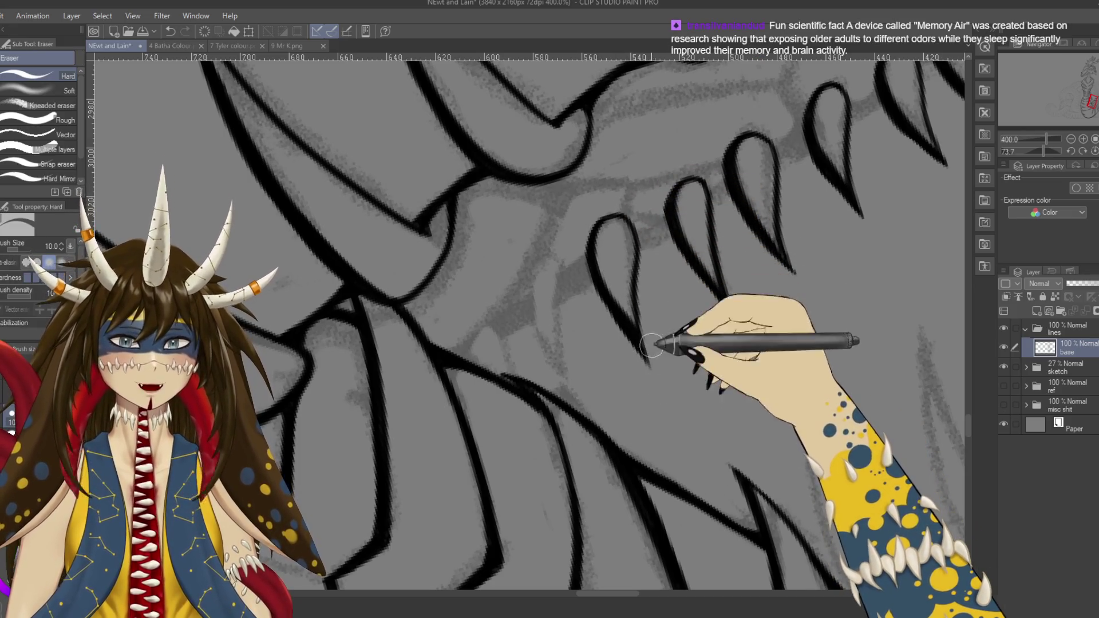
pyautogui.press('p')
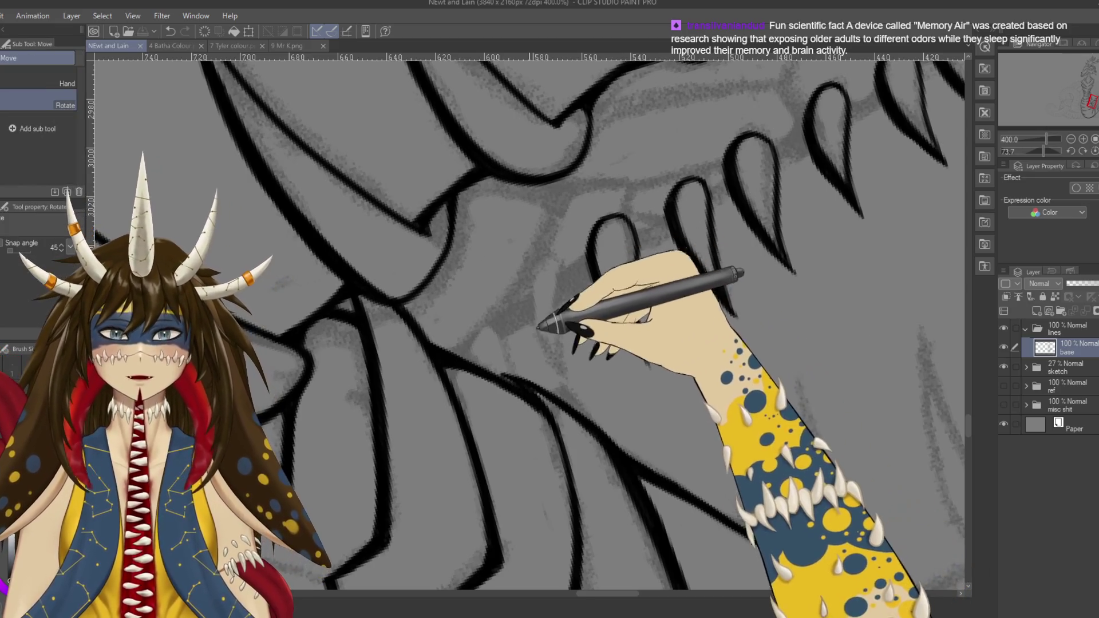
pyautogui.moveTo(658, 393); pyautogui.dragTo(601, 360)
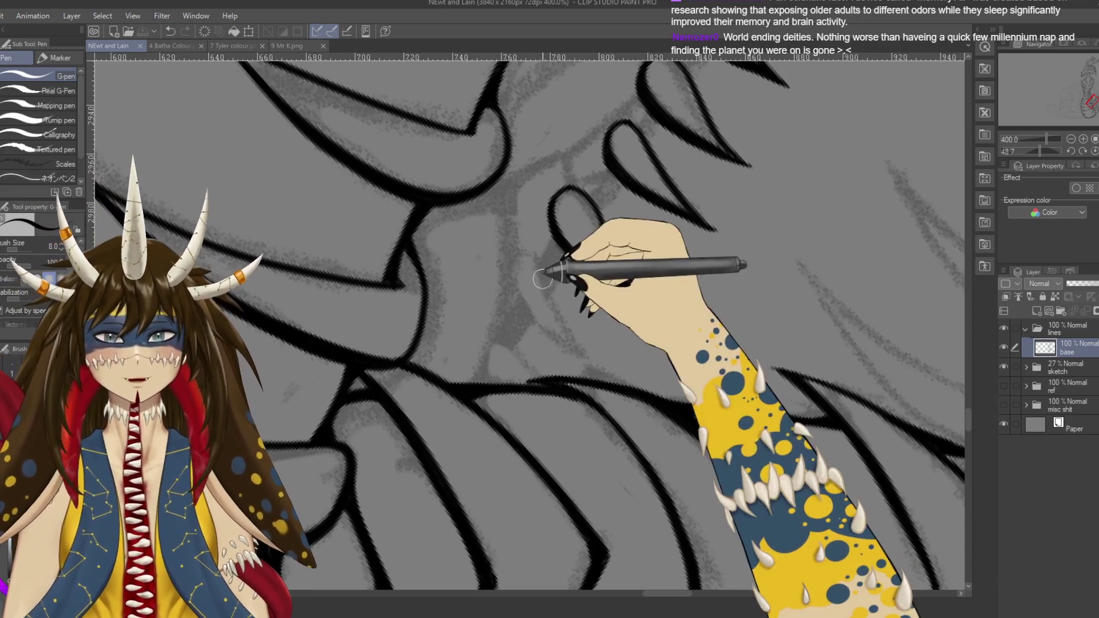
pyautogui.moveTo(542, 278); pyautogui.dragTo(564, 213)
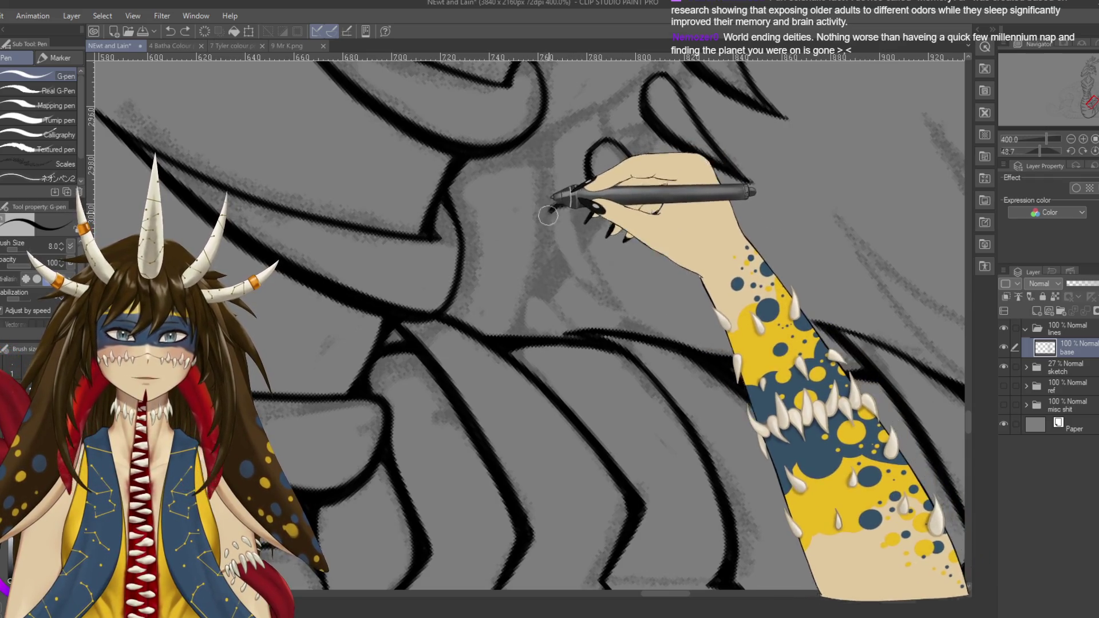
pyautogui.moveTo(630, 306); pyautogui.dragTo(621, 302)
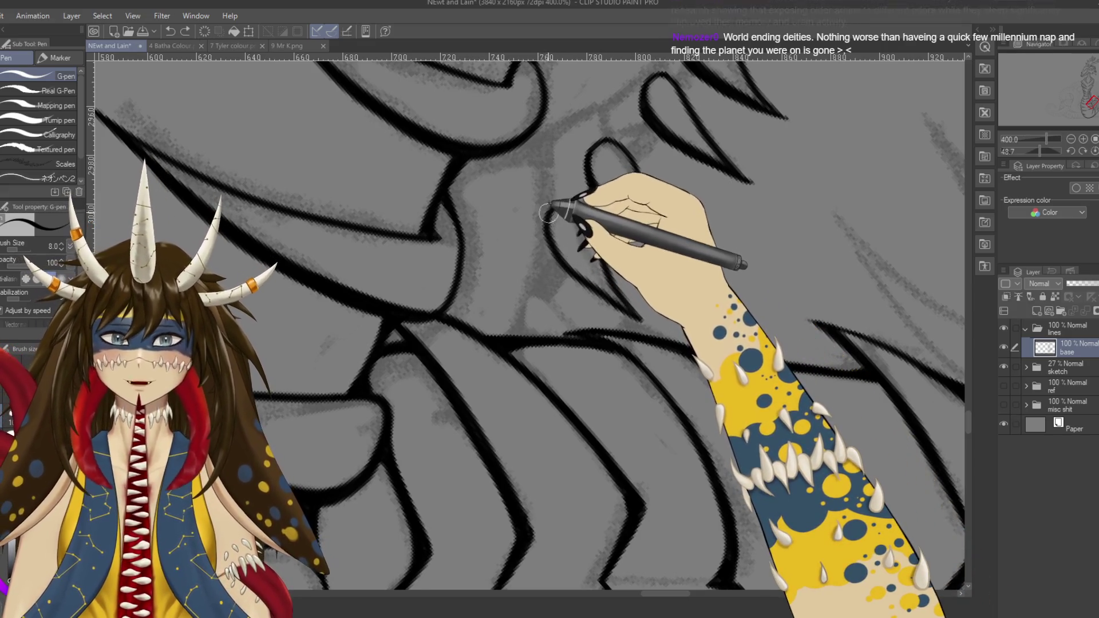
pyautogui.moveTo(564, 232); pyautogui.dragTo(615, 310)
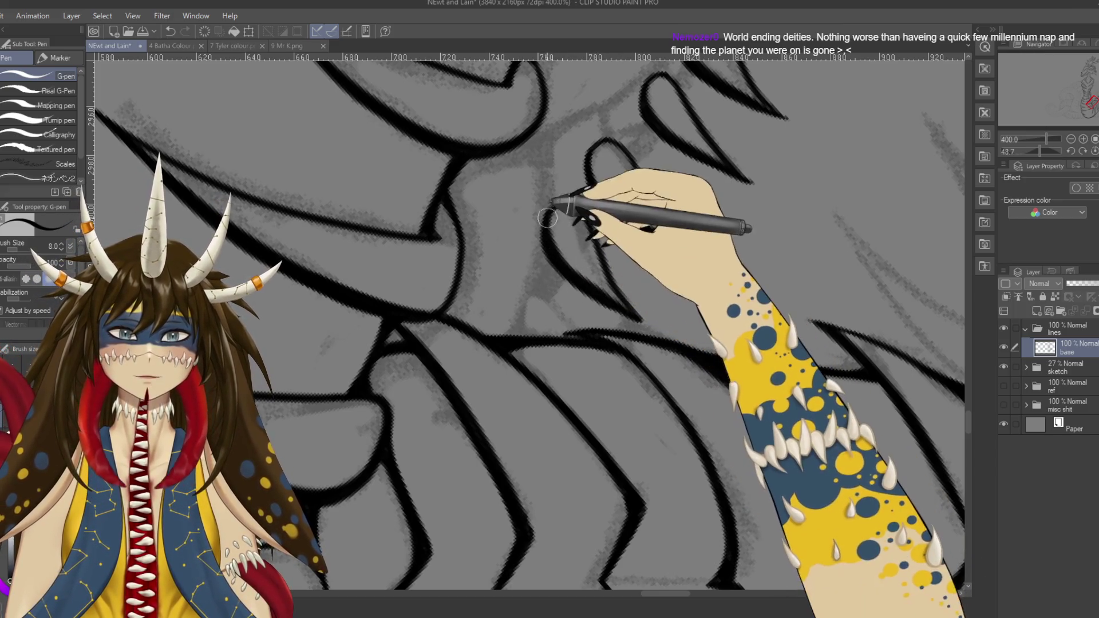
pyautogui.moveTo(560, 221)
pyautogui.mouseDown()
pyautogui.moveTo(616, 310)
pyautogui.moveTo(583, 265)
pyautogui.moveTo(626, 296)
pyautogui.mouseUp()
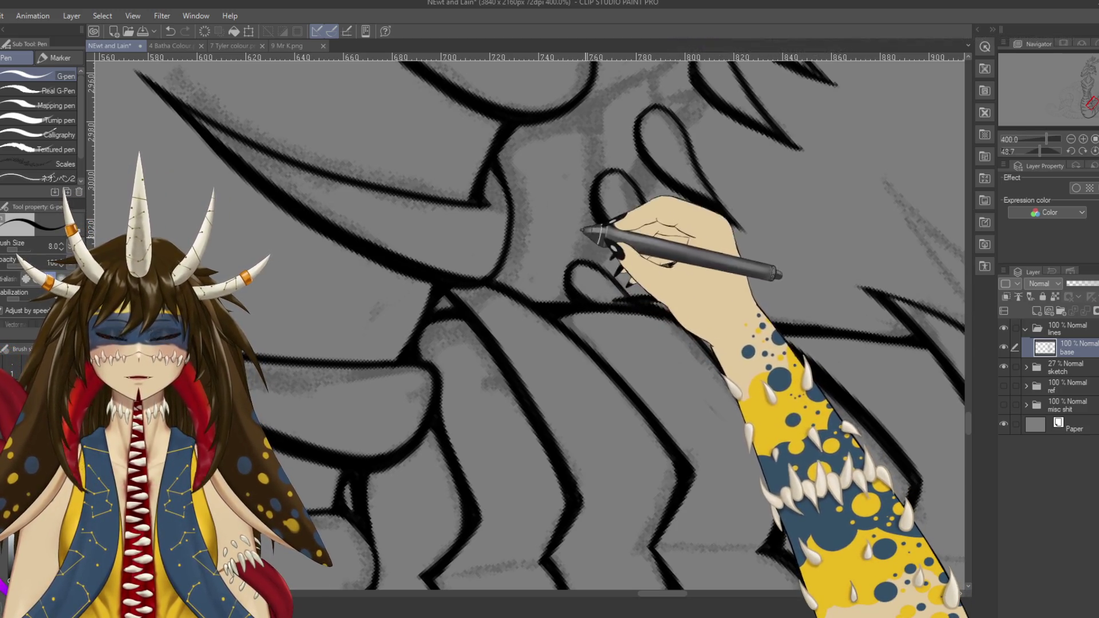
pyautogui.scroll(-2, 566, 280)
pyautogui.scroll(-3, 658, 366)
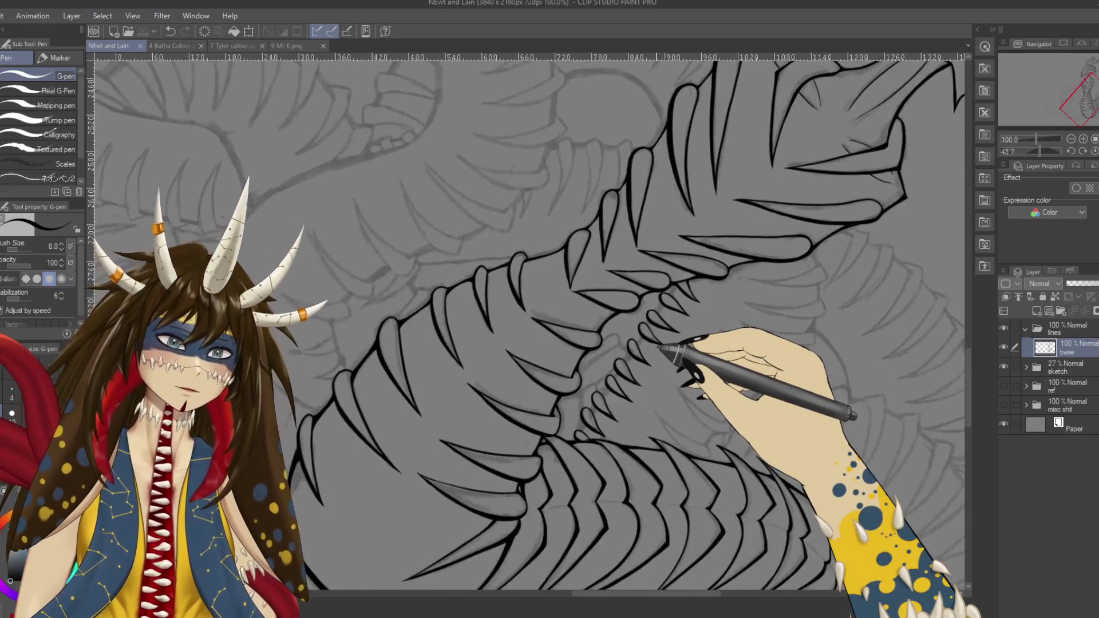
pyautogui.scroll(-2, 661, 367)
pyautogui.press('r')
pyautogui.scroll(2, 667, 368)
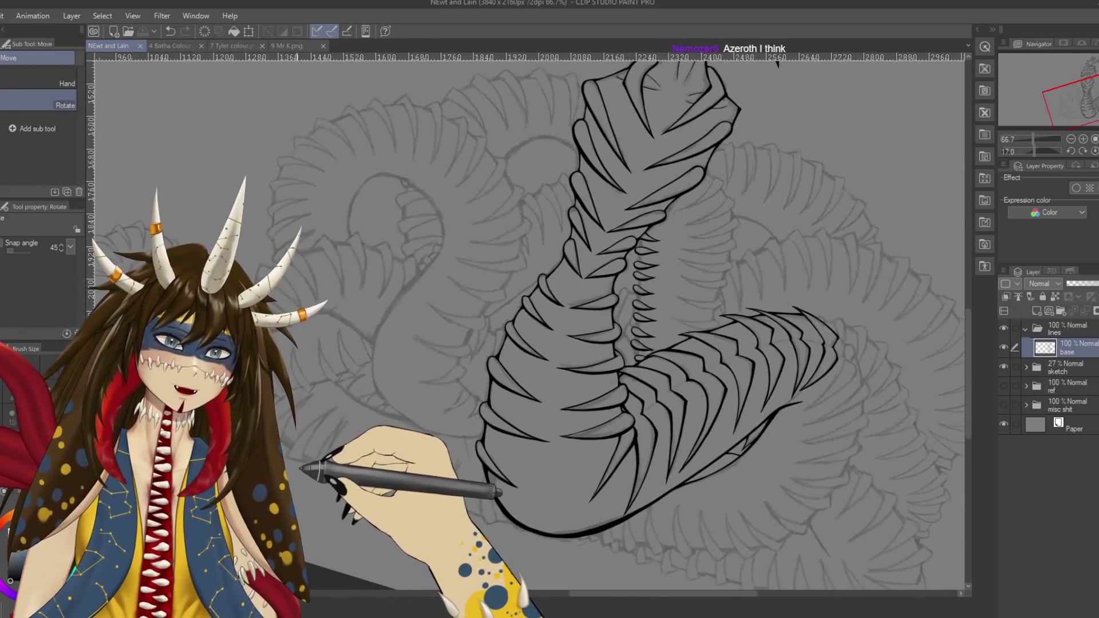
pyautogui.moveTo(658, 366); pyautogui.dragTo(471, 329)
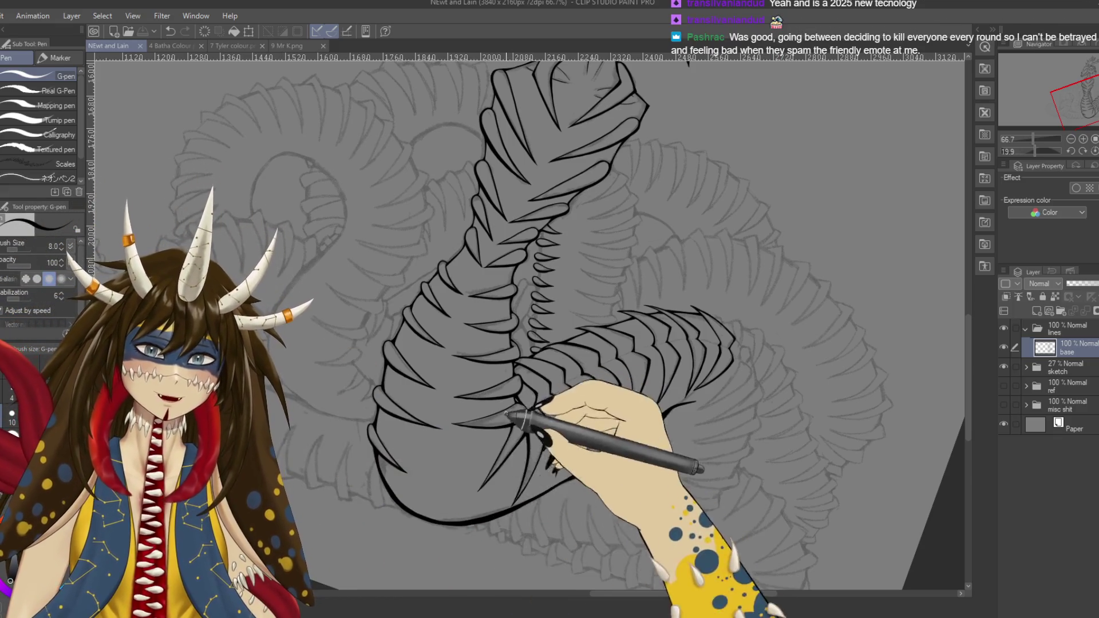
# Step: Ink the left and right edges of the next curved spike on the coiled body
pyautogui.scroll(3, 480, 490)
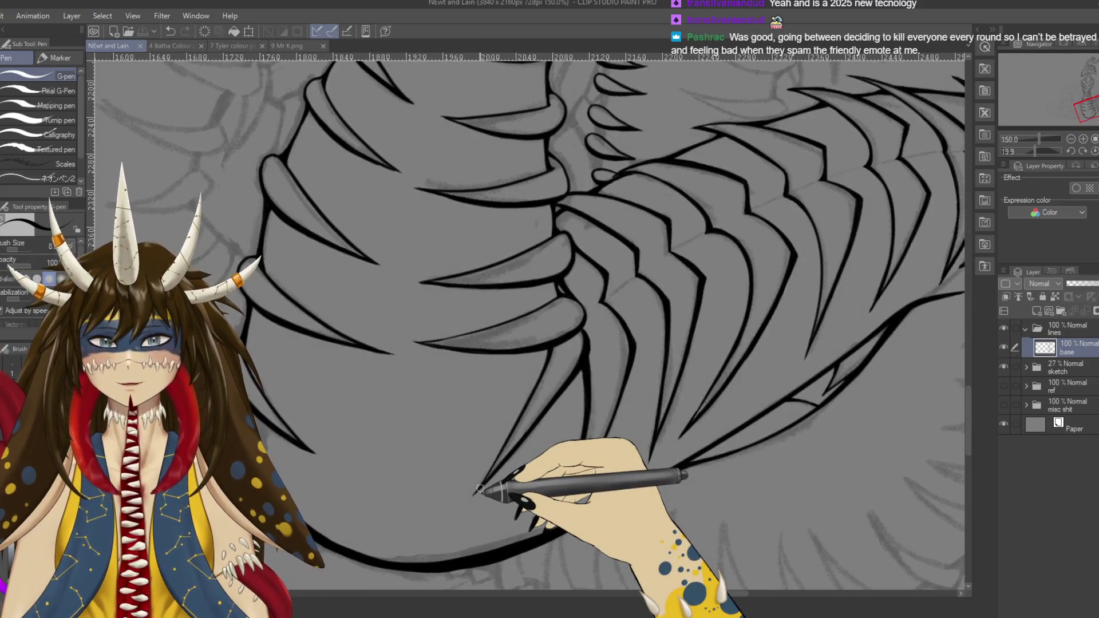
pyautogui.moveTo(479, 489)
pyautogui.mouseDown()
pyautogui.moveTo(537, 235)
pyautogui.moveTo(537, 253)
pyautogui.mouseUp()
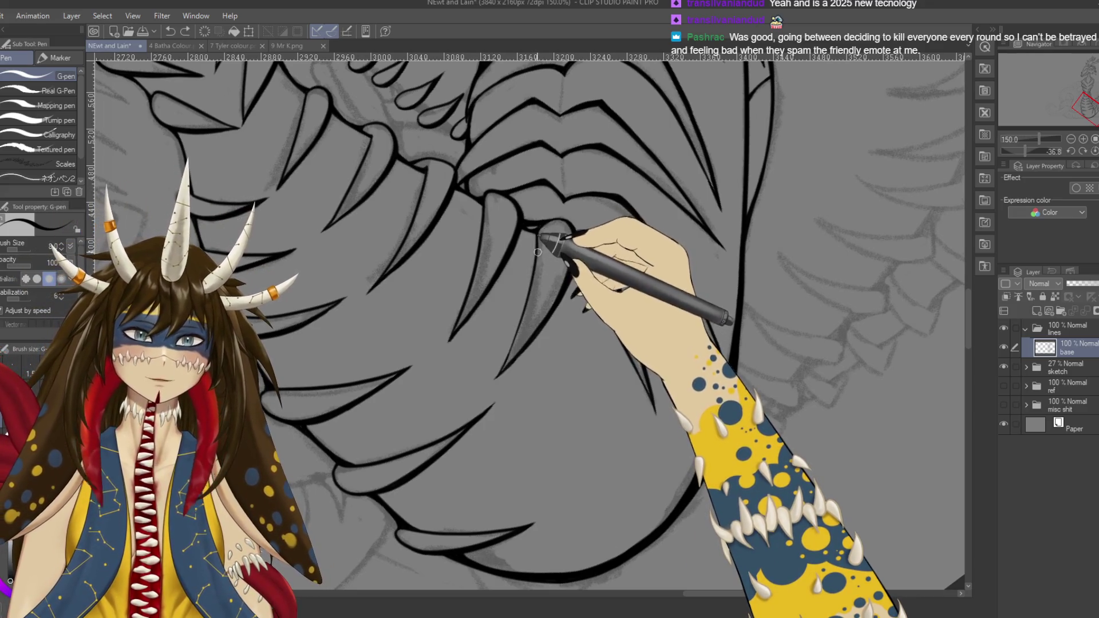
pyautogui.moveTo(540, 263); pyautogui.dragTo(520, 328)
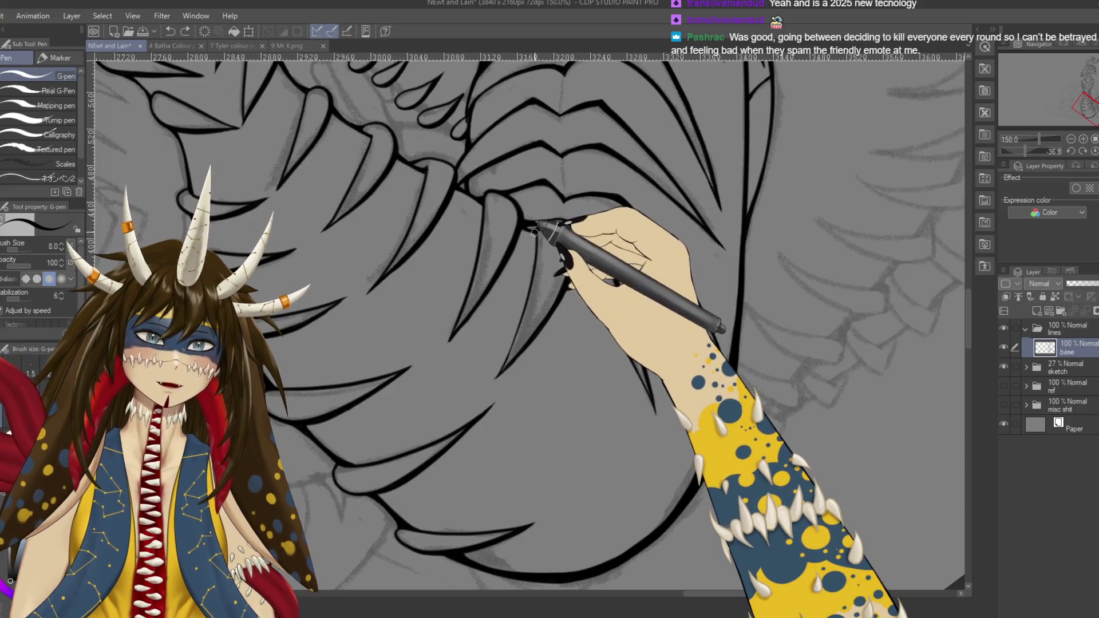
pyautogui.moveTo(535, 232); pyautogui.dragTo(510, 361)
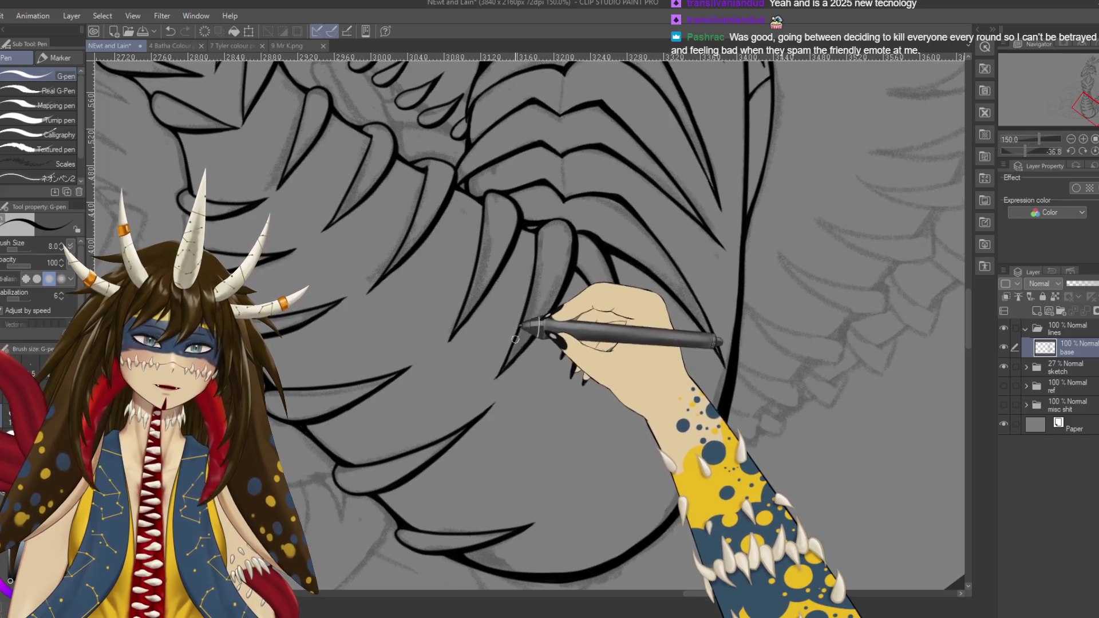
pyautogui.press('r')
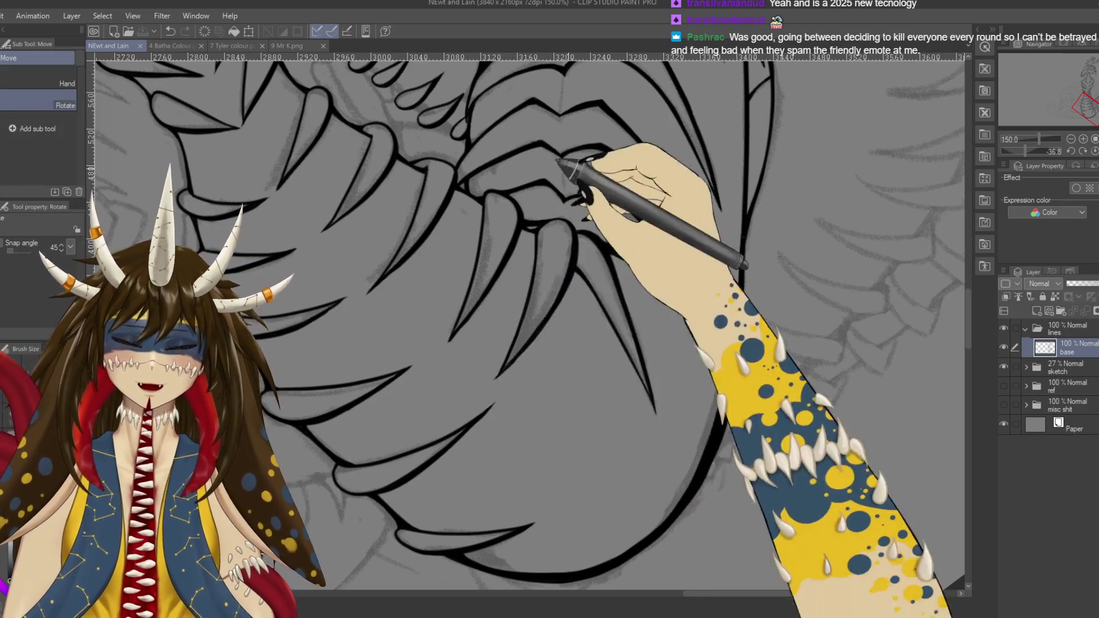
pyautogui.moveTo(560, 162); pyautogui.dragTo(686, 312)
pyautogui.press('p')
pyautogui.moveTo(643, 386); pyautogui.dragTo(631, 423)
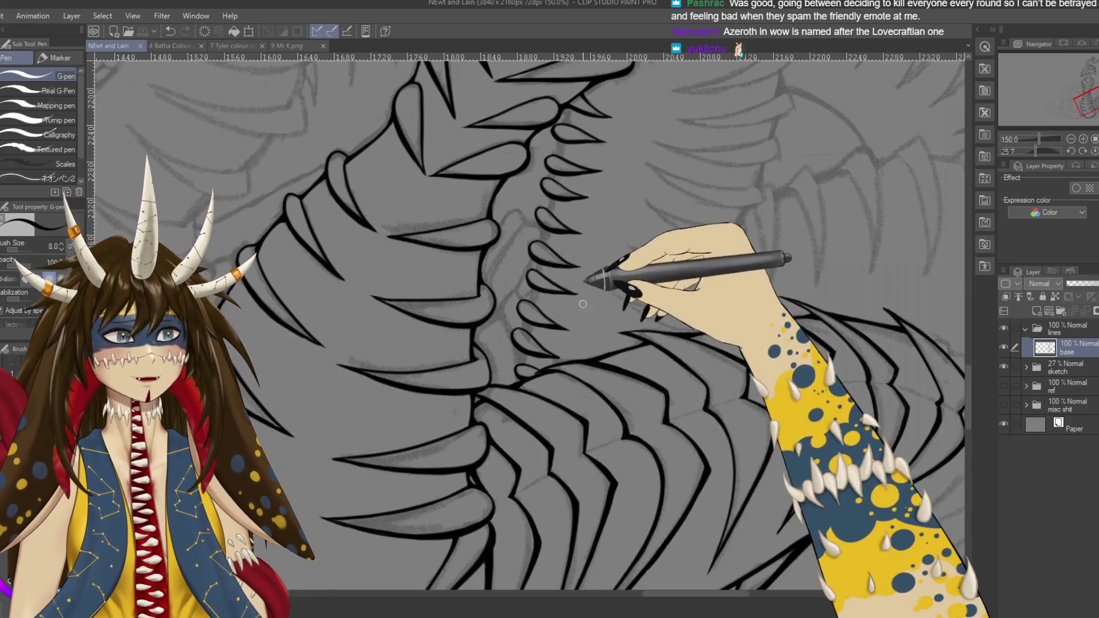
pyautogui.moveTo(587, 246); pyautogui.dragTo(606, 338)
# Step: Zoom in and ink a stroke across the small teardrop spikes on the back ridge
pyautogui.scroll(1, 582, 307)
pyautogui.moveTo(590, 97); pyautogui.dragTo(721, 72)
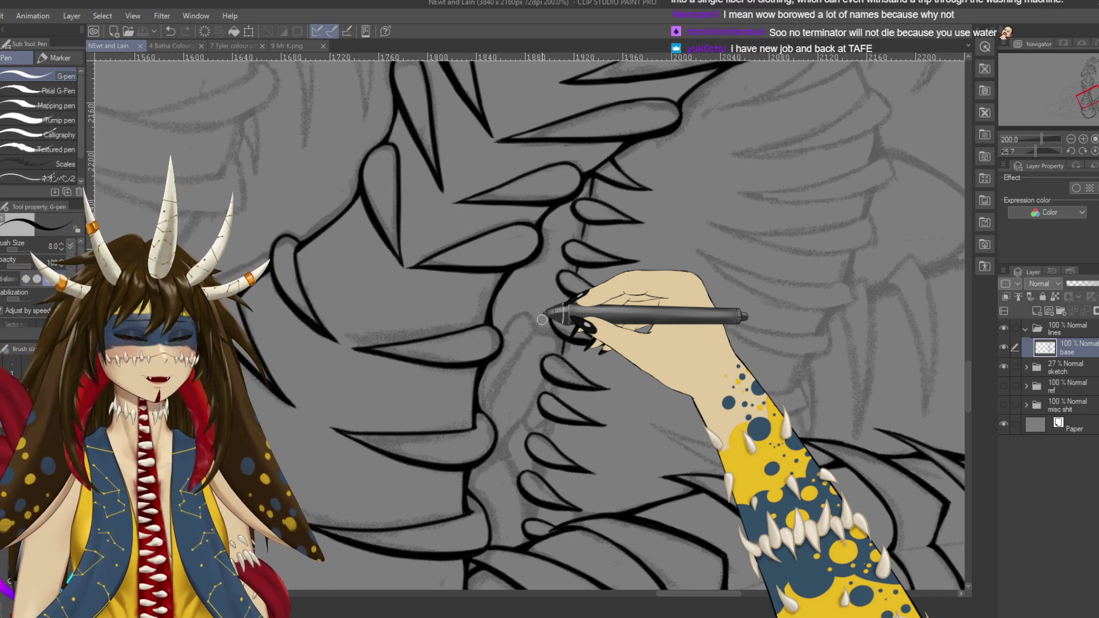
# Step: Undo the last stroke on the upper ridge spikes and save the drawing
pyautogui.scroll(3, 542, 319)
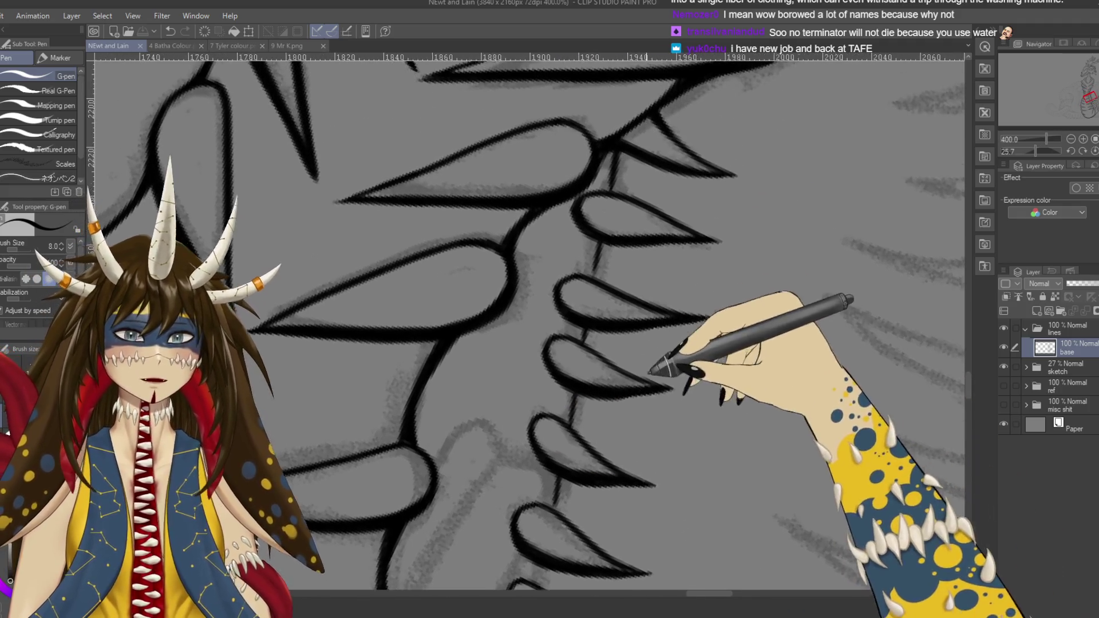
pyautogui.moveTo(663, 368); pyautogui.dragTo(618, 531)
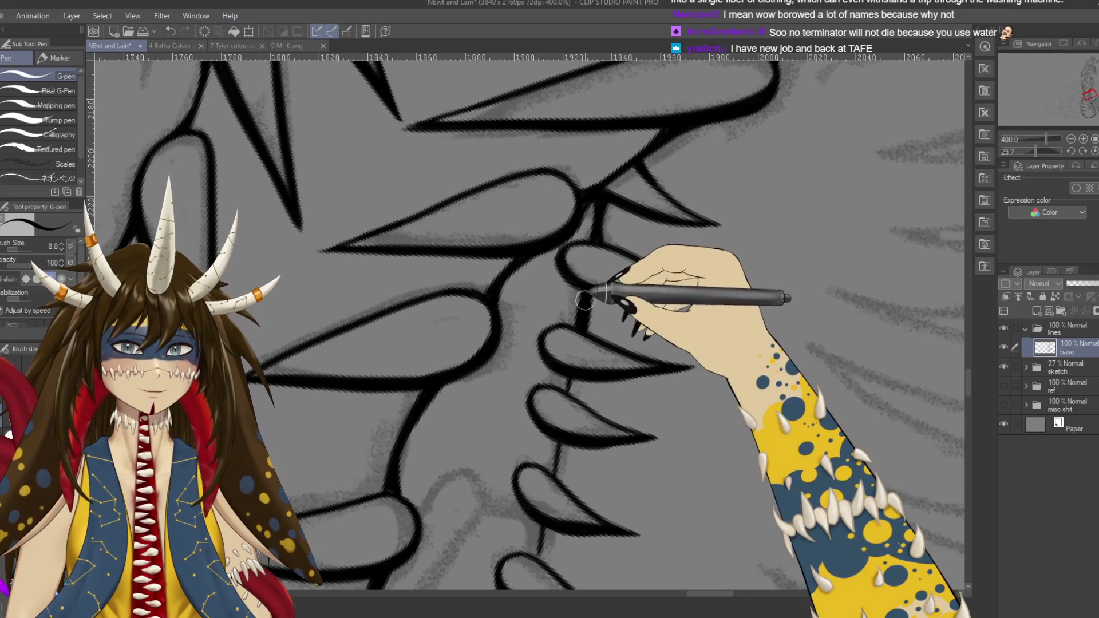
pyautogui.scroll(-3, 588, 304)
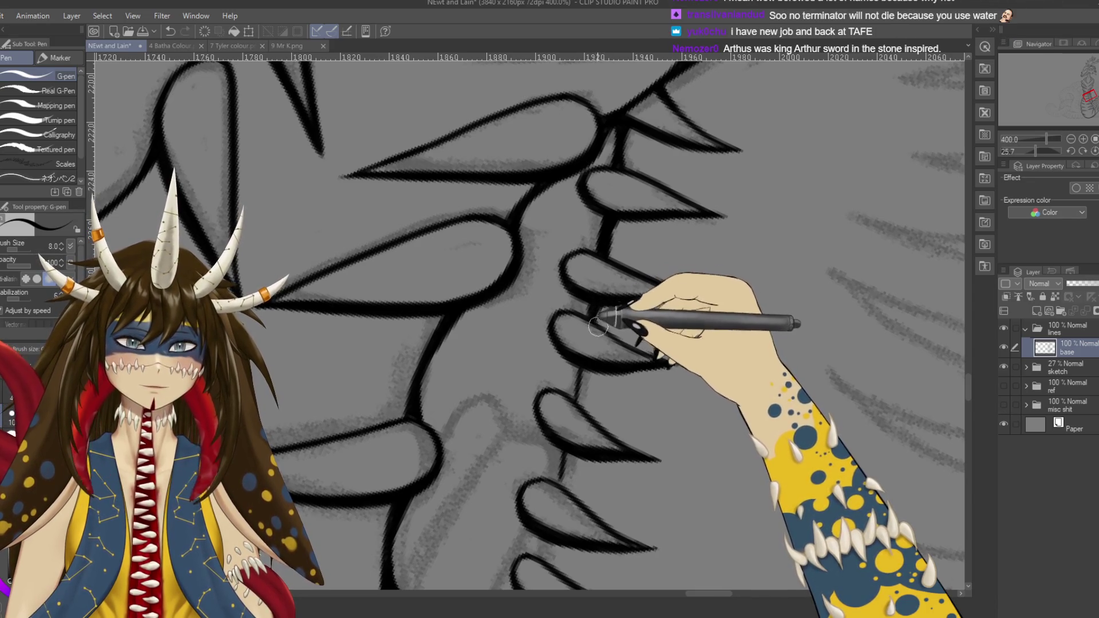
pyautogui.hotkey('ctrl', 's')
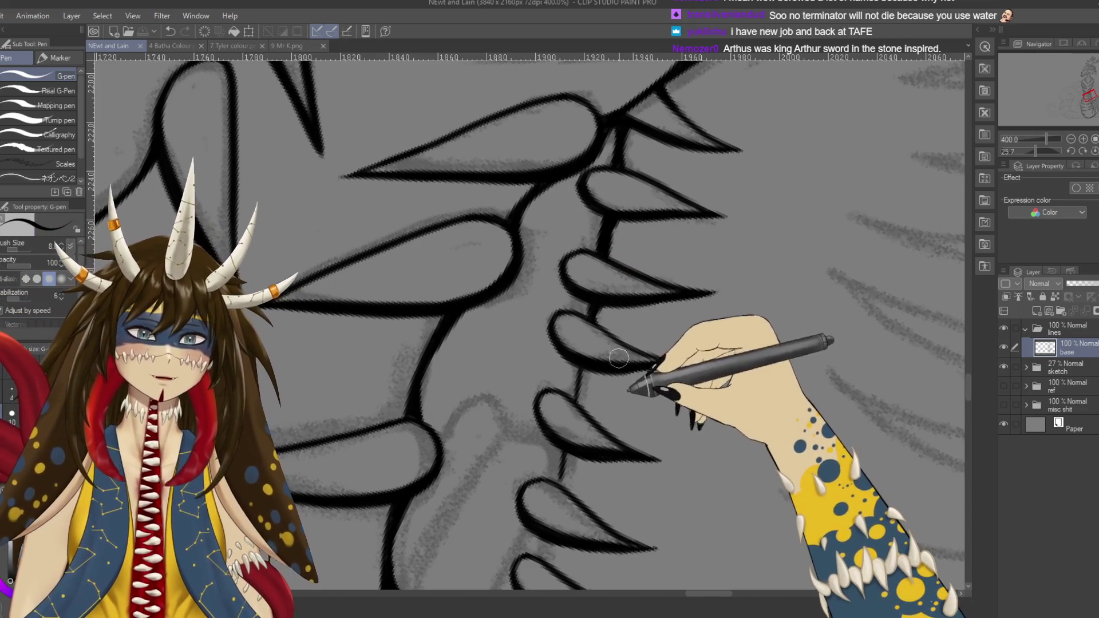
pyautogui.hotkey('ctrl', 'z')
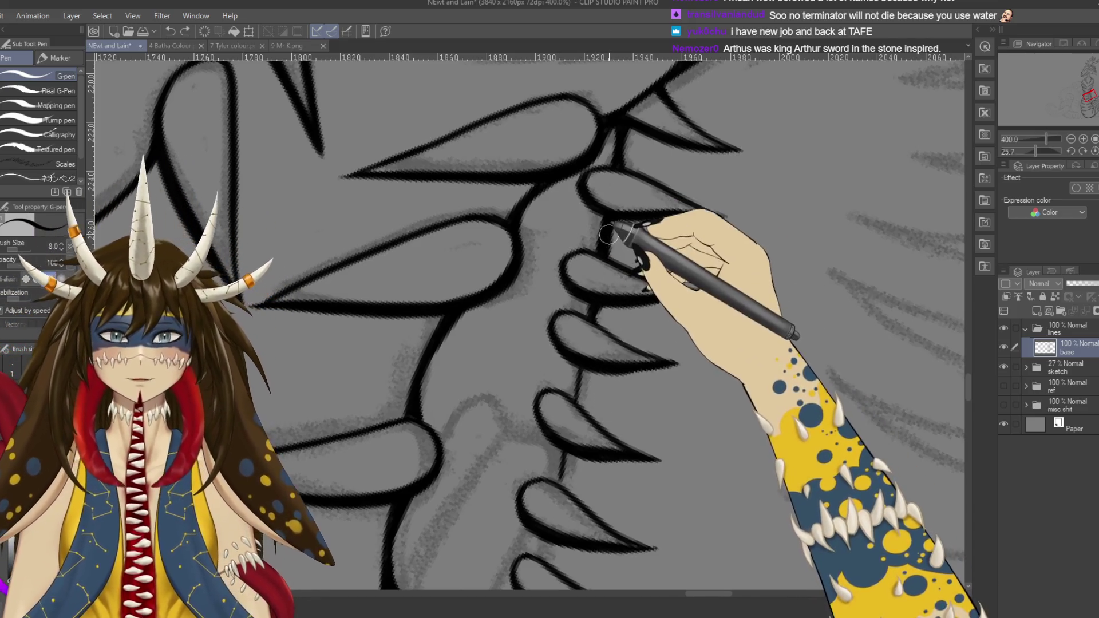
pyautogui.moveTo(581, 402); pyautogui.dragTo(620, 296)
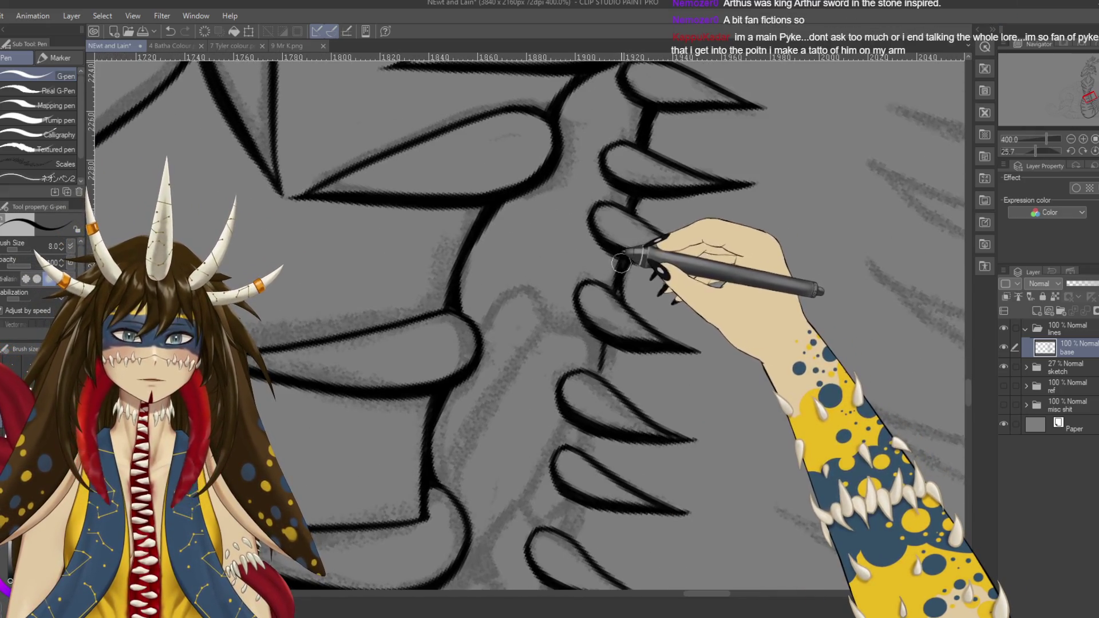
pyautogui.moveTo(613, 348); pyautogui.dragTo(624, 285)
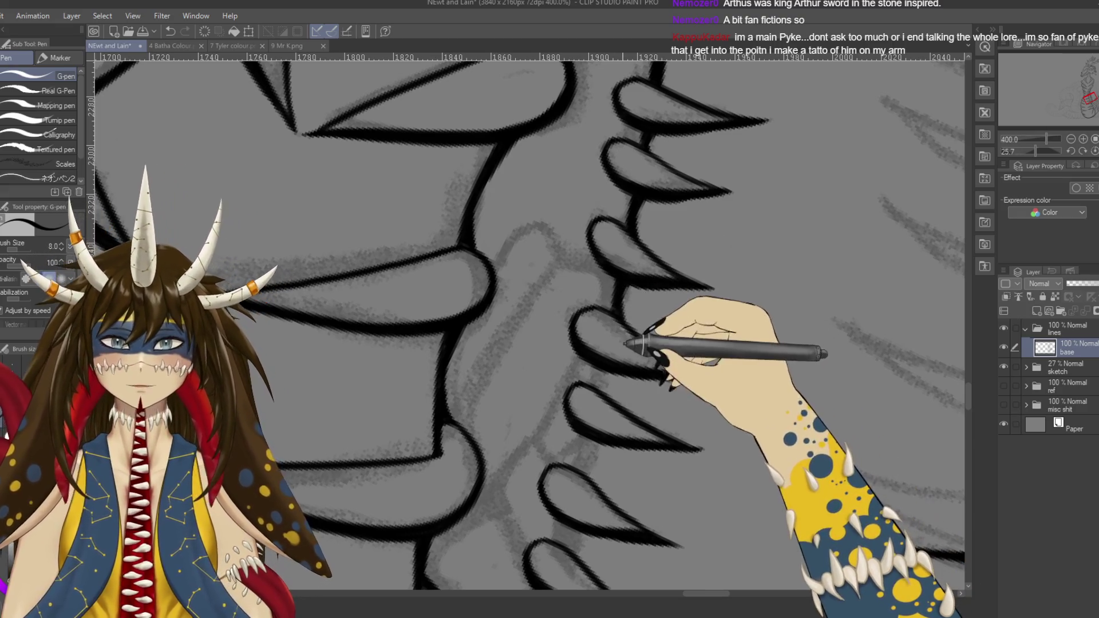
pyautogui.hotkey('ctrl', 's')
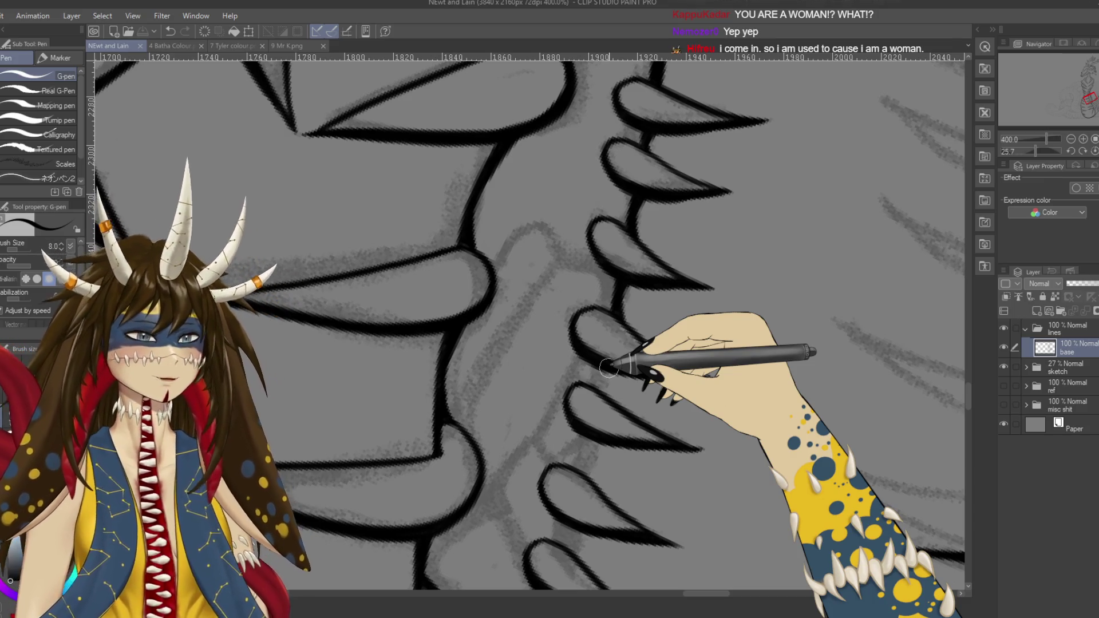
# Step: Ink short corrections on the lower fin outlines, saving along the way
pyautogui.moveTo(608, 368); pyautogui.dragTo(588, 312)
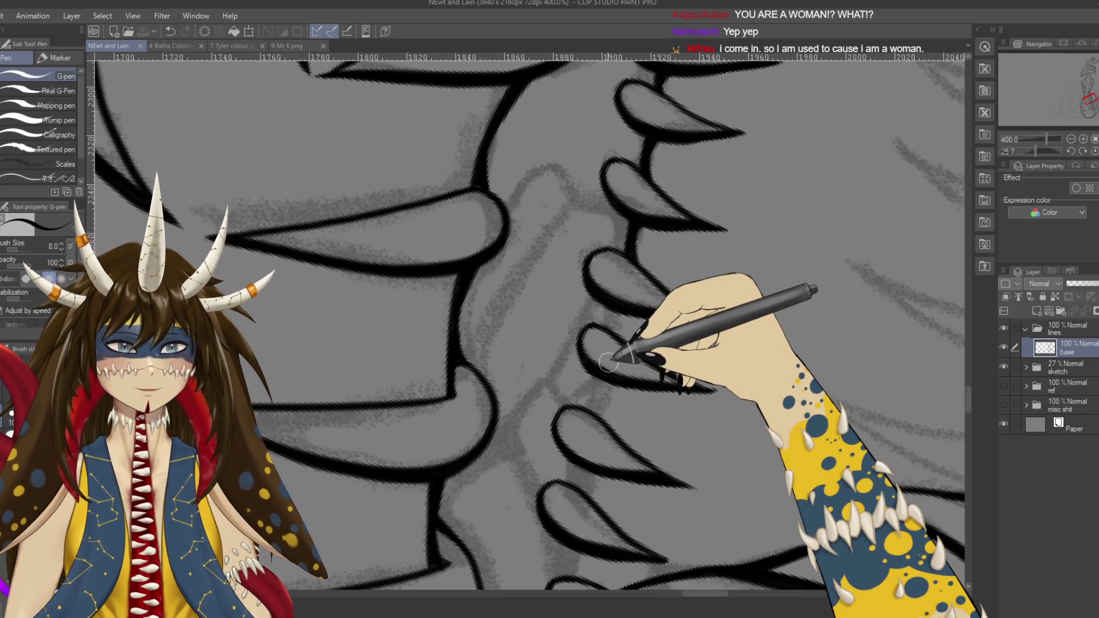
pyautogui.moveTo(620, 314); pyautogui.dragTo(612, 309)
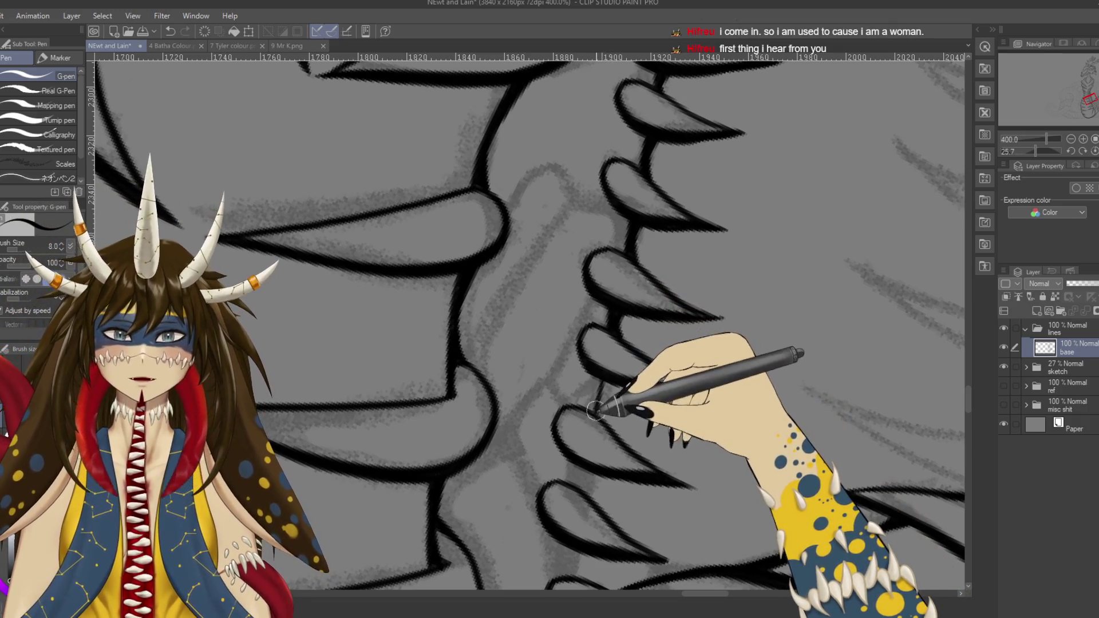
pyautogui.moveTo(631, 395); pyautogui.dragTo(640, 330)
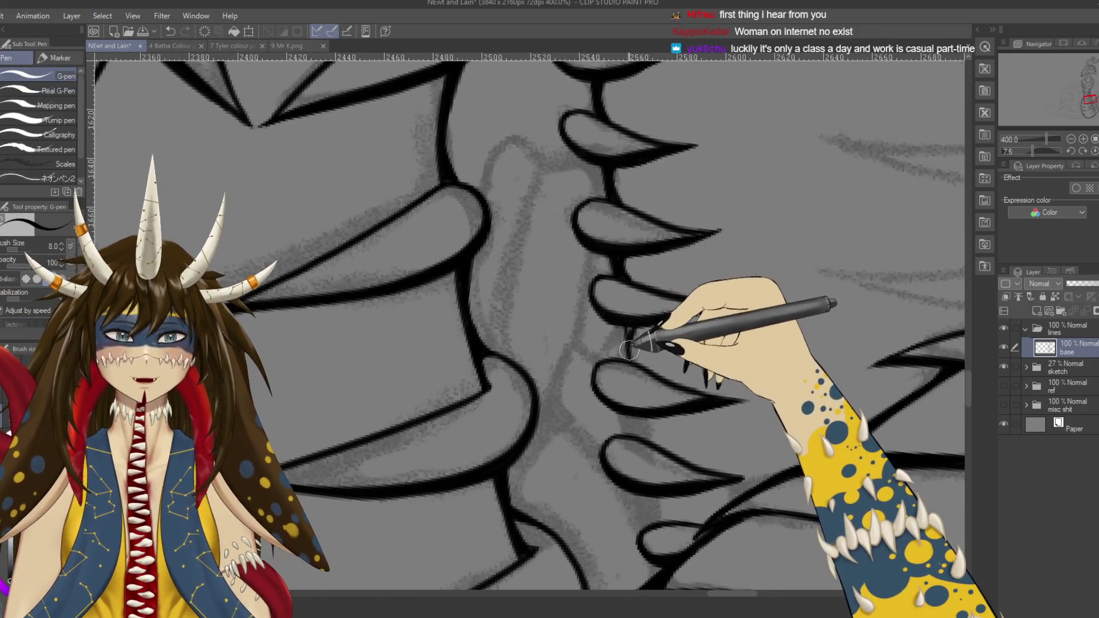
pyautogui.hotkey('ctrl', 's')
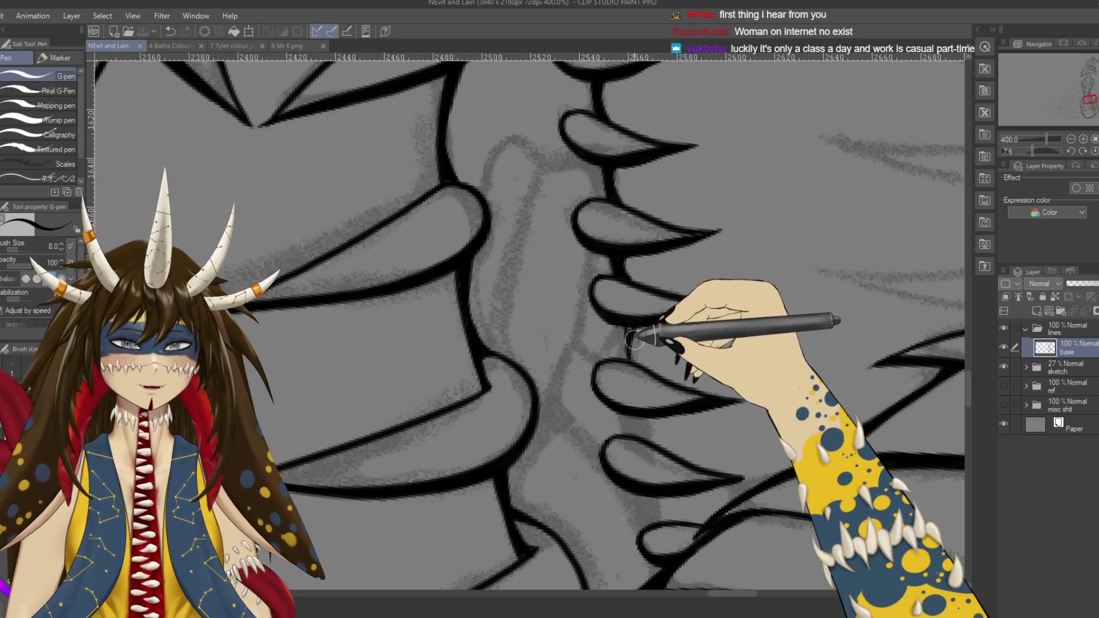
pyautogui.moveTo(630, 342); pyautogui.dragTo(633, 356)
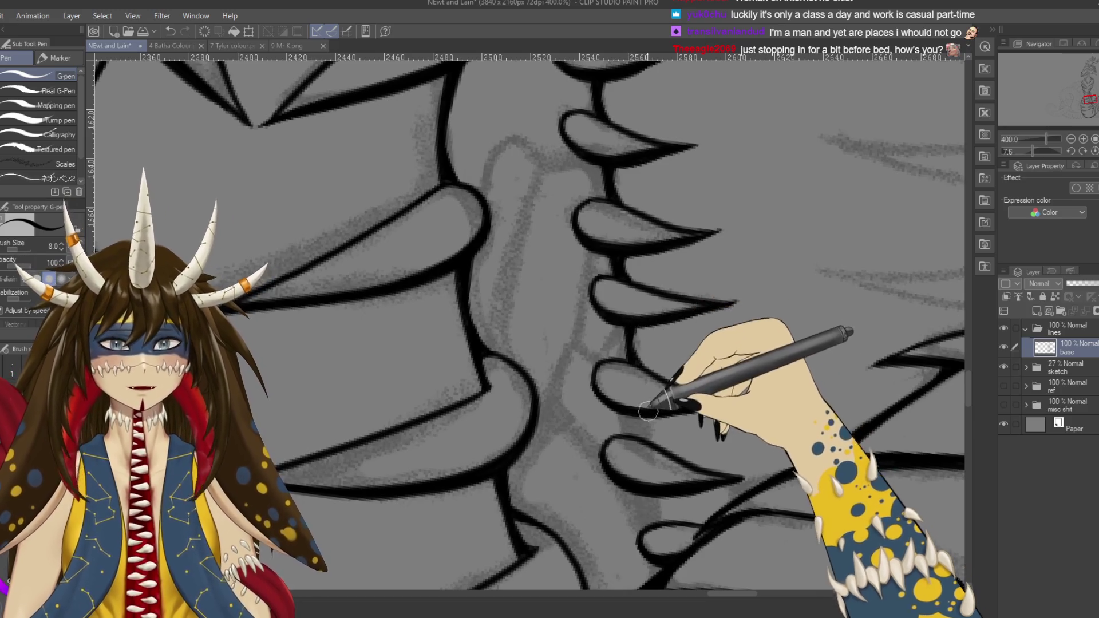
pyautogui.scroll(-2, 647, 410)
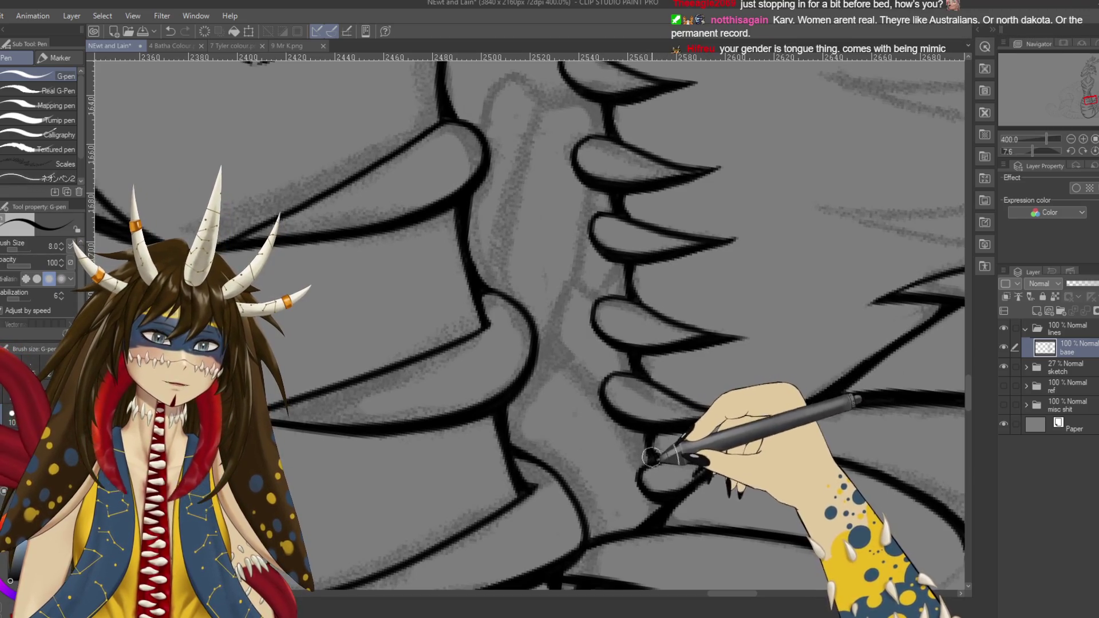
pyautogui.scroll(-2, 656, 525)
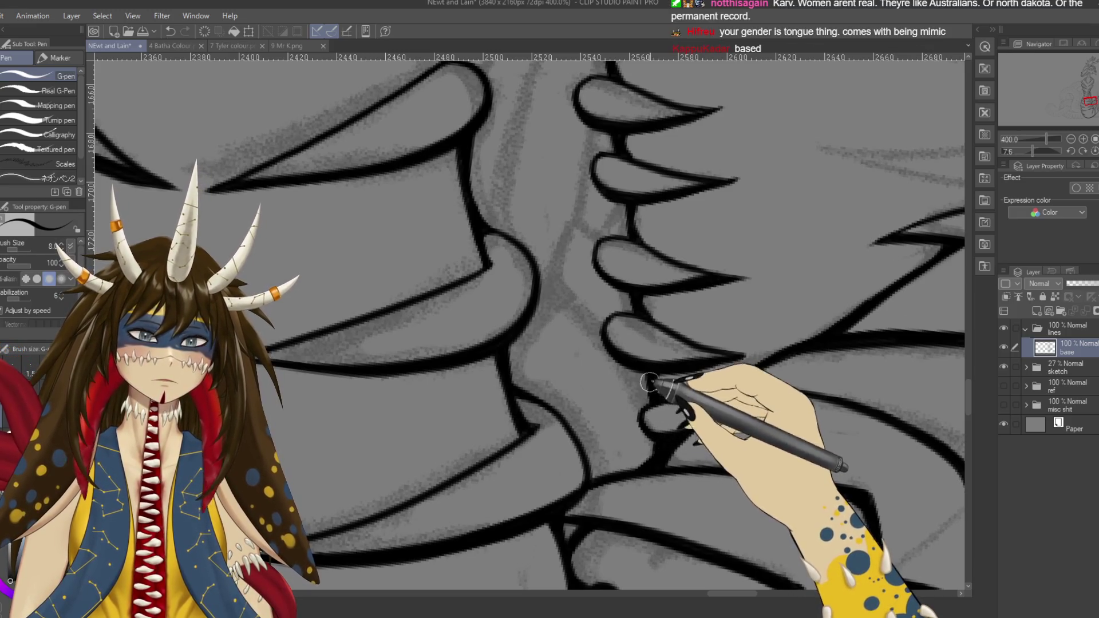
pyautogui.scroll(10, 661, 430)
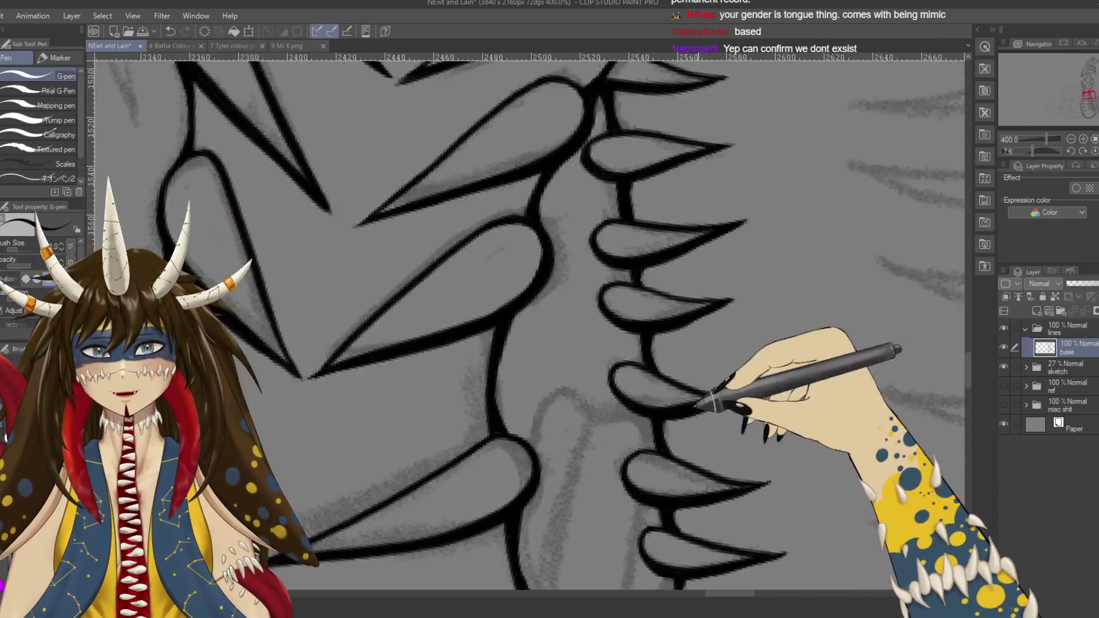
pyautogui.moveTo(695, 405); pyautogui.dragTo(704, 245)
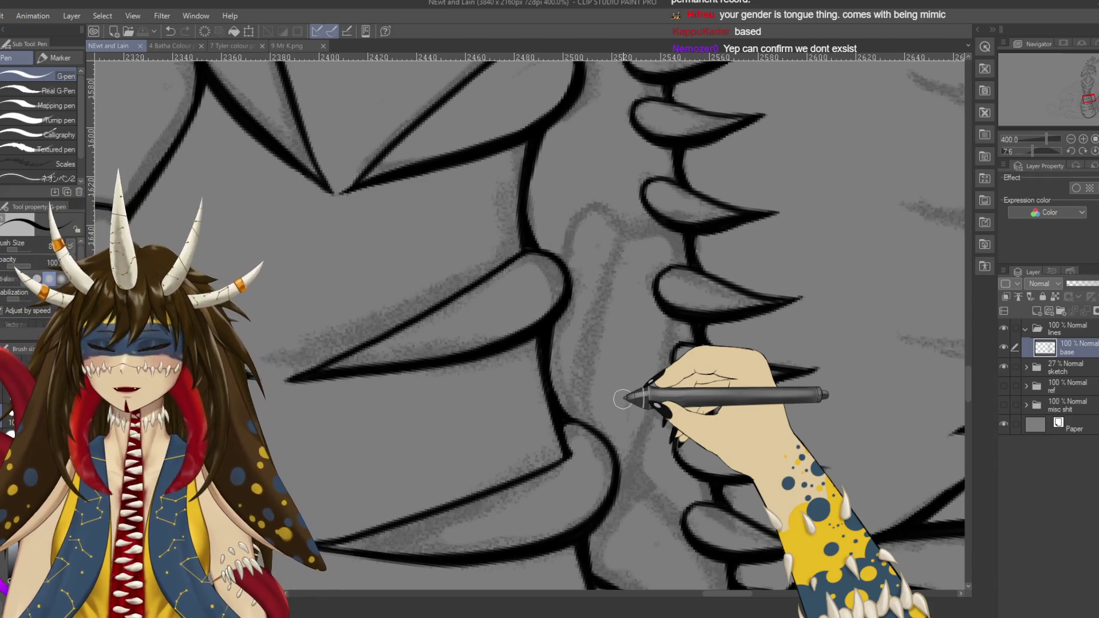
pyautogui.scroll(-4, 624, 397)
pyautogui.scroll(-2, 625, 399)
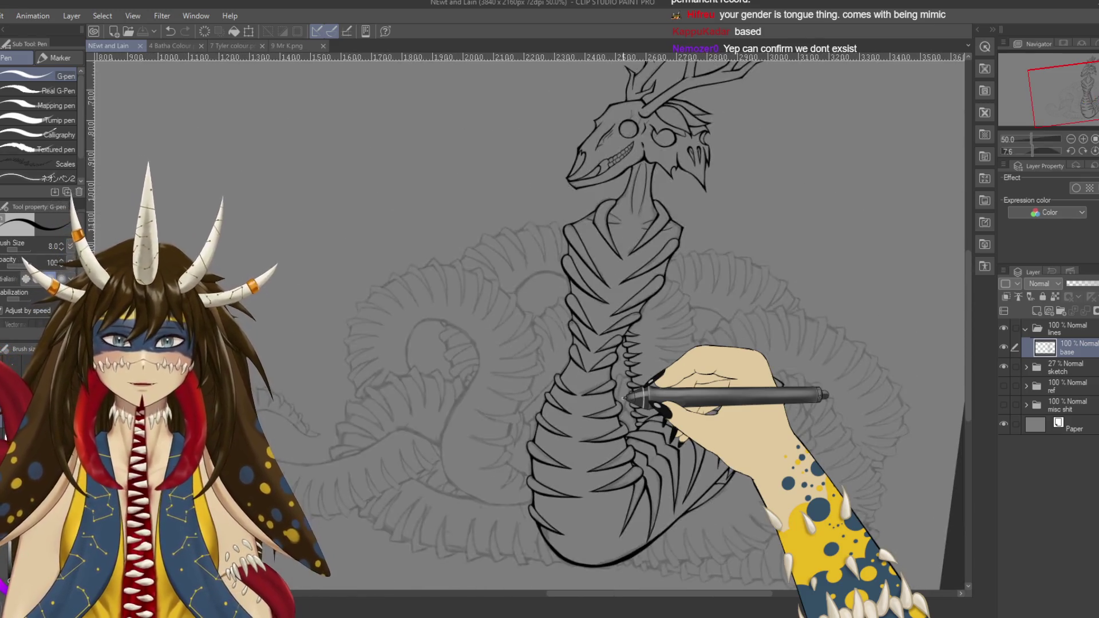
pyautogui.moveTo(624, 398); pyautogui.dragTo(553, 429)
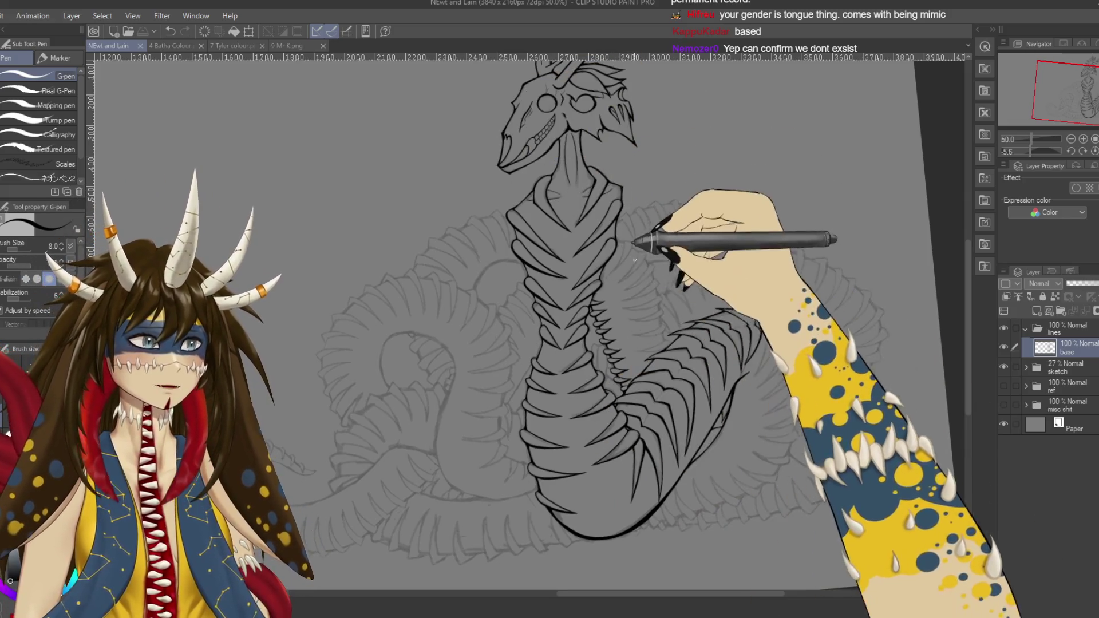
pyautogui.scroll(2, 677, 272)
pyautogui.moveTo(644, 113); pyautogui.dragTo(636, 225)
pyautogui.moveTo(609, 158)
pyautogui.mouseDown()
pyautogui.moveTo(581, 223)
pyautogui.moveTo(578, 284)
pyautogui.mouseUp()
pyautogui.moveTo(715, 566); pyautogui.dragTo(624, 266)
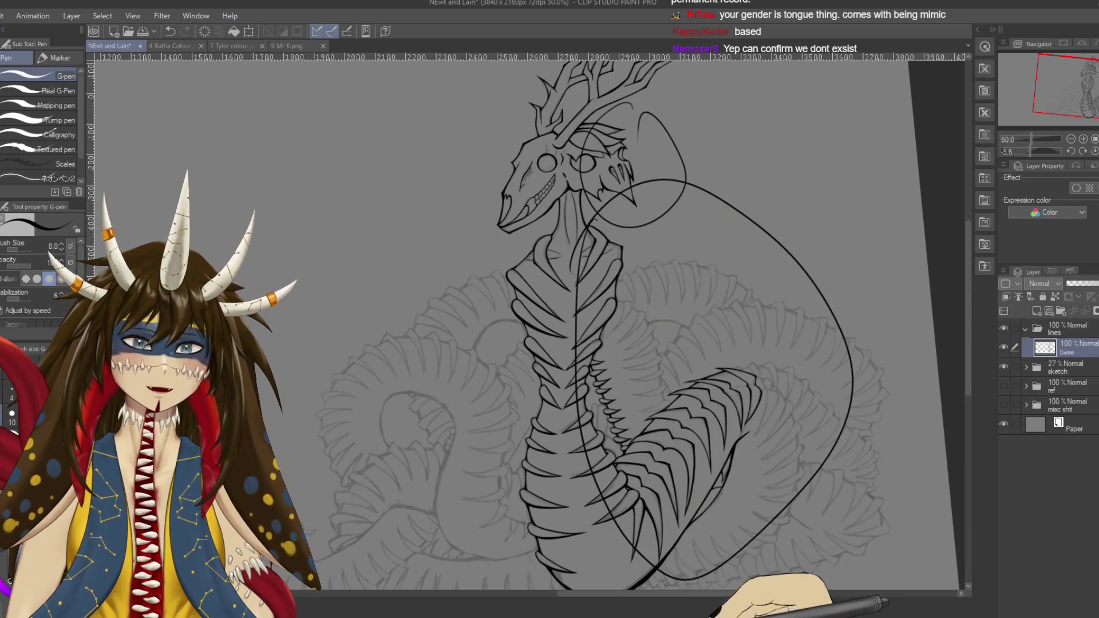
pyautogui.hotkey('ctrl', 'z')
pyautogui.hotkey('ctrl', 'z')
pyautogui.scroll(-1, 733, 372)
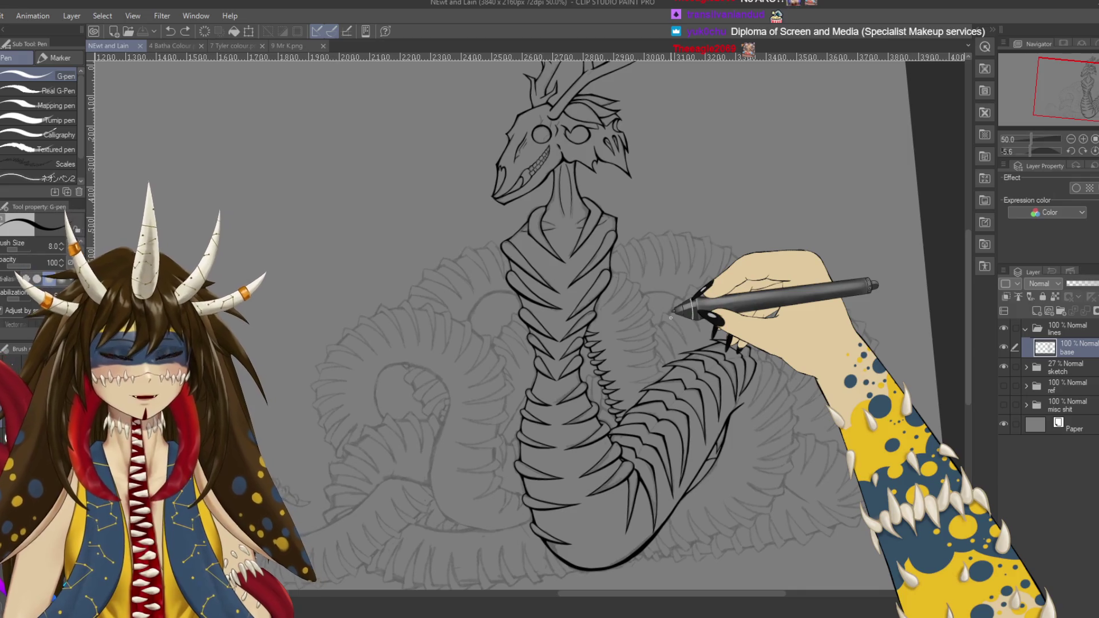
pyautogui.moveTo(700, 253); pyautogui.dragTo(711, 314)
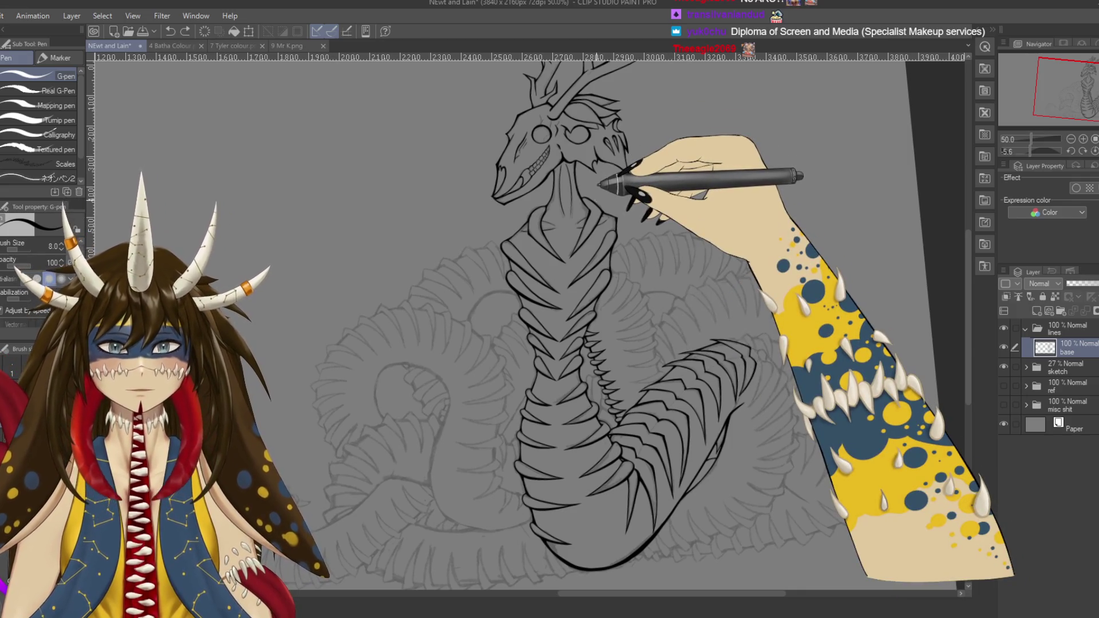
pyautogui.scroll(5, 598, 184)
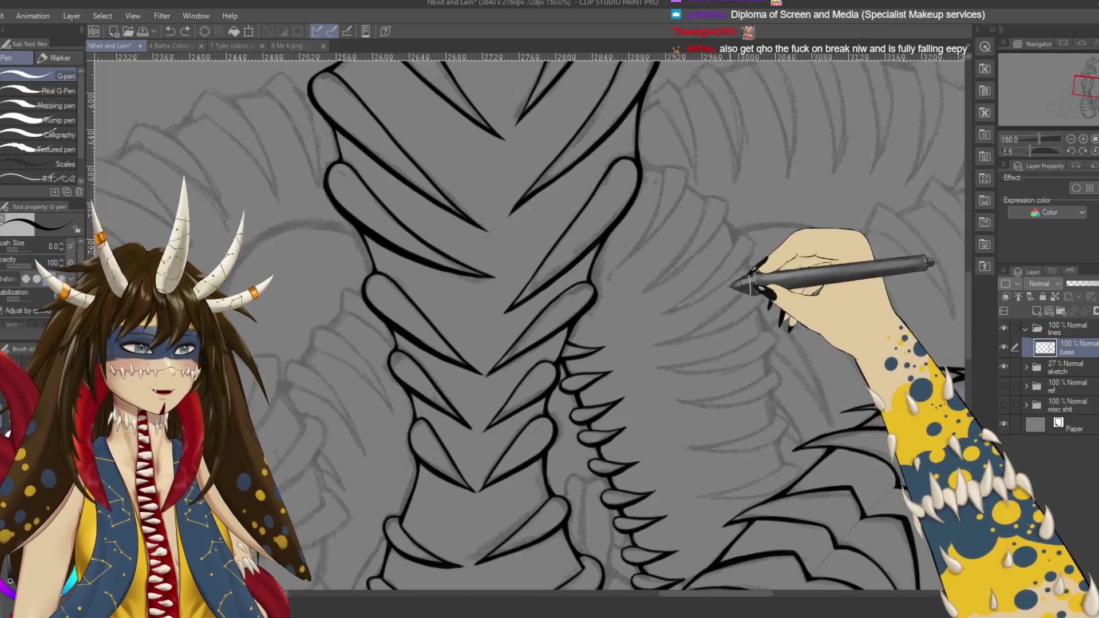
# Step: Move the view down the neck plates to the small spikes on the right side
pyautogui.moveTo(732, 285); pyautogui.dragTo(769, 150)
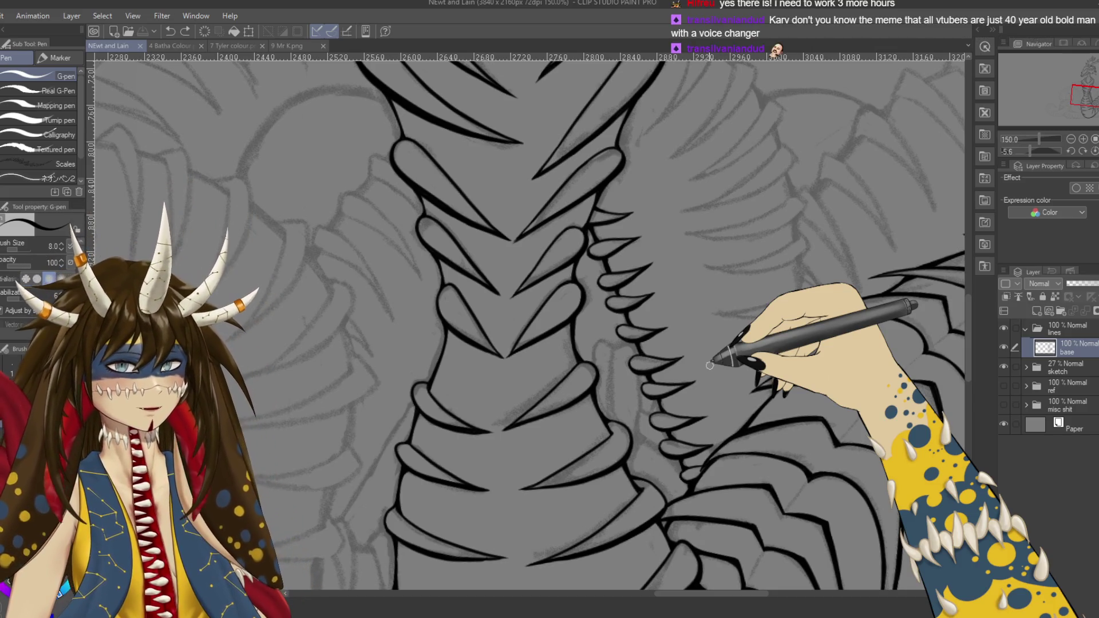
pyautogui.scroll(3, 709, 365)
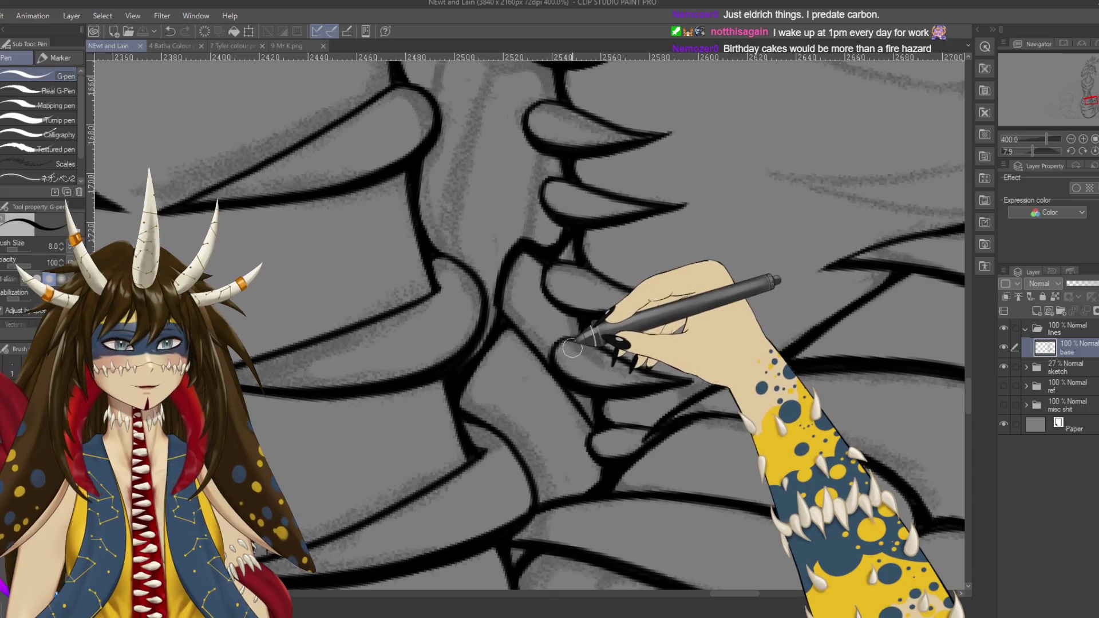
# Step: Tilt the view to the spine's angle and ink a new rounded plate outline
pyautogui.scroll(-3, 566, 155)
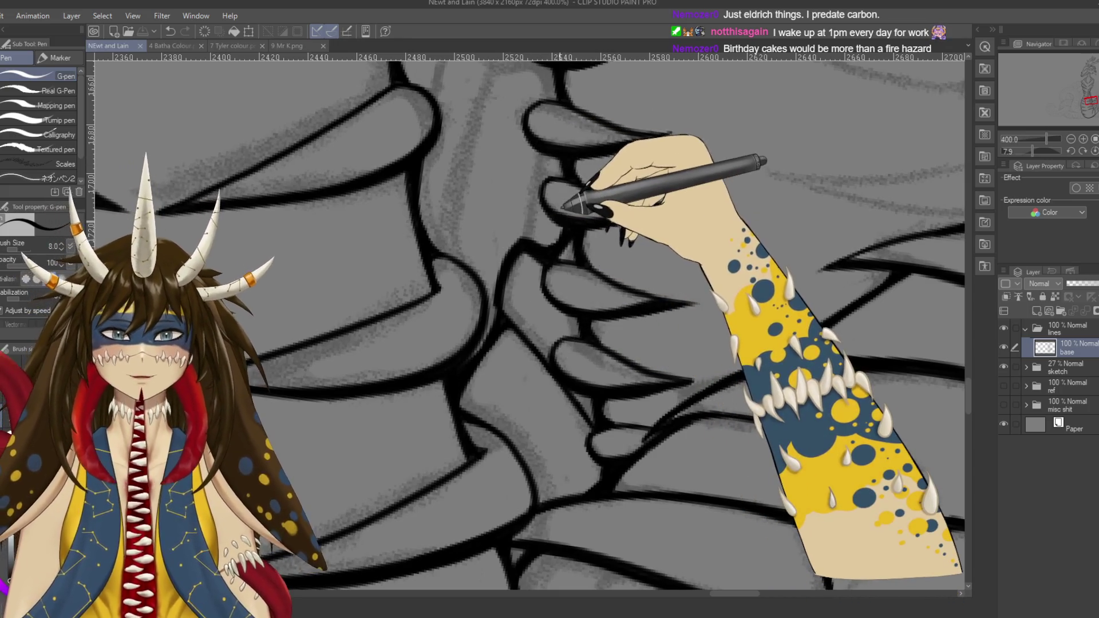
pyautogui.scroll(1, 590, 203)
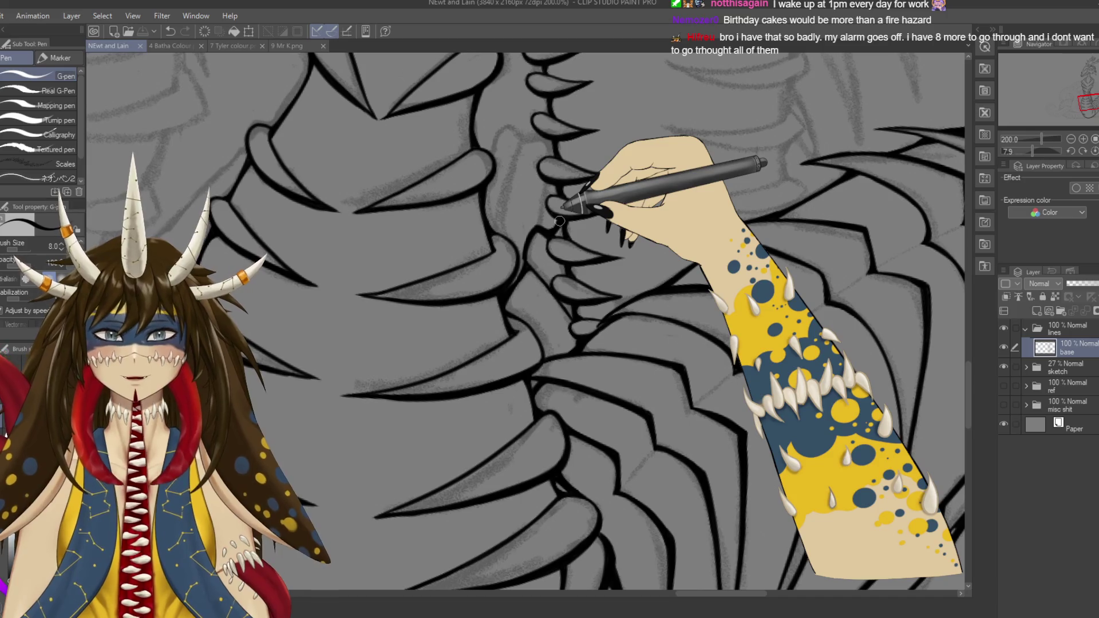
pyautogui.hotkey('ctrl', 'r')
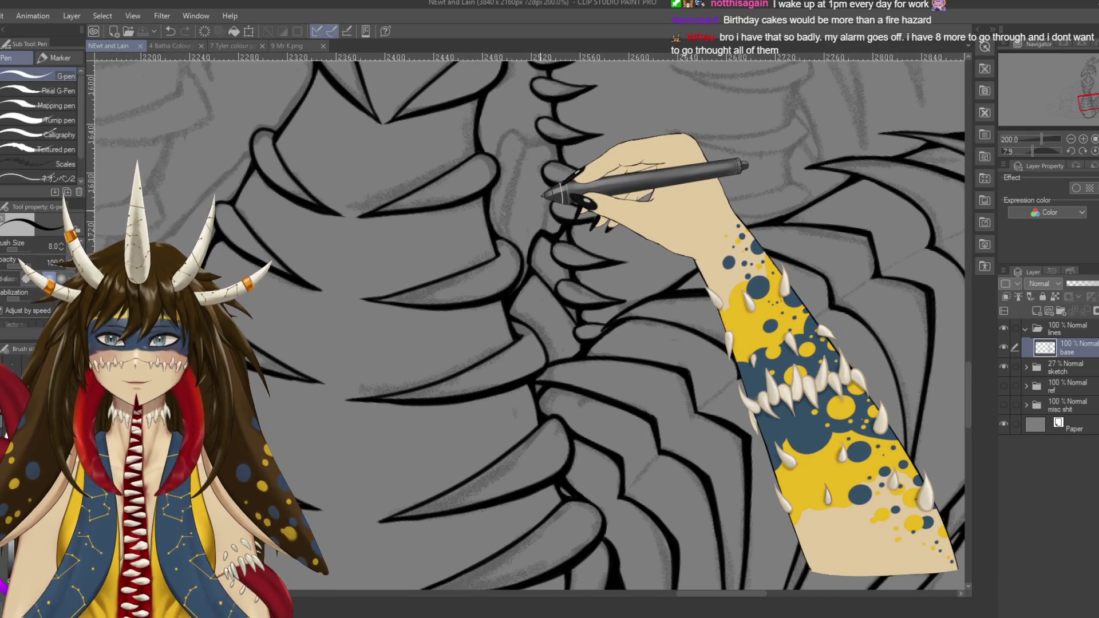
pyautogui.press('r')
pyautogui.moveTo(570, 195); pyautogui.dragTo(641, 346)
pyautogui.press('p')
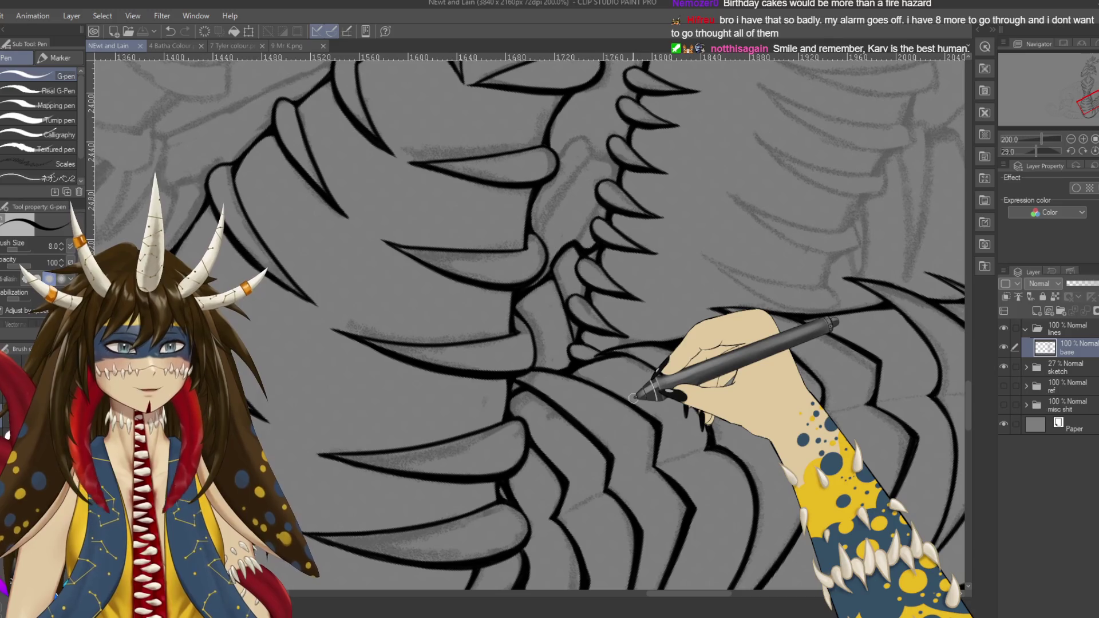
pyautogui.scroll(4, 633, 398)
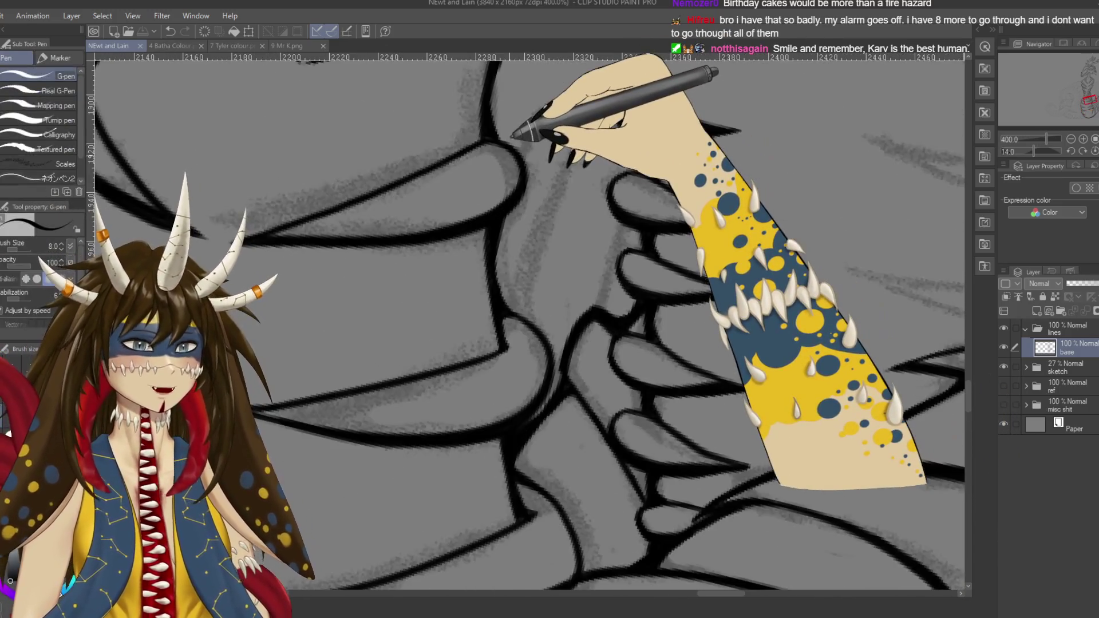
pyautogui.moveTo(512, 136)
pyautogui.mouseDown()
pyautogui.moveTo(624, 164)
pyautogui.moveTo(624, 150)
pyautogui.mouseUp()
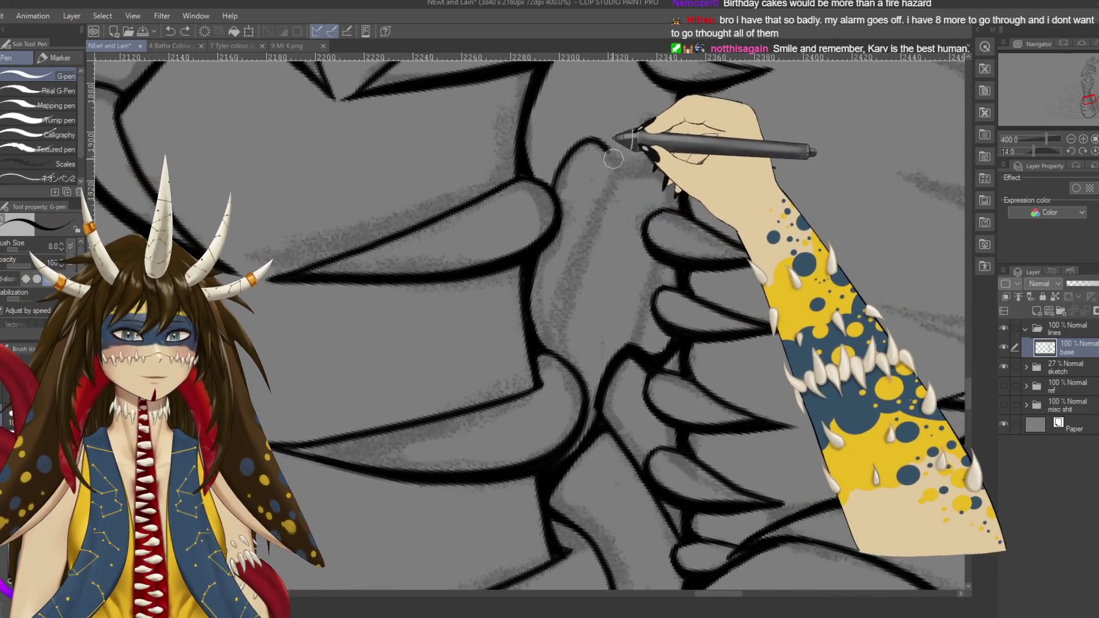
pyautogui.moveTo(575, 306); pyautogui.dragTo(555, 346)
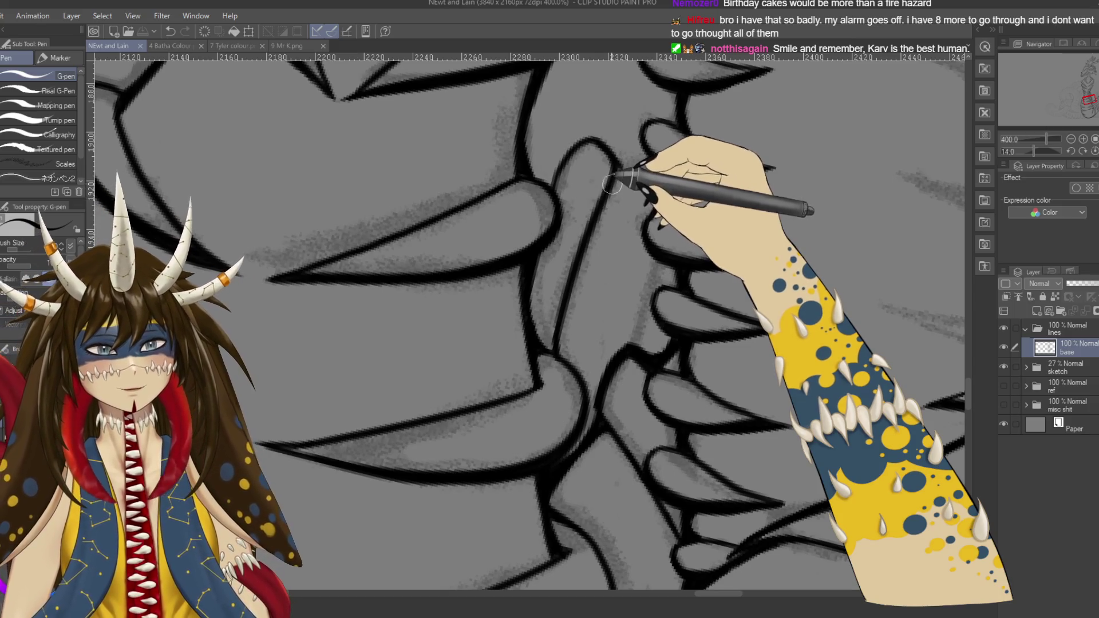
pyautogui.moveTo(633, 153)
pyautogui.mouseDown()
pyautogui.moveTo(648, 142)
pyautogui.moveTo(588, 271)
pyautogui.mouseUp()
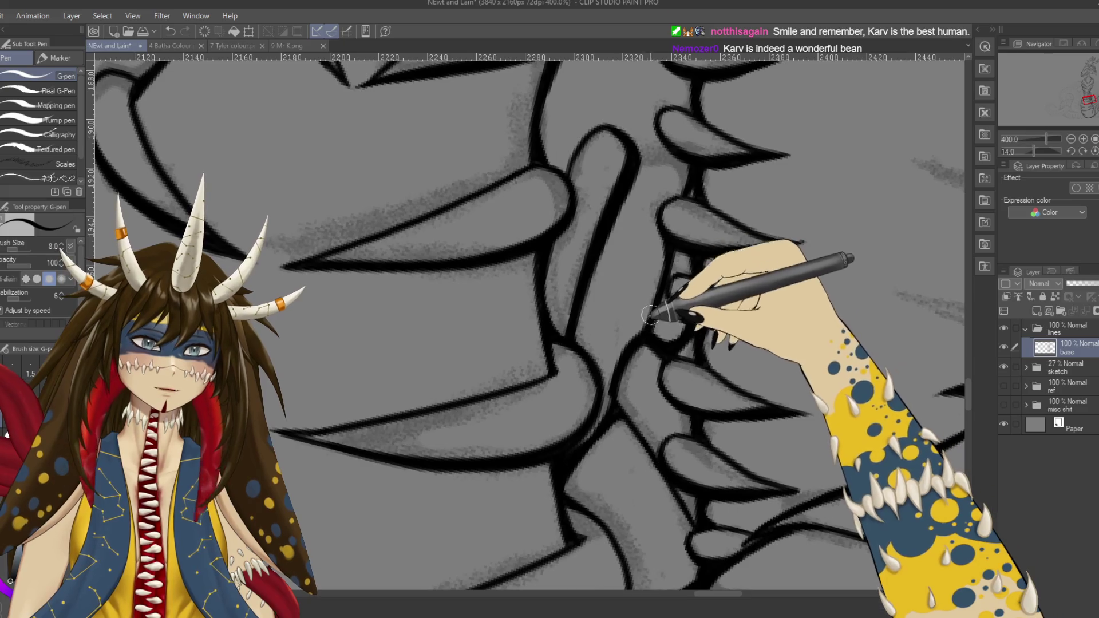
# Step: Zoom out and straighten the canvas rotation back to 0°
pyautogui.scroll(2, 650, 314)
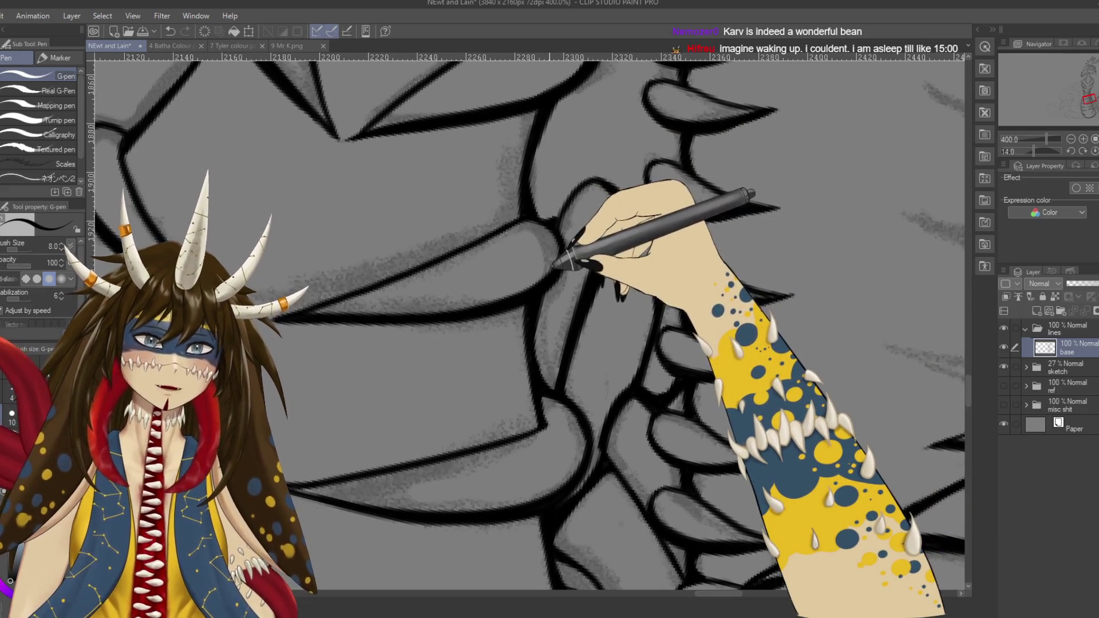
pyautogui.hotkey('ctrl', '-')
pyautogui.hotkey('ctrl', '-')
pyautogui.hotkey('ctrl', '-')
pyautogui.moveTo(630, 287)
pyautogui.mouseDown()
pyautogui.moveTo(572, 355)
pyautogui.moveTo(515, 286)
pyautogui.mouseUp()
pyautogui.press('p')
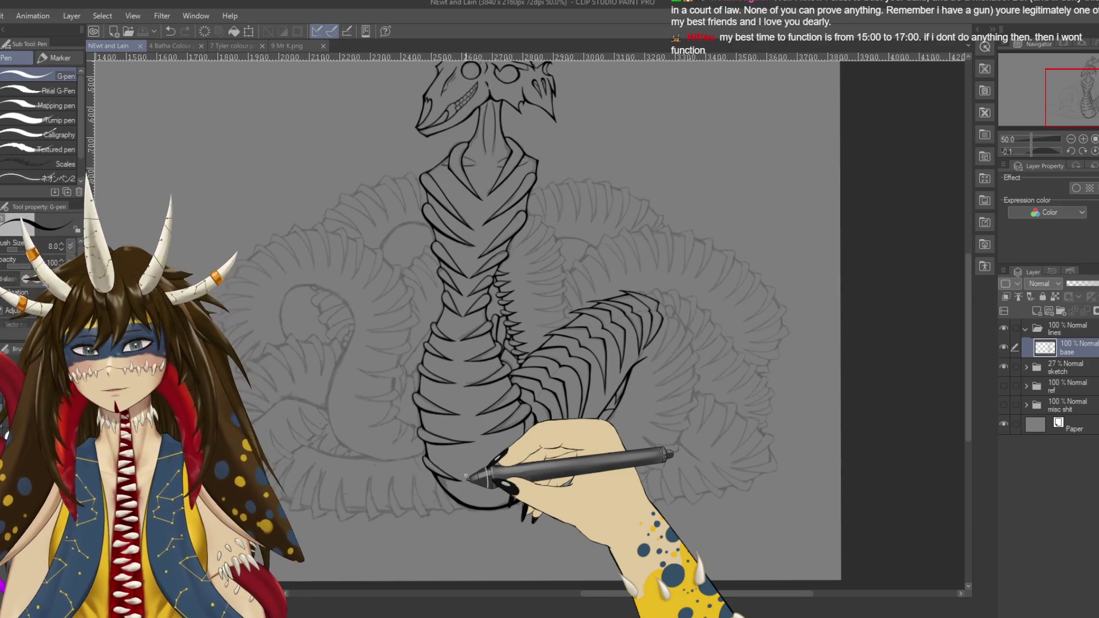
# Step: Ink a plate edge on the neck, undoing and redrawing it until it fits
pyautogui.scroll(1, 465, 475)
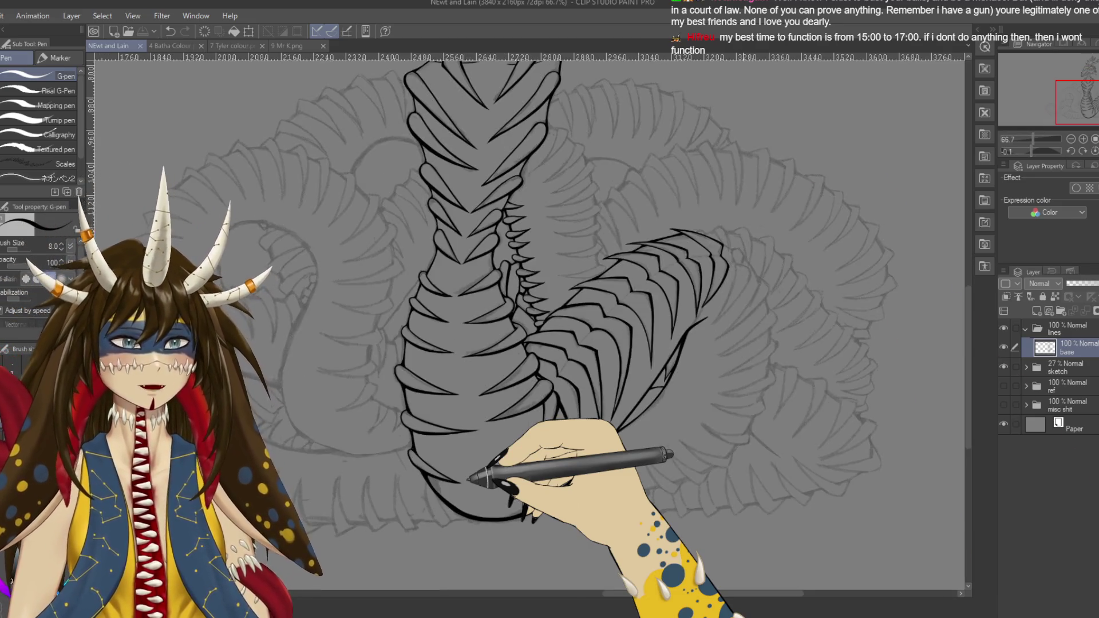
pyautogui.moveTo(469, 480); pyautogui.dragTo(450, 566)
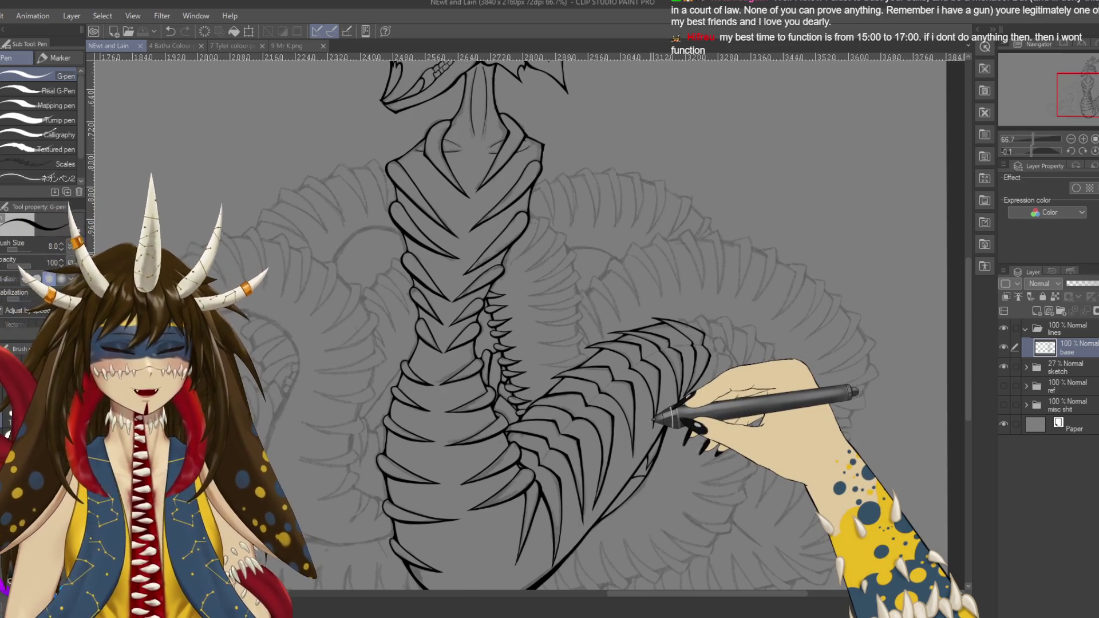
pyautogui.scroll(1, 655, 433)
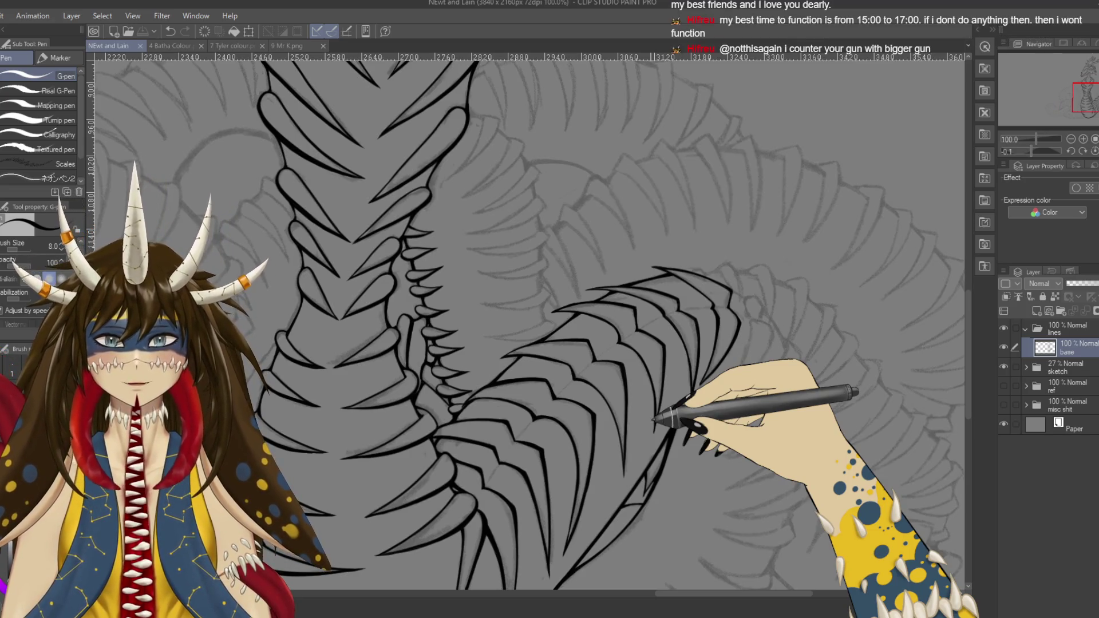
pyautogui.scroll(1, 528, 289)
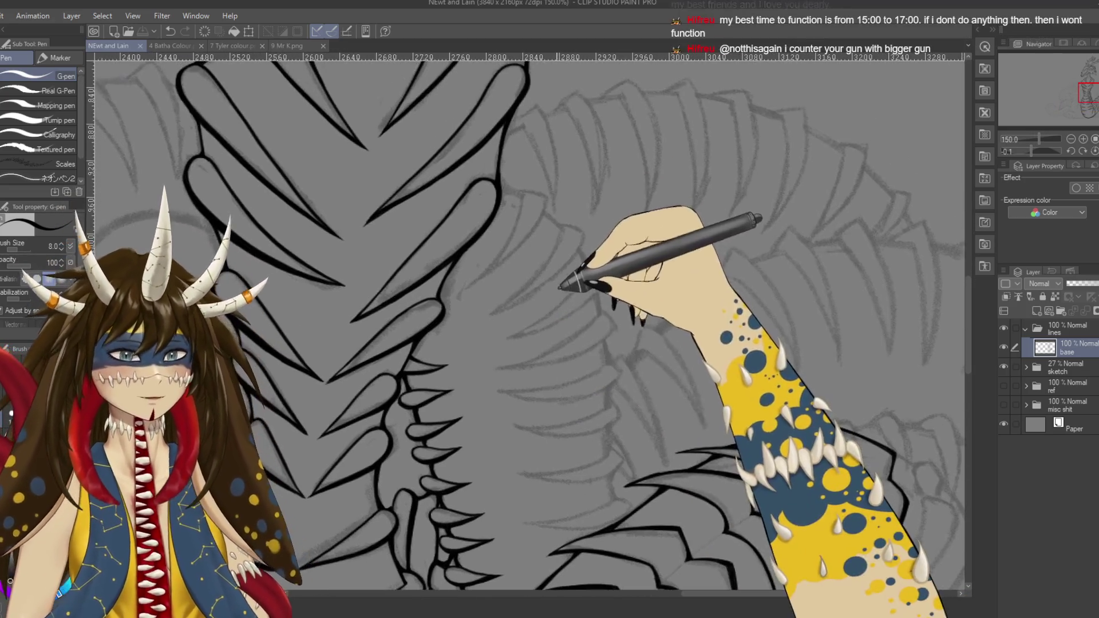
pyautogui.moveTo(520, 194)
pyautogui.mouseDown()
pyautogui.moveTo(544, 183)
pyautogui.moveTo(561, 194)
pyautogui.mouseUp()
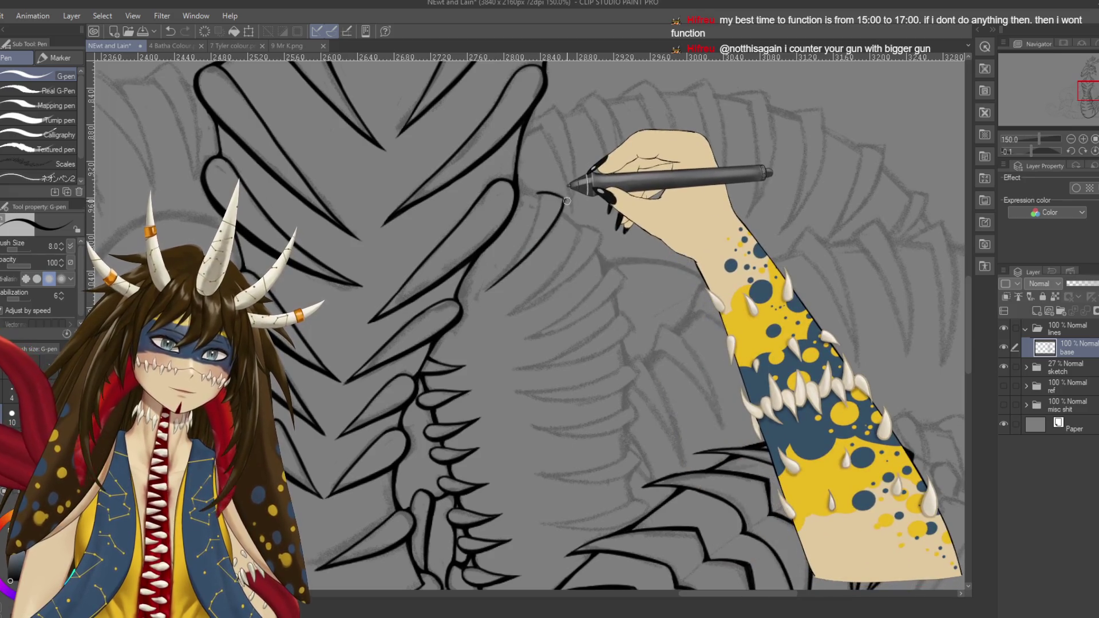
pyautogui.press('e')
pyautogui.press('p')
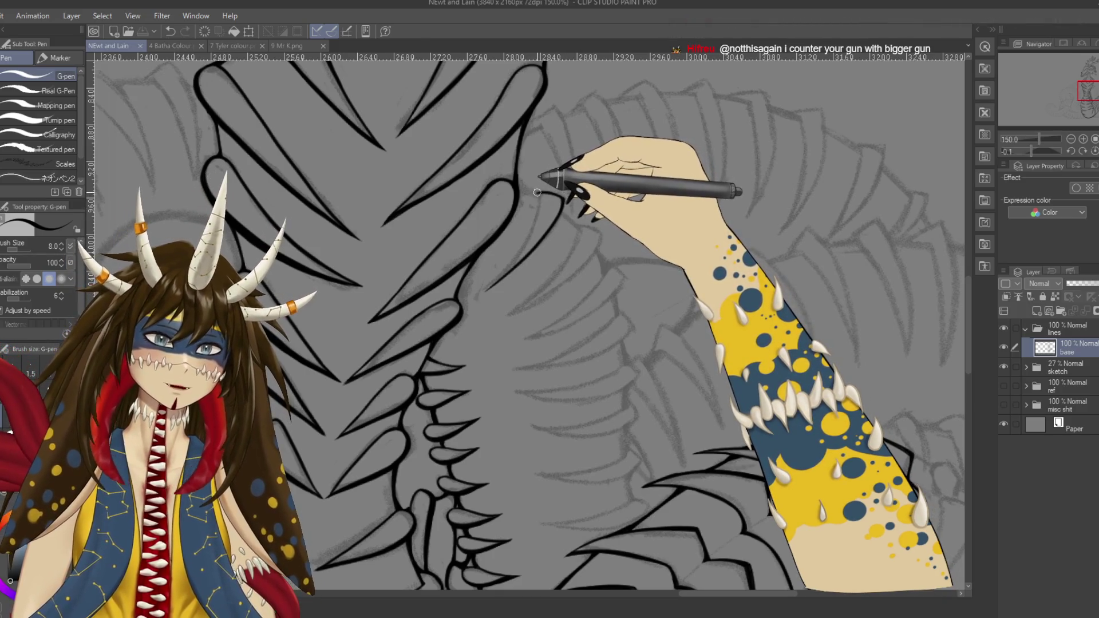
pyautogui.hotkey('ctrl', 'z')
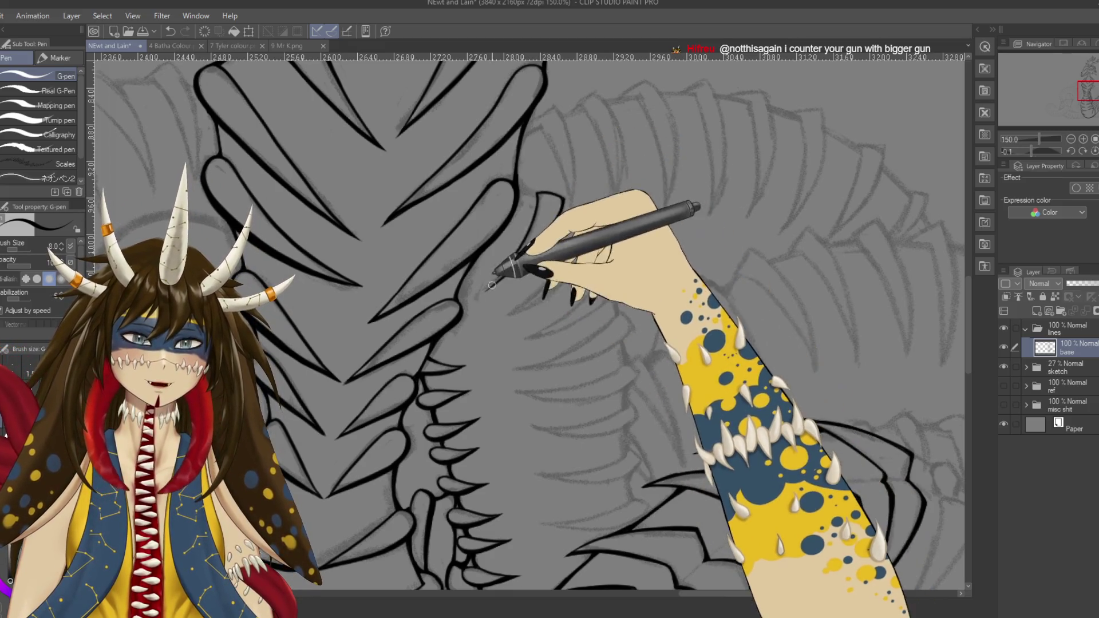
pyautogui.moveTo(537, 193); pyautogui.dragTo(509, 264)
pyautogui.hotkey('ctrl', 'z')
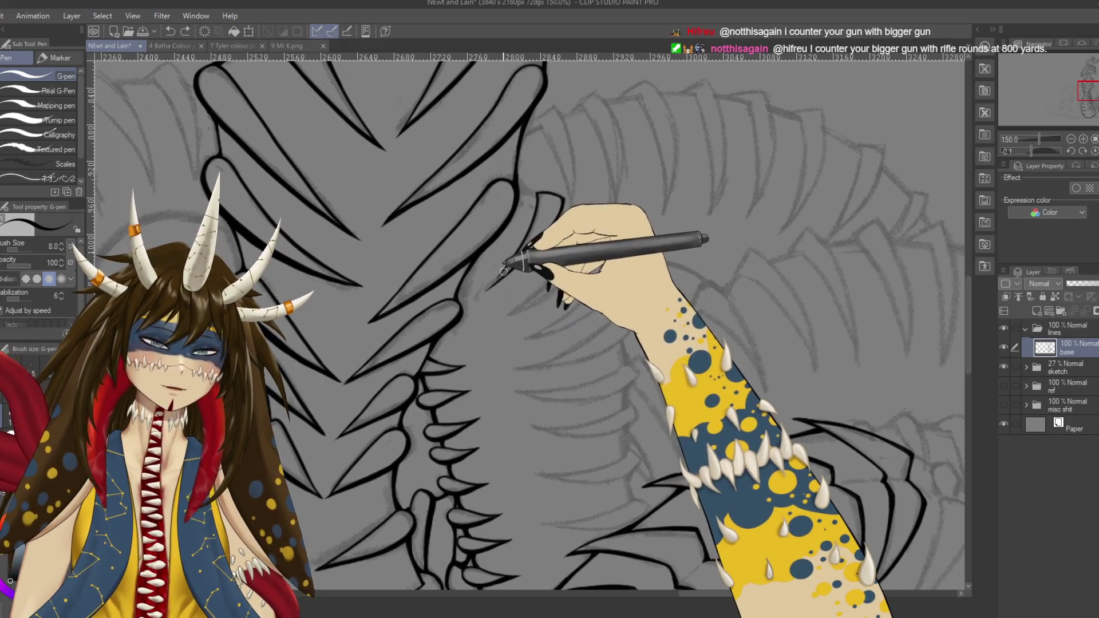
pyautogui.moveTo(509, 264); pyautogui.dragTo(483, 294)
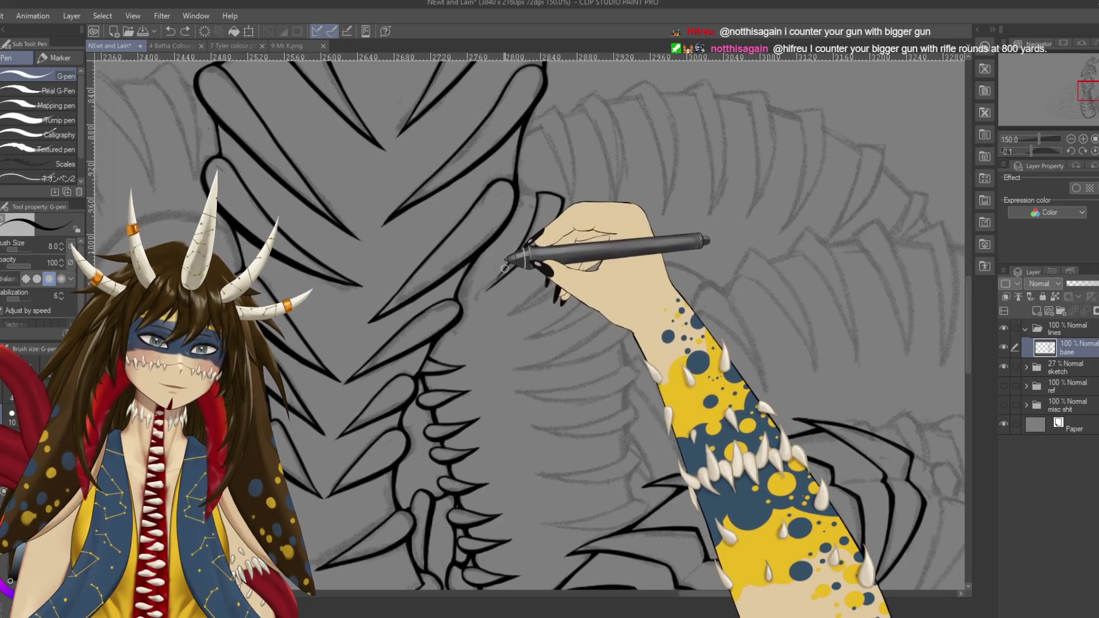
pyautogui.hotkey('ctrl', 'z')
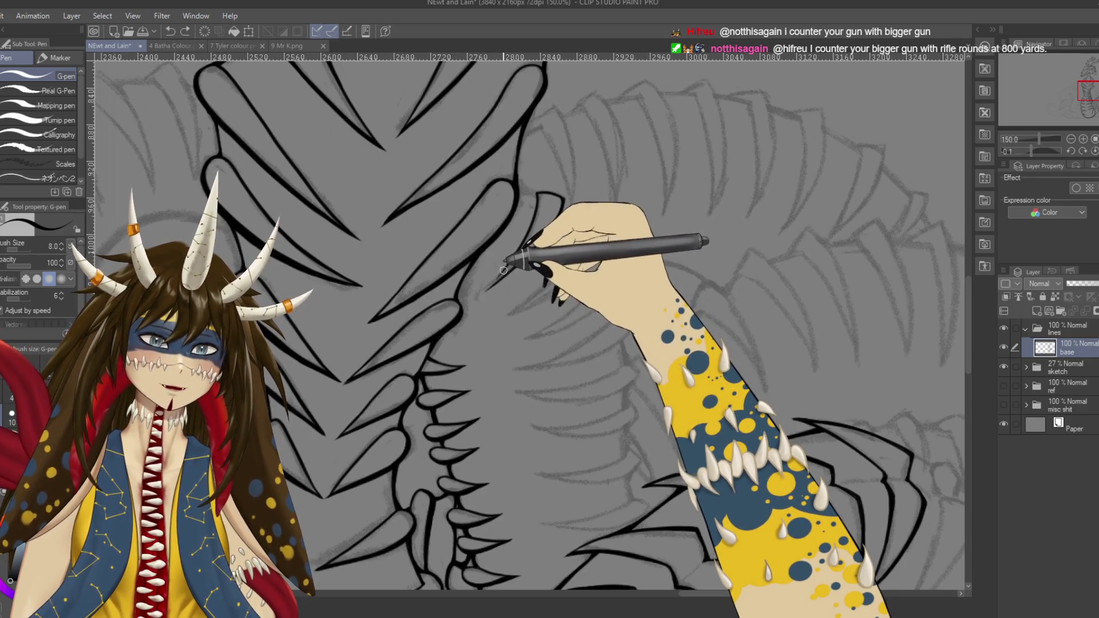
pyautogui.moveTo(491, 275); pyautogui.dragTo(515, 306)
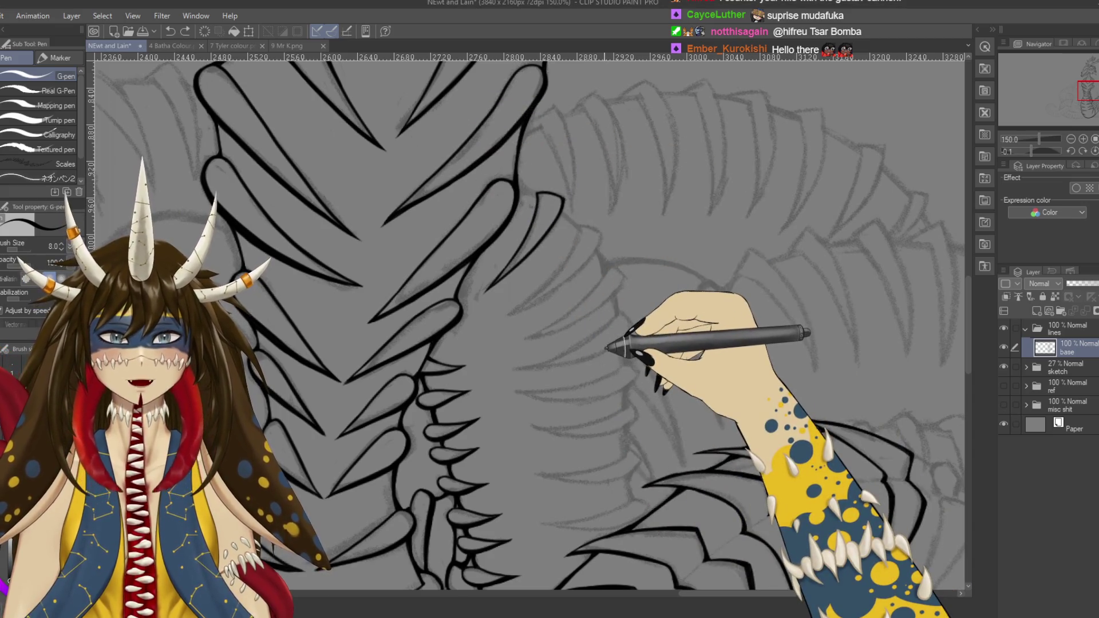
# Step: Zoom in, extend the plate lines on the neck's right side, and save
pyautogui.hotkey('ctrl', '+')
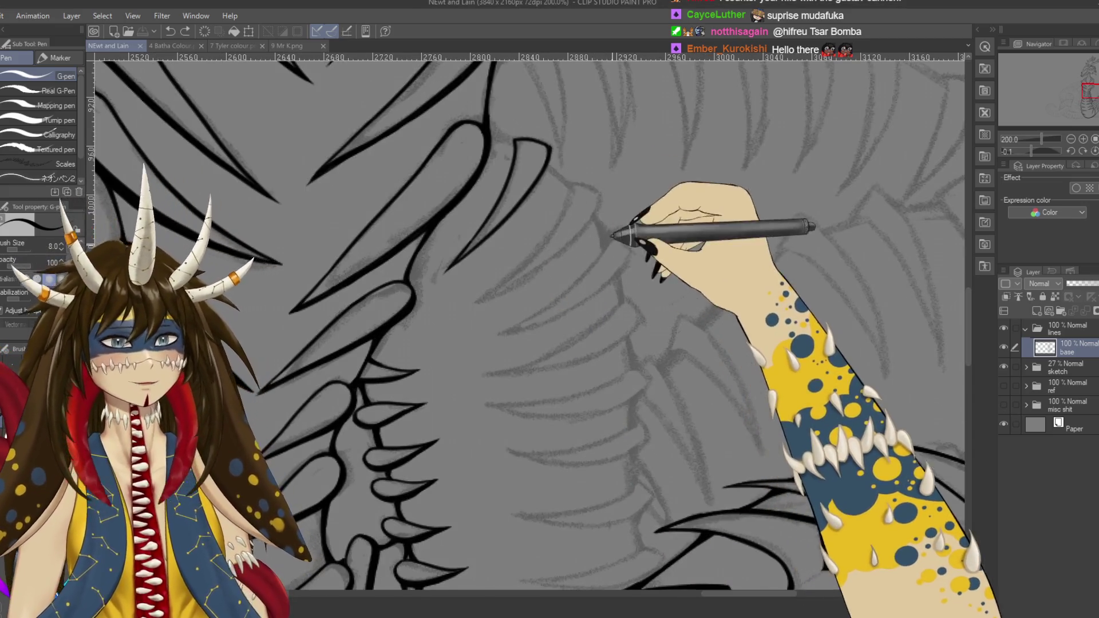
pyautogui.moveTo(613, 225); pyautogui.dragTo(633, 217)
pyautogui.moveTo(563, 150)
pyautogui.mouseDown()
pyautogui.moveTo(575, 137)
pyautogui.moveTo(562, 170)
pyautogui.mouseUp()
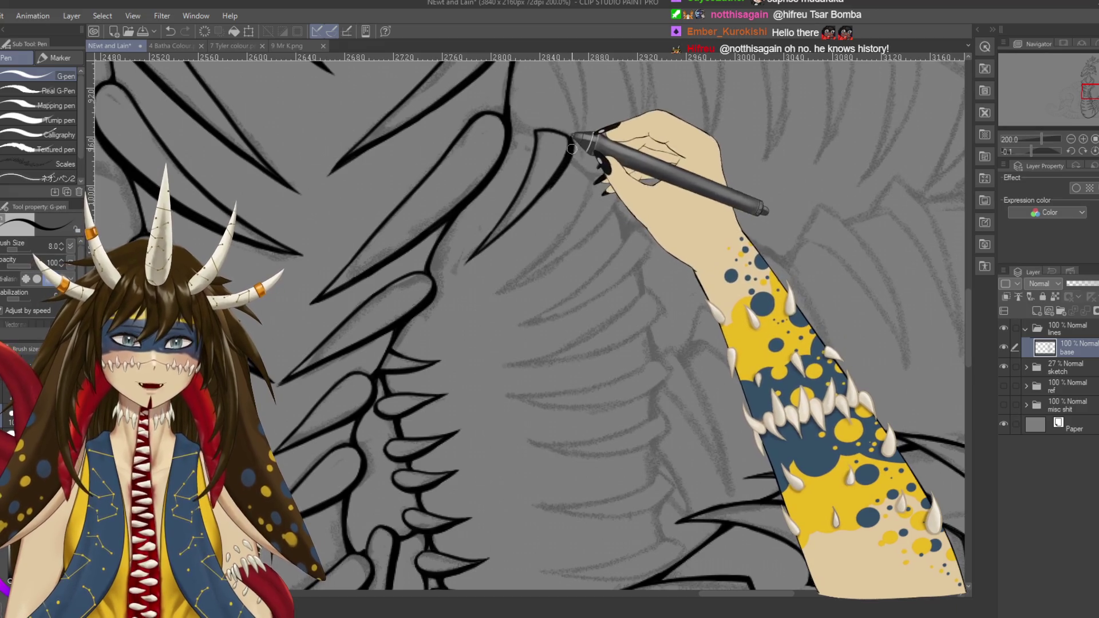
pyautogui.moveTo(571, 147); pyautogui.dragTo(551, 184)
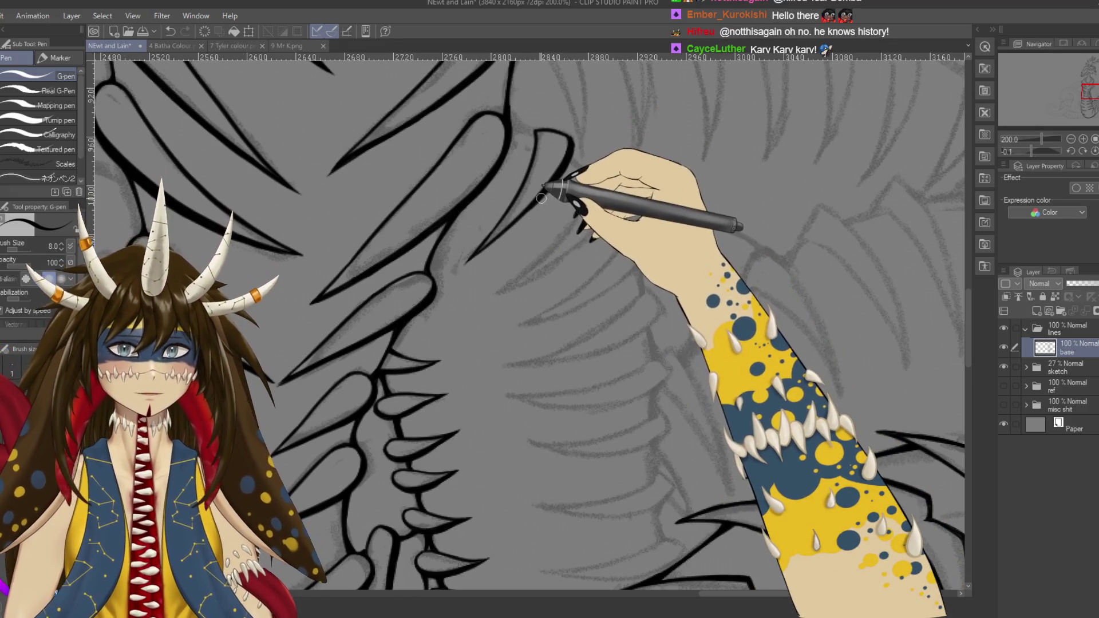
pyautogui.hotkey('ctrl', 'z')
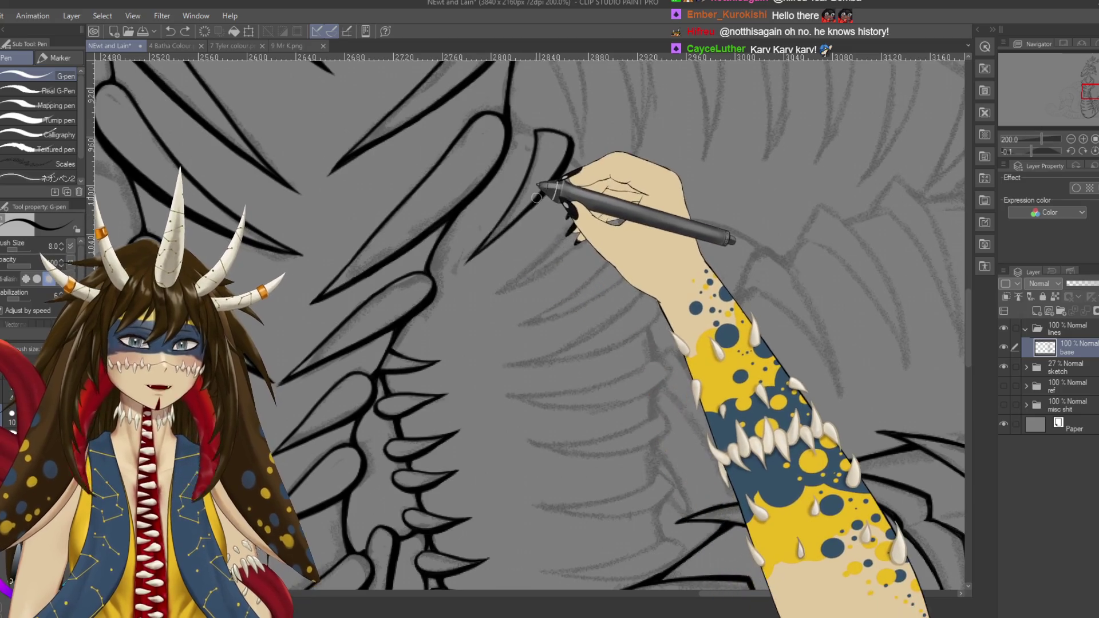
pyautogui.hotkey('ctrl', 's')
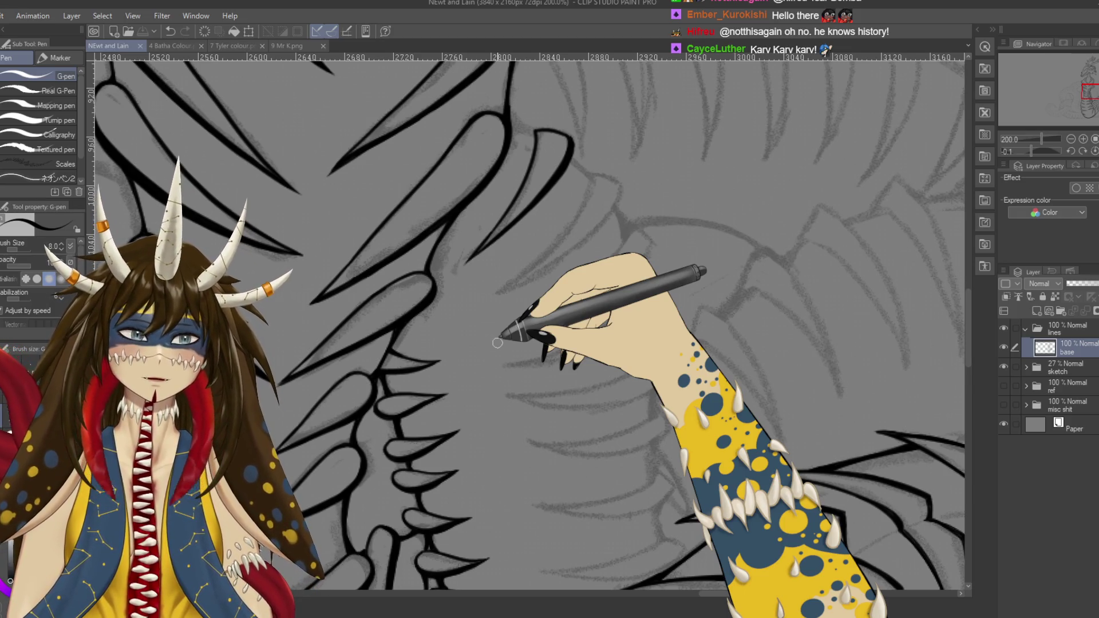
# Step: Add a short stroke to an upper neck plate tip
pyautogui.moveTo(607, 219)
pyautogui.mouseDown()
pyautogui.moveTo(623, 178)
pyautogui.moveTo(606, 132)
pyautogui.mouseUp()
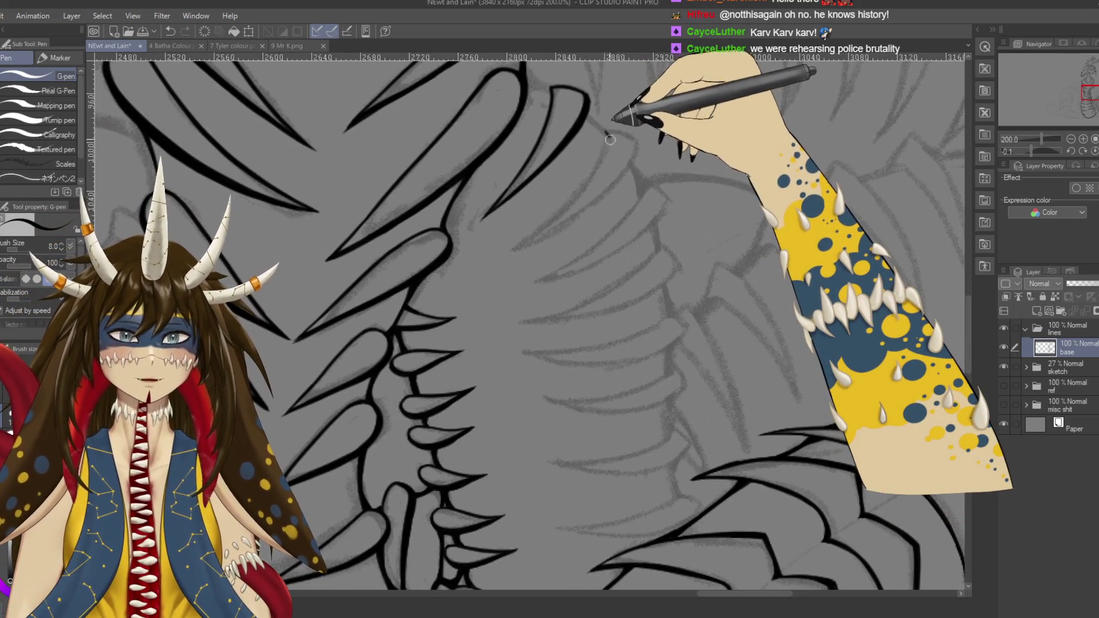
pyautogui.moveTo(609, 132); pyautogui.dragTo(498, 260)
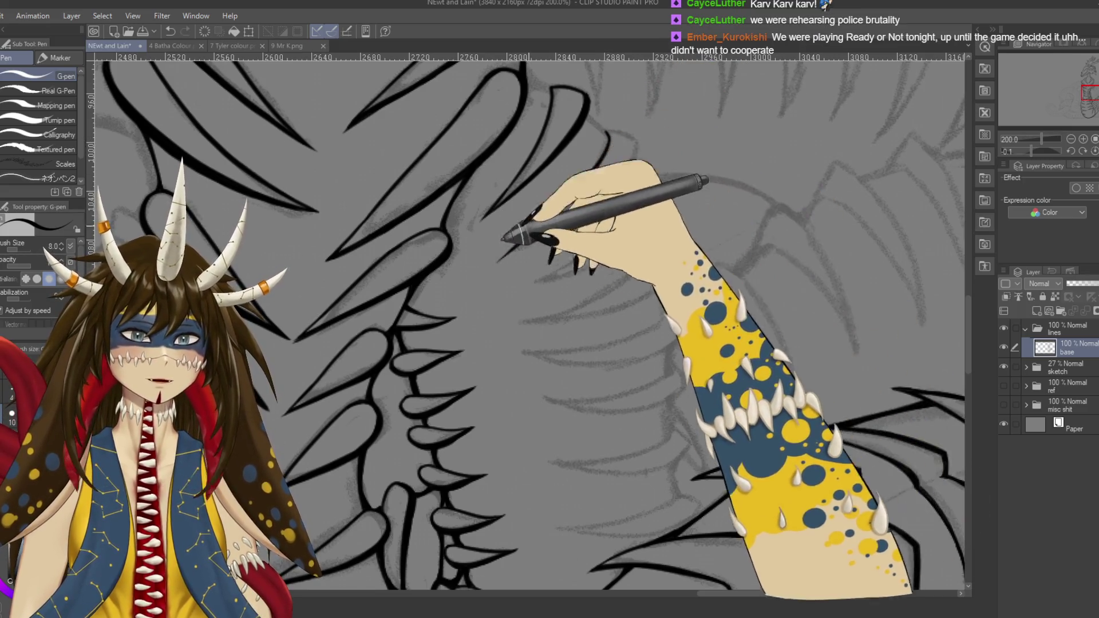
pyautogui.moveTo(622, 139); pyautogui.dragTo(623, 253)
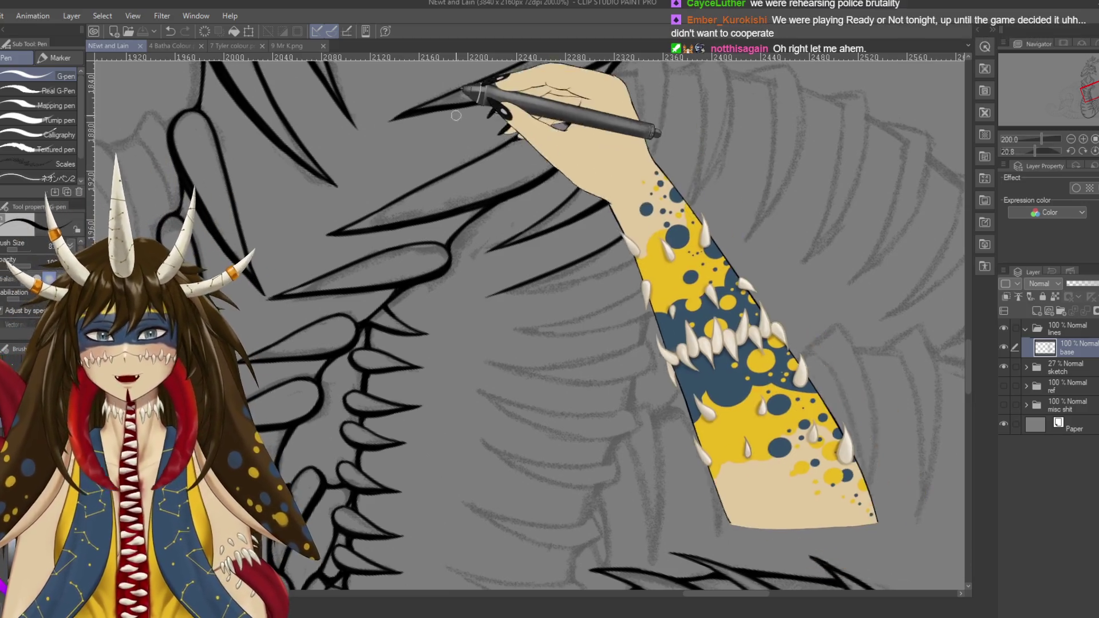
pyautogui.moveTo(637, 214); pyautogui.dragTo(627, 165)
pyautogui.hotkey('ctrl', 'z')
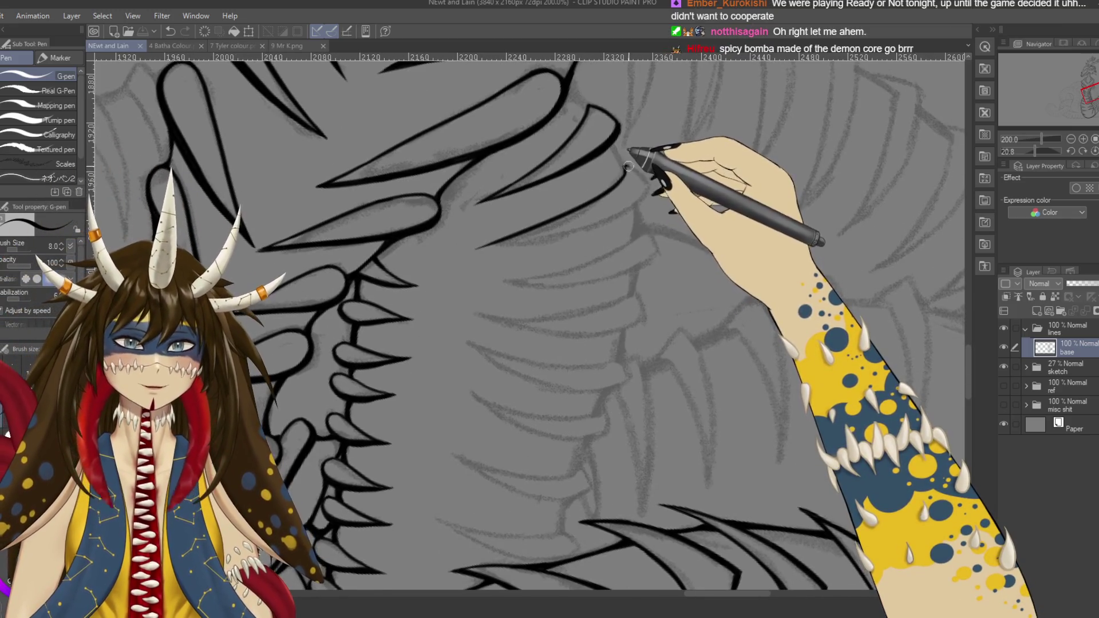
pyautogui.hotkey('ctrl', 'y')
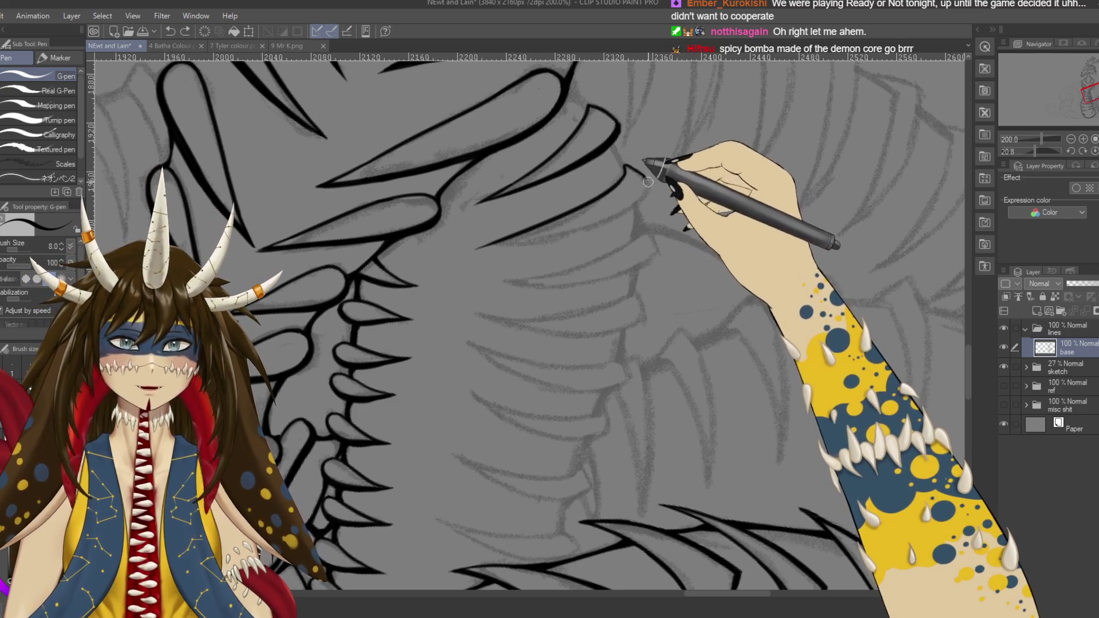
pyautogui.moveTo(644, 207); pyautogui.dragTo(481, 261)
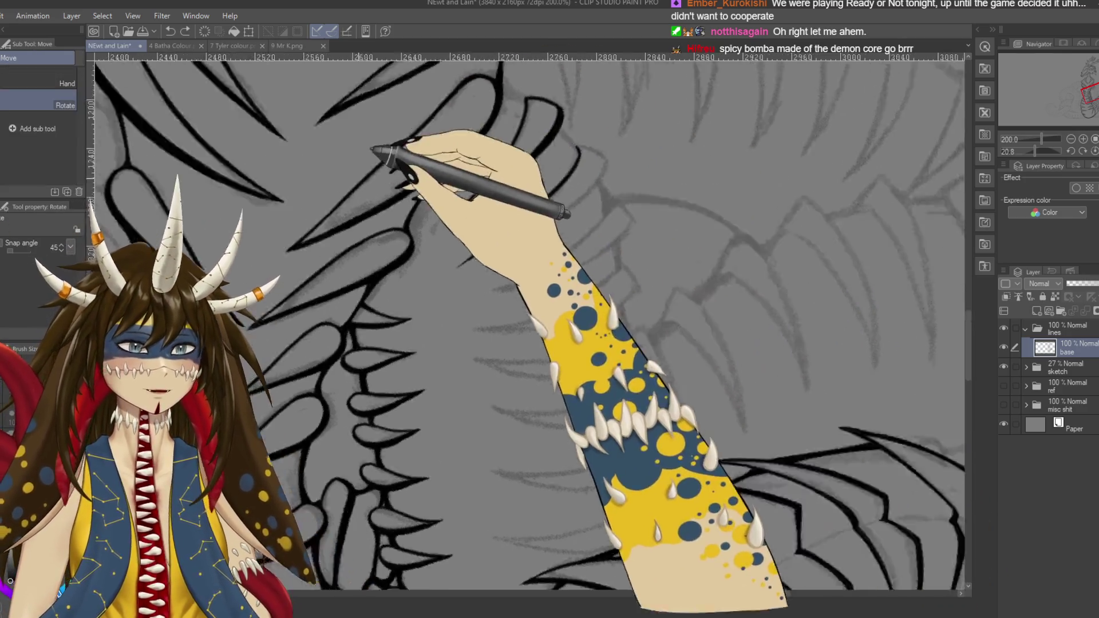
# Step: Ink a long curved fin edge from the curve's top, redrawing it with a shorter tip
pyautogui.scroll(3, 476, 247)
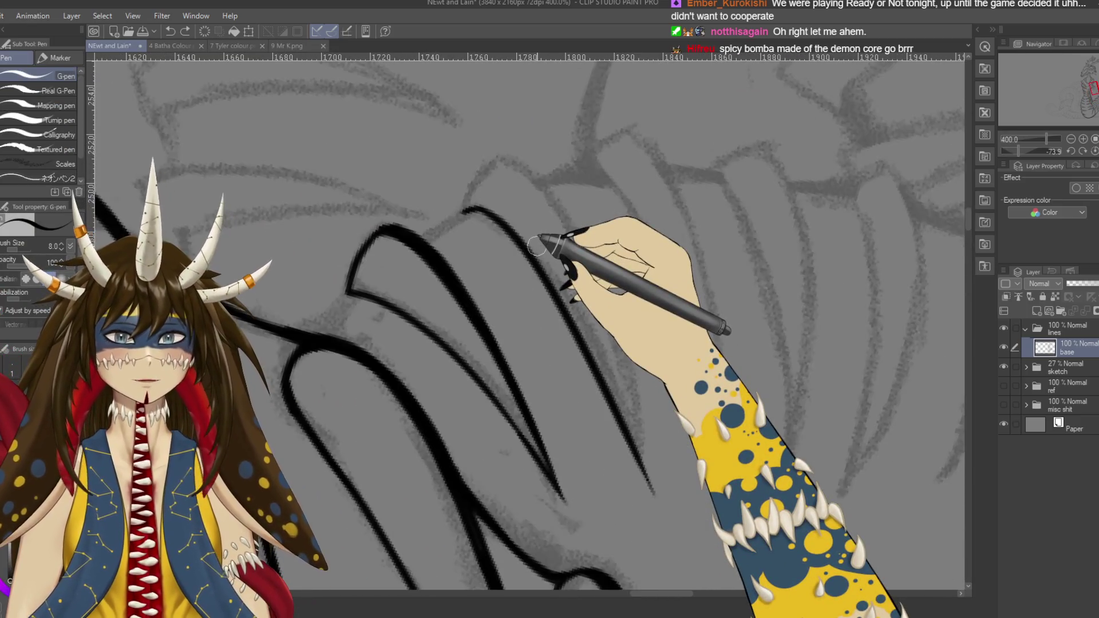
pyautogui.moveTo(477, 248)
pyautogui.mouseDown()
pyautogui.moveTo(428, 260)
pyautogui.moveTo(496, 280)
pyautogui.moveTo(544, 183)
pyautogui.mouseUp()
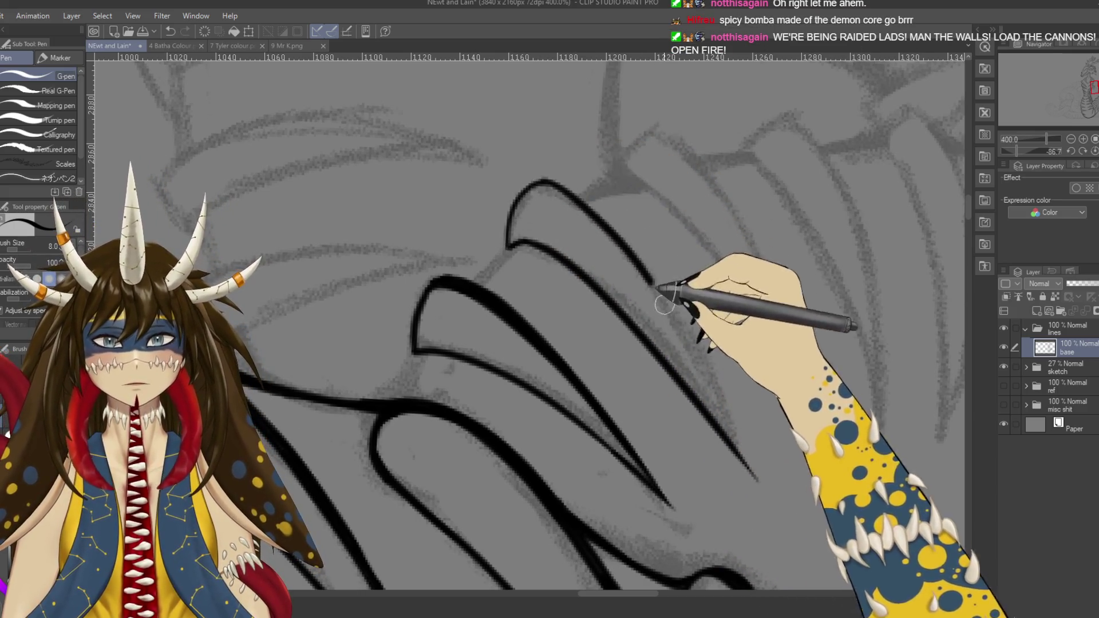
pyautogui.moveTo(542, 183); pyautogui.dragTo(598, 220)
pyautogui.hotkey('ctrl', 'z')
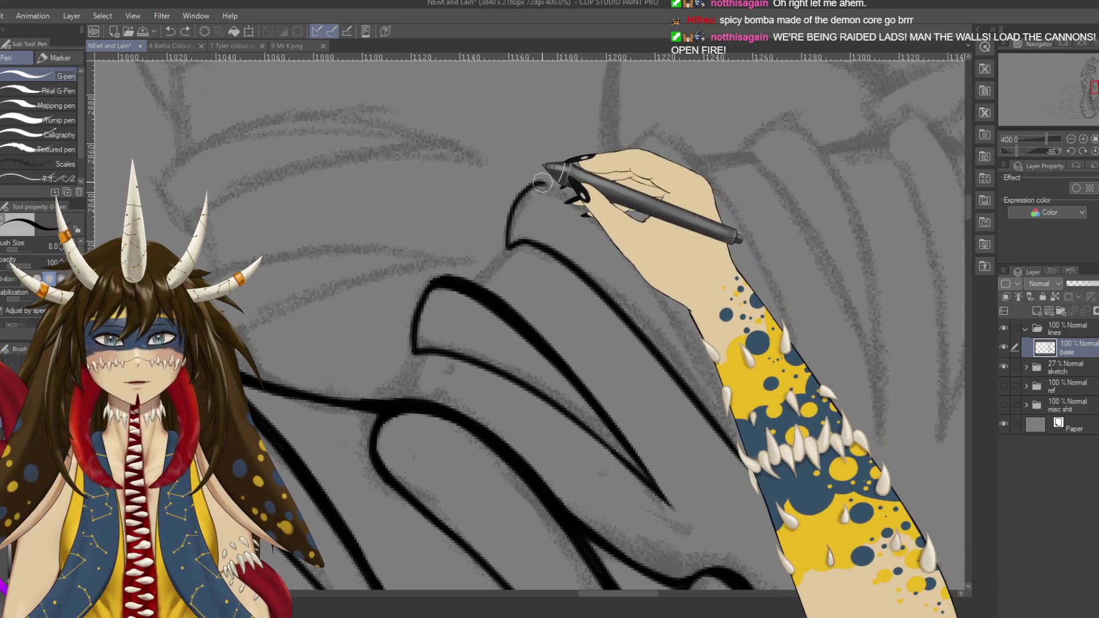
pyautogui.moveTo(542, 184); pyautogui.dragTo(755, 480)
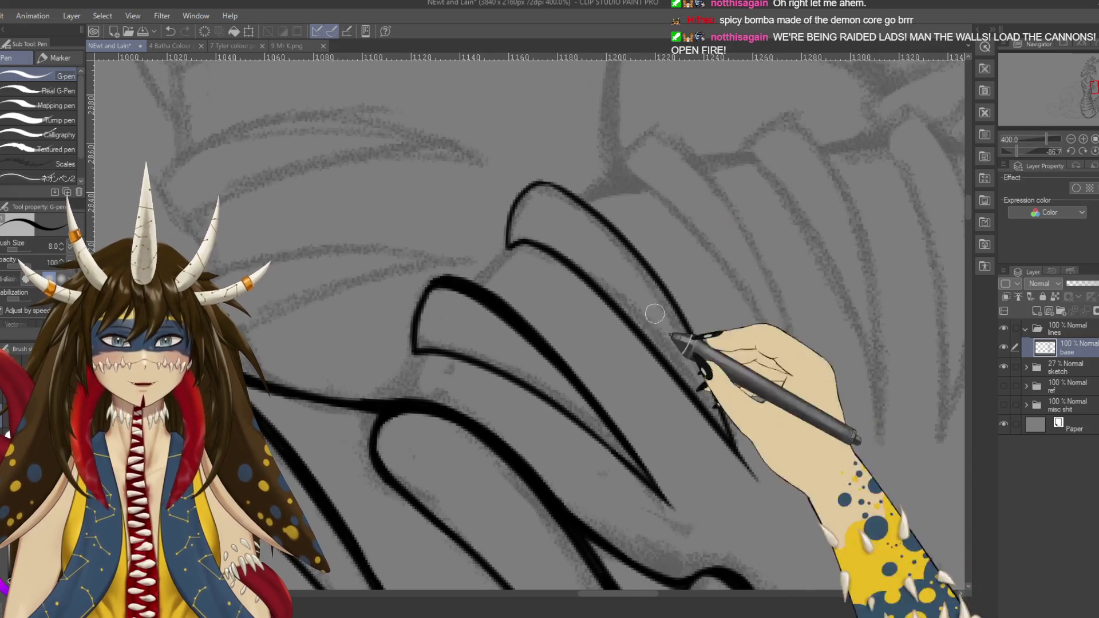
pyautogui.hotkey('ctrl', 'z')
pyautogui.moveTo(544, 183); pyautogui.dragTo(738, 455)
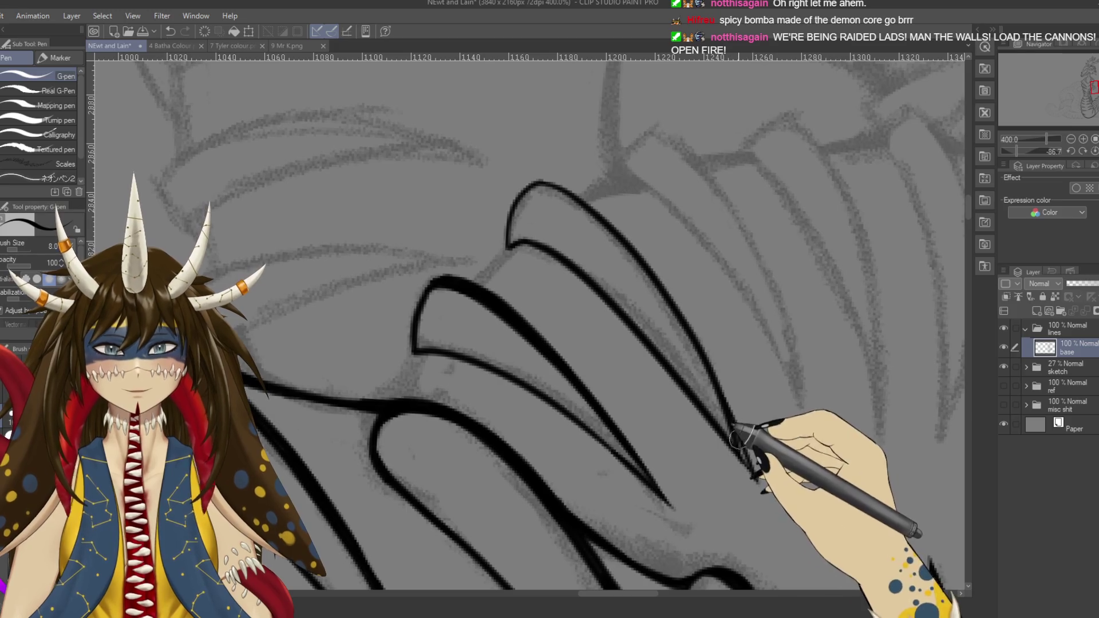
# Step: Extend and thicken the curved fin line further down, then save the artwork
pyautogui.moveTo(712, 311); pyautogui.dragTo(692, 238)
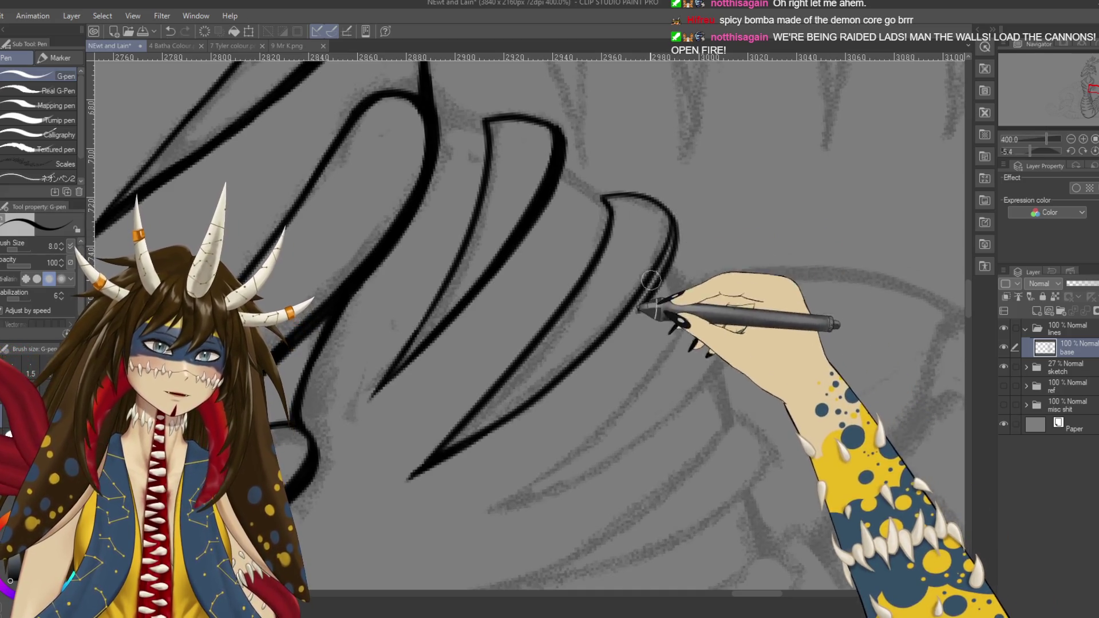
pyautogui.moveTo(665, 261); pyautogui.dragTo(606, 340)
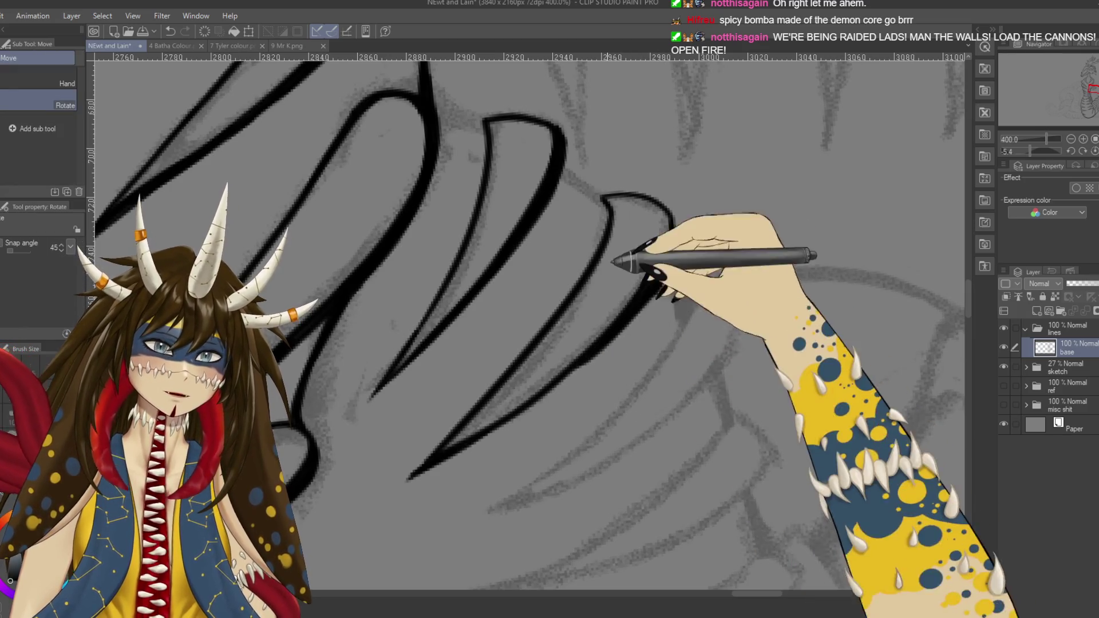
pyautogui.moveTo(658, 264); pyautogui.dragTo(649, 177)
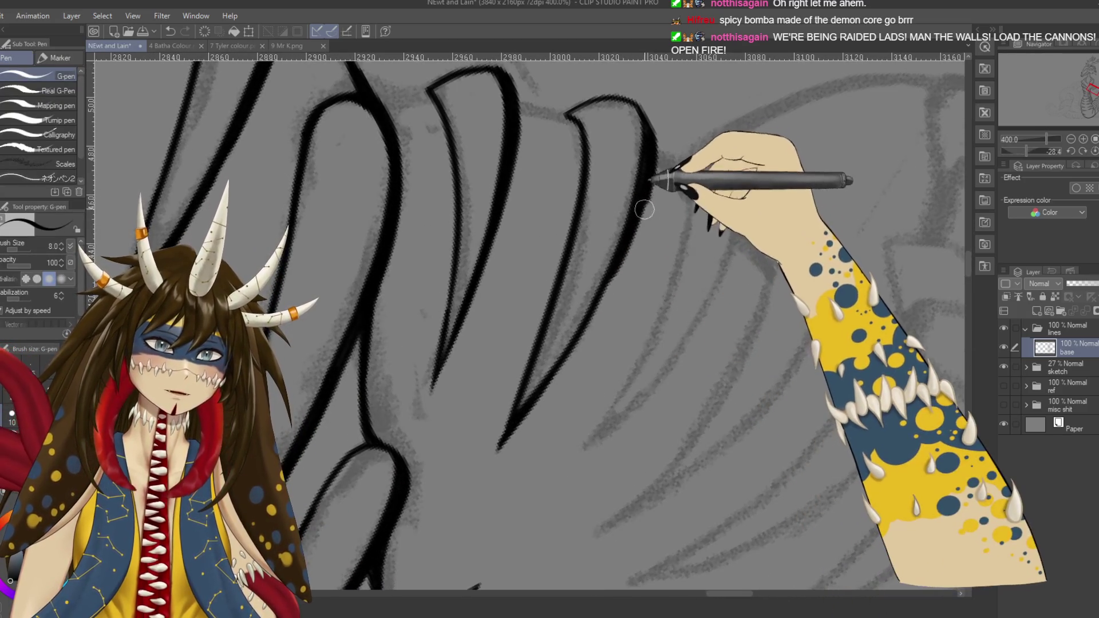
pyautogui.moveTo(601, 315); pyautogui.dragTo(563, 366)
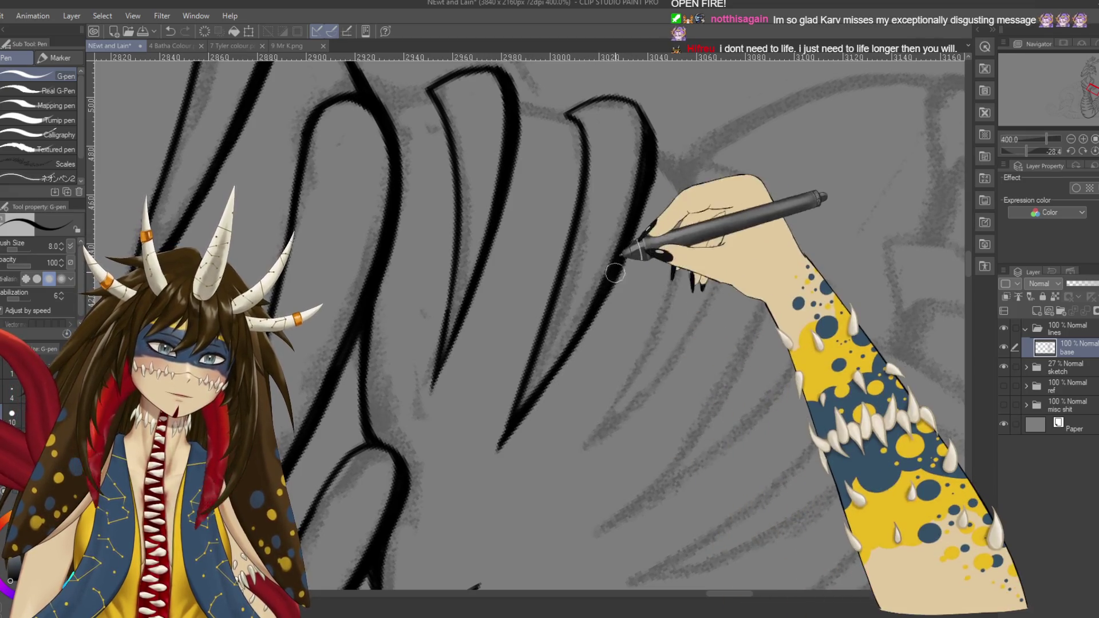
pyautogui.press('e')
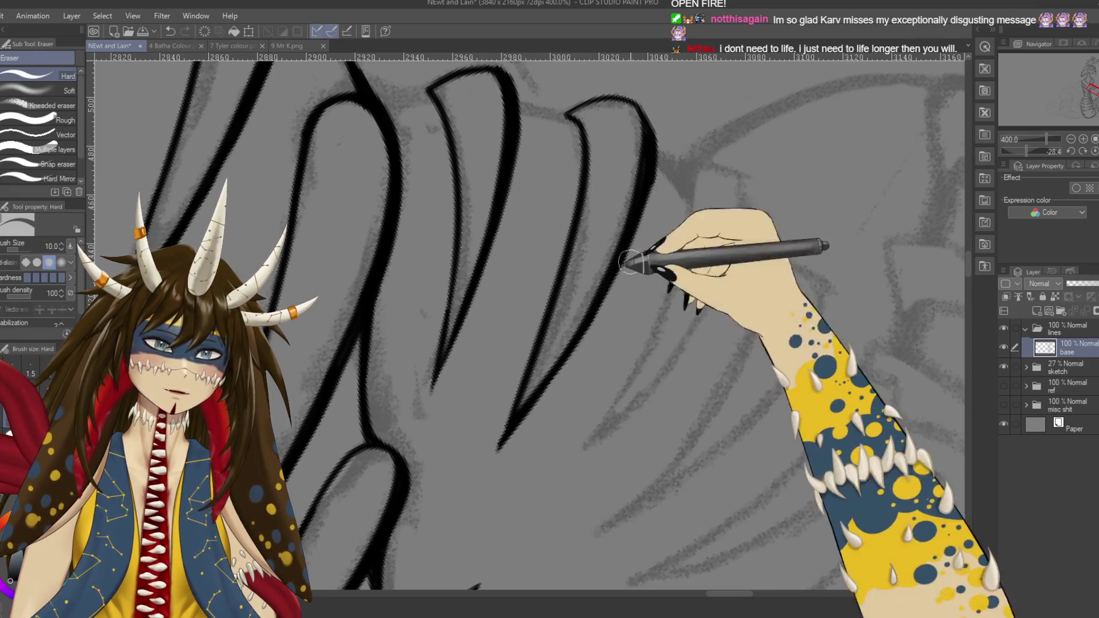
pyautogui.press('p')
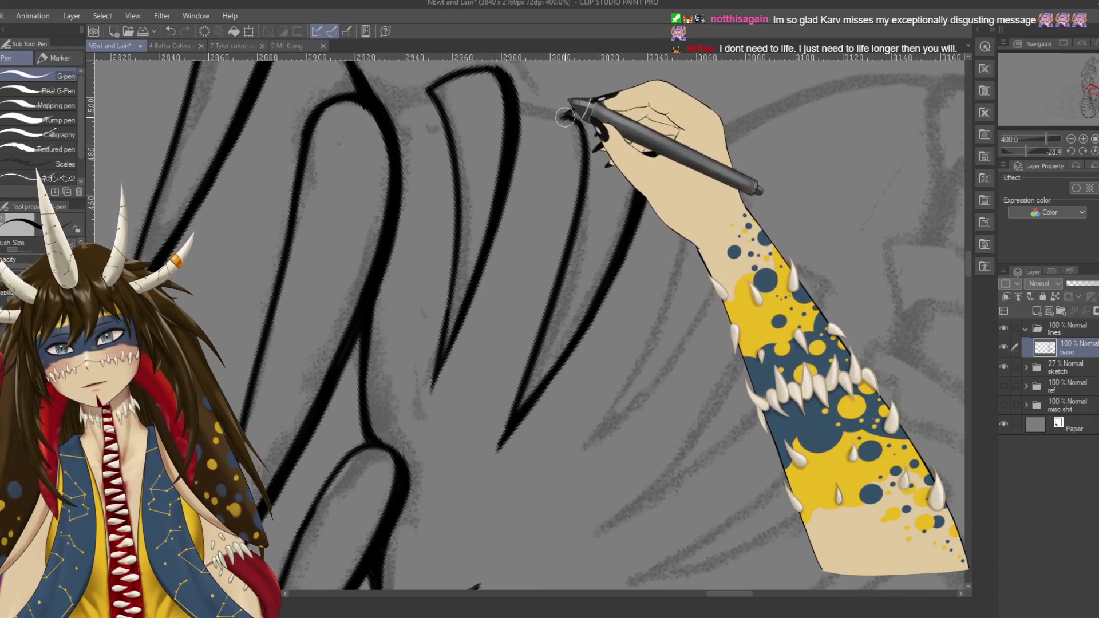
pyautogui.press('e')
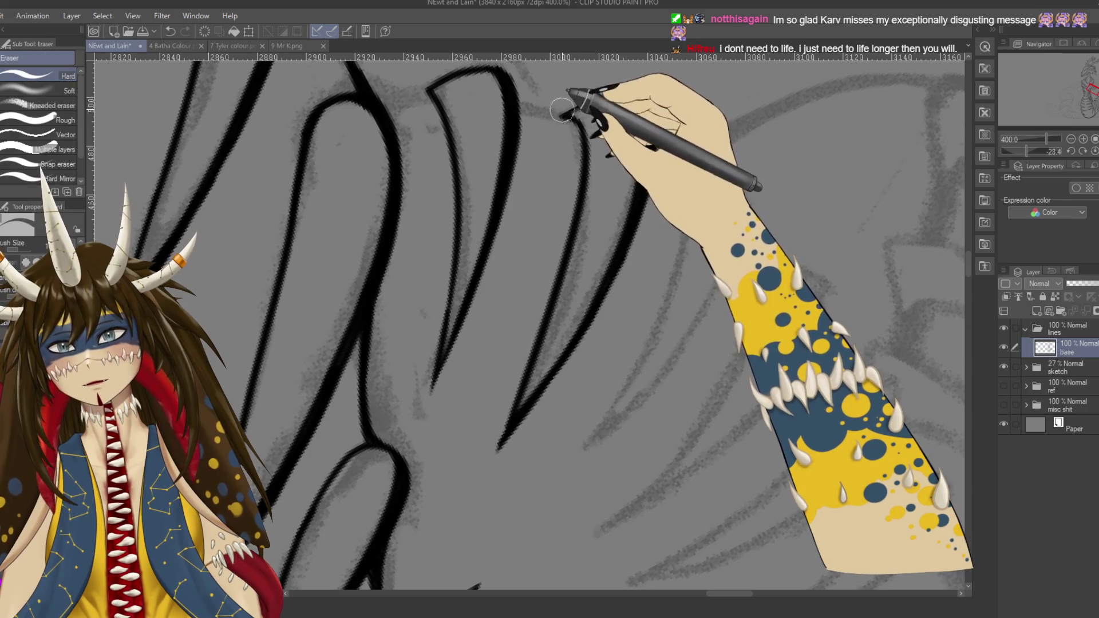
pyautogui.press('p')
pyautogui.hotkey('ctrl', 's')
pyautogui.moveTo(506, 118); pyautogui.dragTo(722, 216)
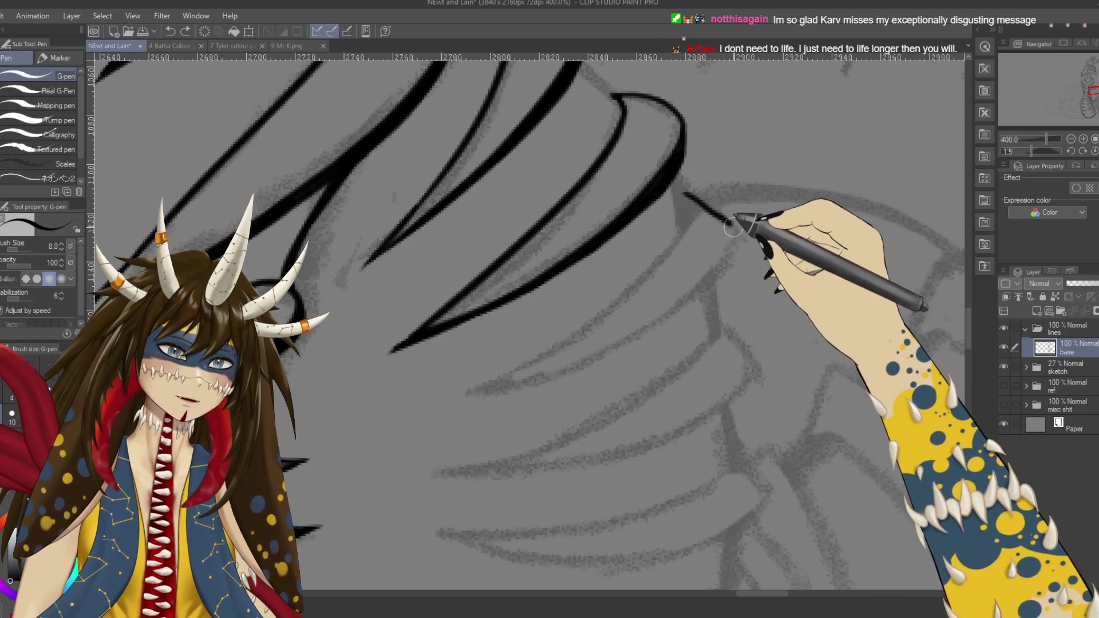
# Step: Ink two strokes beside the pointed plates and a short vertical stroke
pyautogui.moveTo(696, 289); pyautogui.dragTo(558, 366)
pyautogui.press('r')
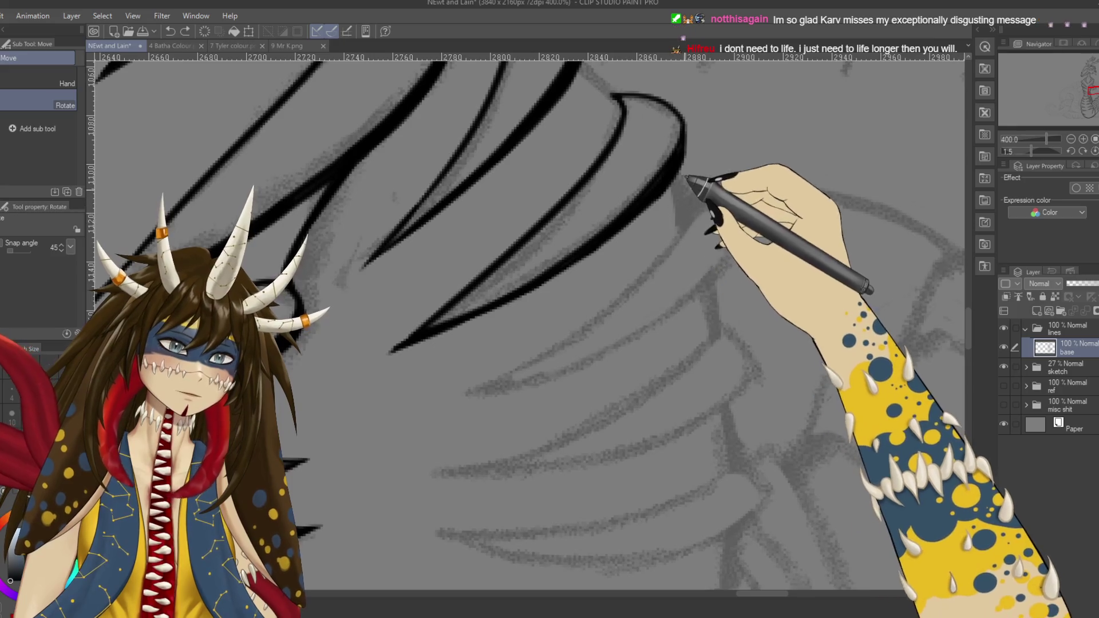
pyautogui.moveTo(664, 234); pyautogui.dragTo(685, 200)
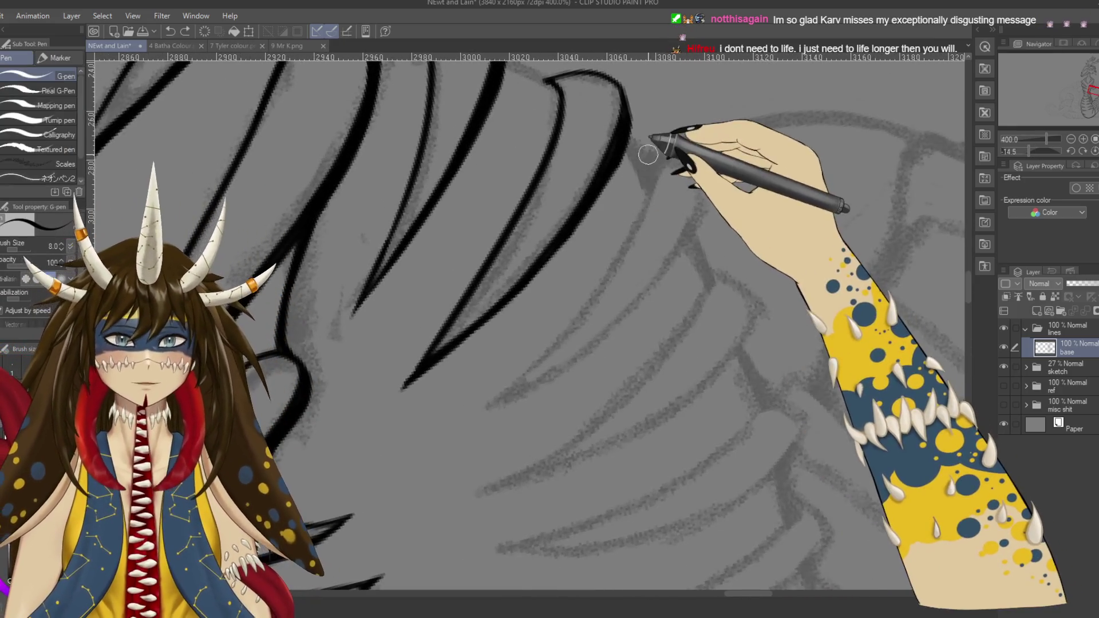
pyautogui.moveTo(694, 147)
pyautogui.mouseDown()
pyautogui.moveTo(744, 153)
pyautogui.moveTo(736, 282)
pyautogui.mouseUp()
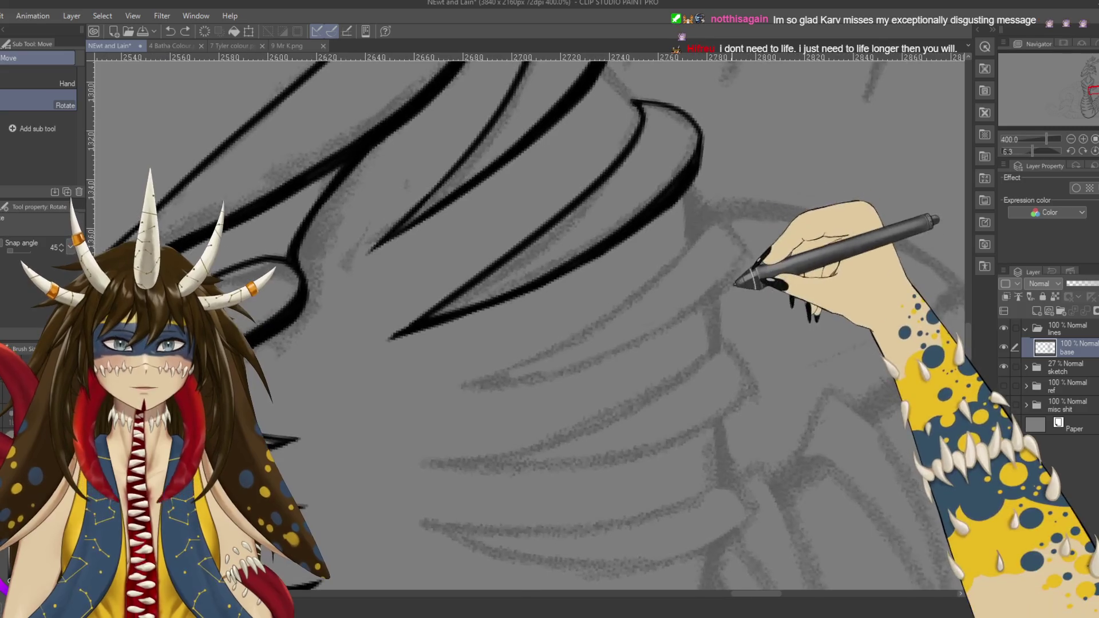
pyautogui.moveTo(739, 244)
pyautogui.mouseDown()
pyautogui.moveTo(670, 320)
pyautogui.moveTo(595, 223)
pyautogui.moveTo(699, 257)
pyautogui.mouseUp()
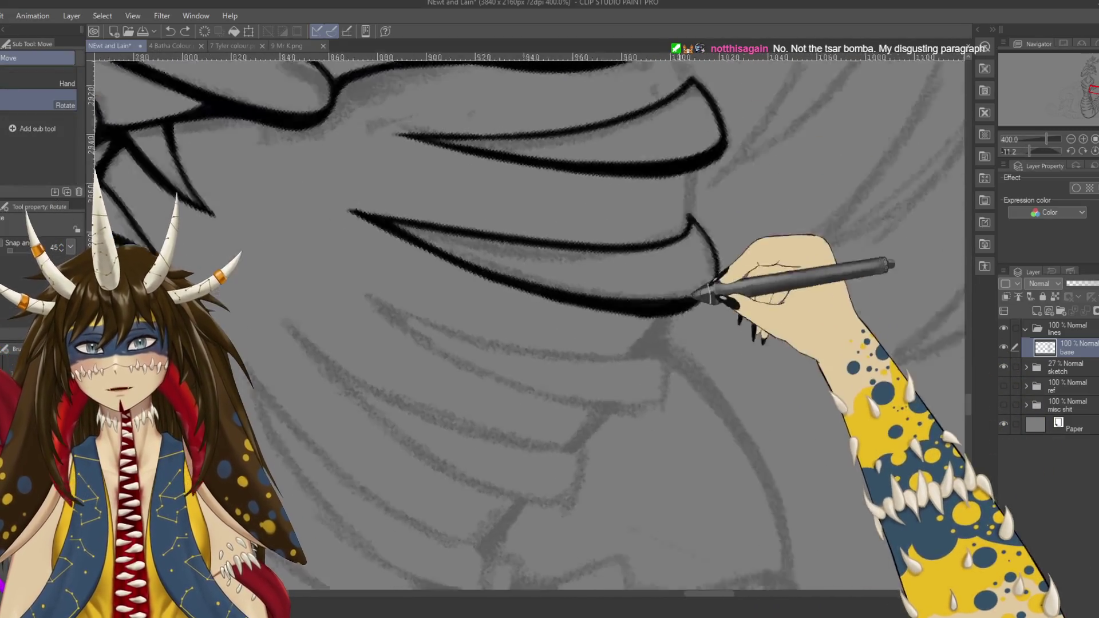
pyautogui.press('p')
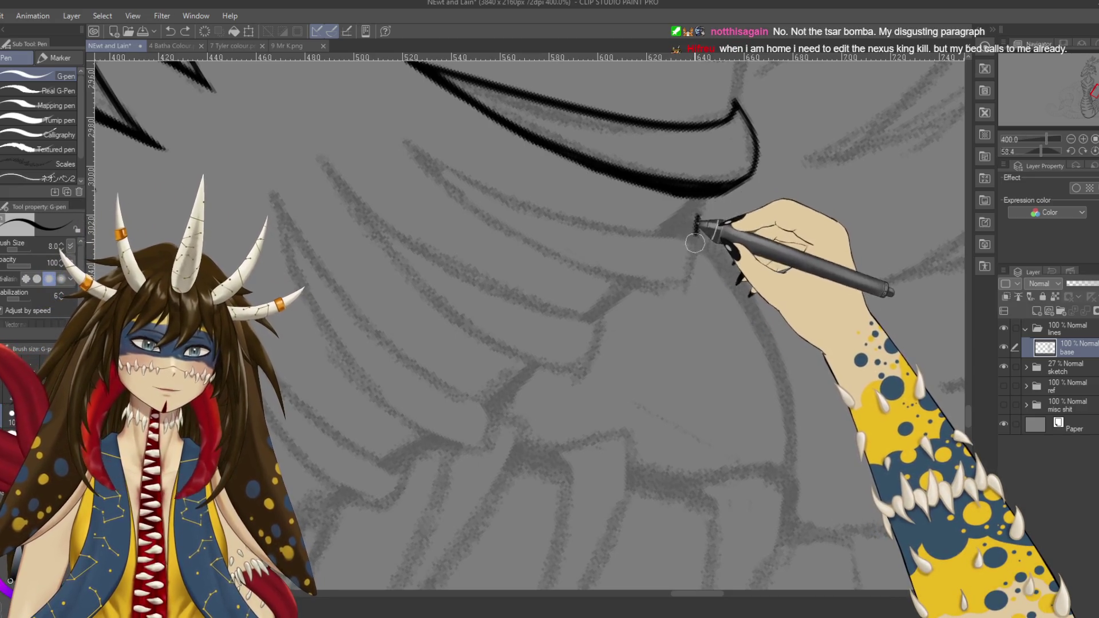
pyautogui.moveTo(697, 215); pyautogui.dragTo(688, 263)
# Step: Save, then ink a new spike edge down from the top line, redrawing it slightly lower
pyautogui.press('r')
pyautogui.moveTo(462, 154); pyautogui.dragTo(712, 326)
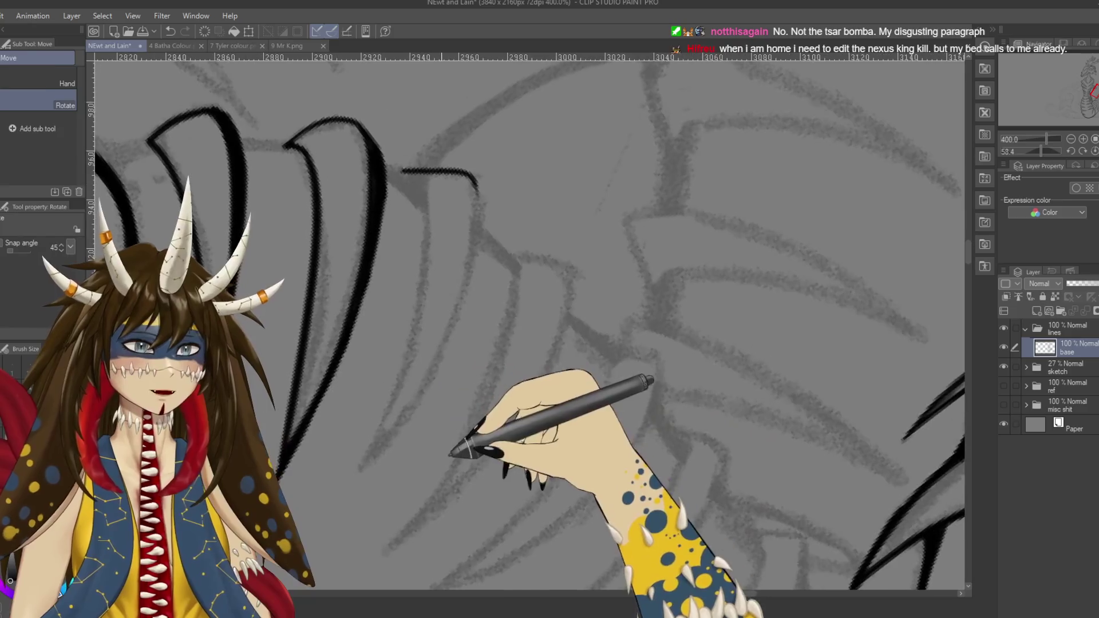
pyautogui.press('p')
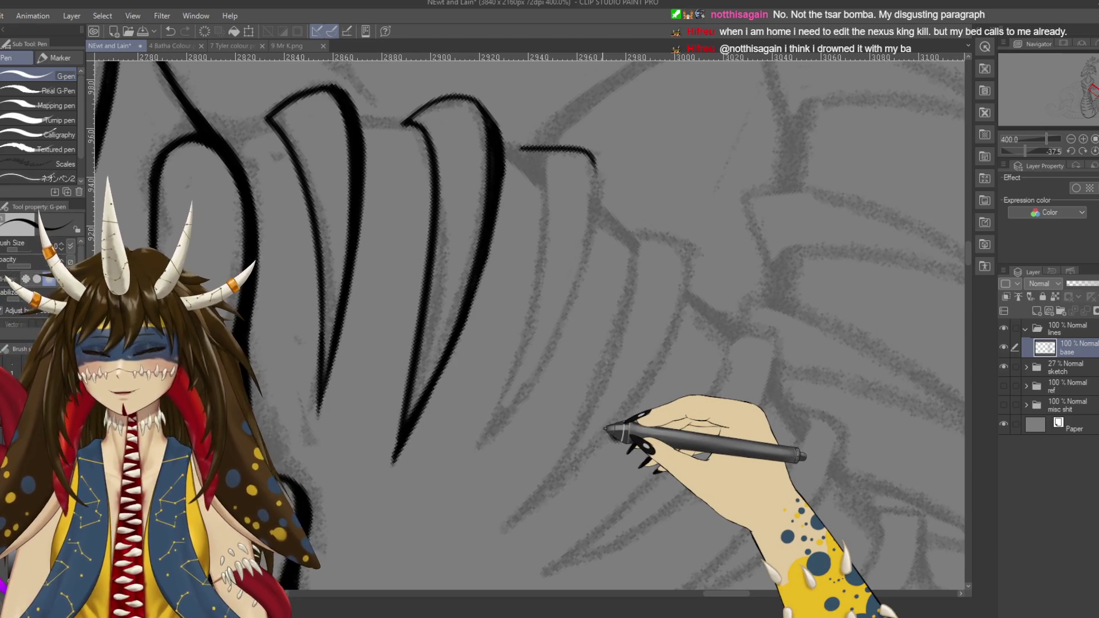
pyautogui.hotkey('ctrl', 's')
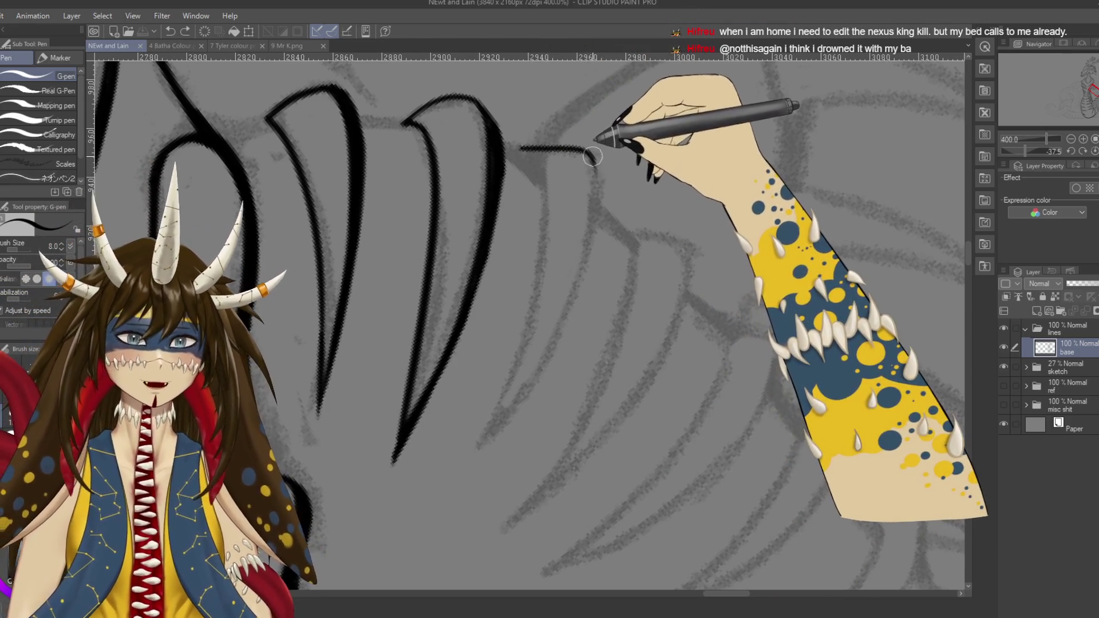
pyautogui.moveTo(594, 158); pyautogui.dragTo(511, 400)
pyautogui.hotkey('ctrl', 'z')
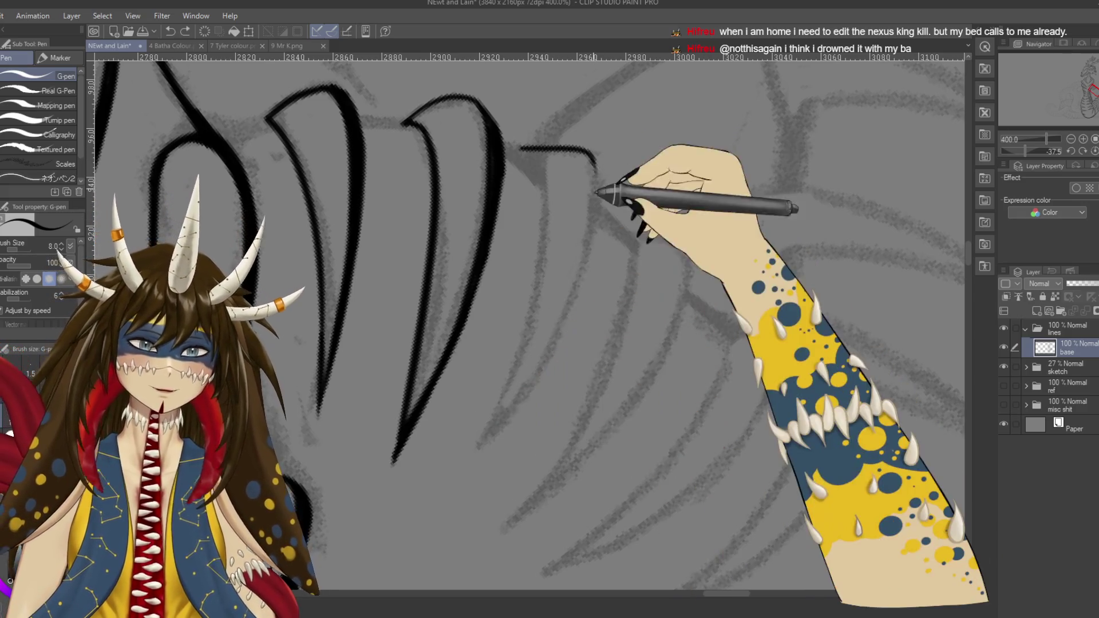
pyautogui.moveTo(593, 160); pyautogui.dragTo(491, 441)
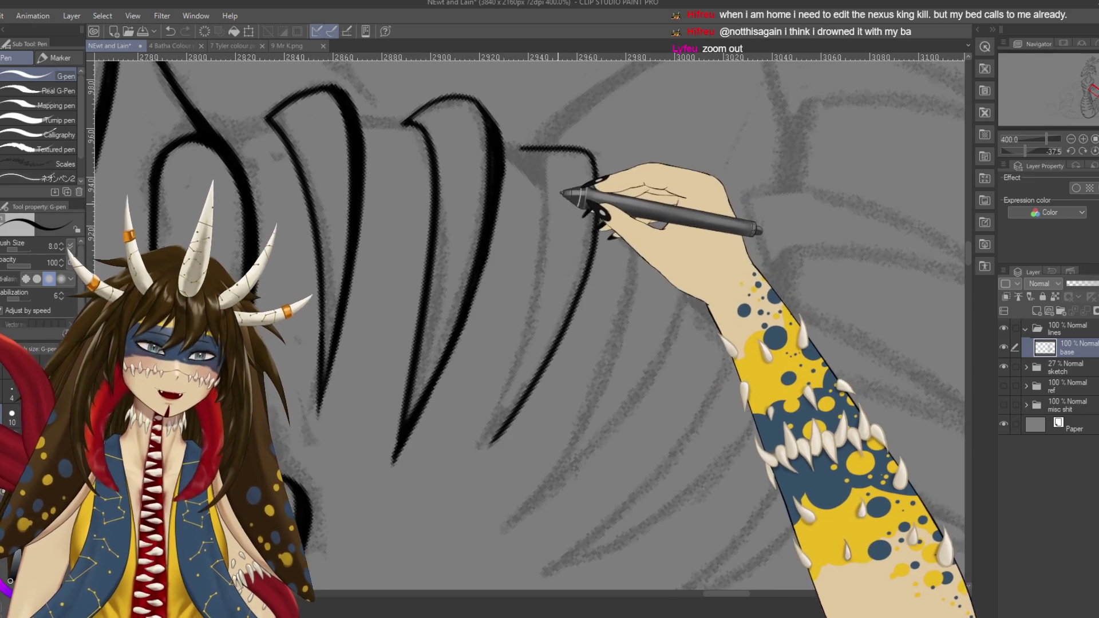
pyautogui.scroll(-2, 557, 297)
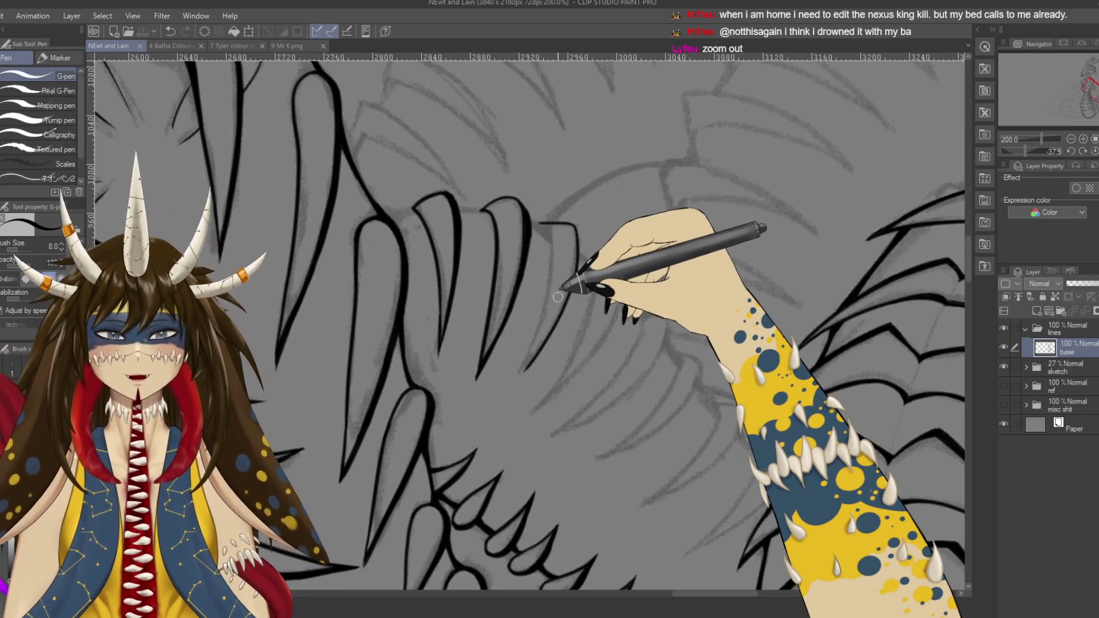
pyautogui.moveTo(558, 297)
pyautogui.mouseDown()
pyautogui.moveTo(629, 142)
pyautogui.moveTo(636, 182)
pyautogui.moveTo(627, 165)
pyautogui.mouseUp()
pyautogui.moveTo(560, 245); pyautogui.dragTo(516, 255)
pyautogui.moveTo(589, 217)
pyautogui.mouseDown()
pyautogui.moveTo(611, 221)
pyautogui.moveTo(609, 234)
pyautogui.mouseUp()
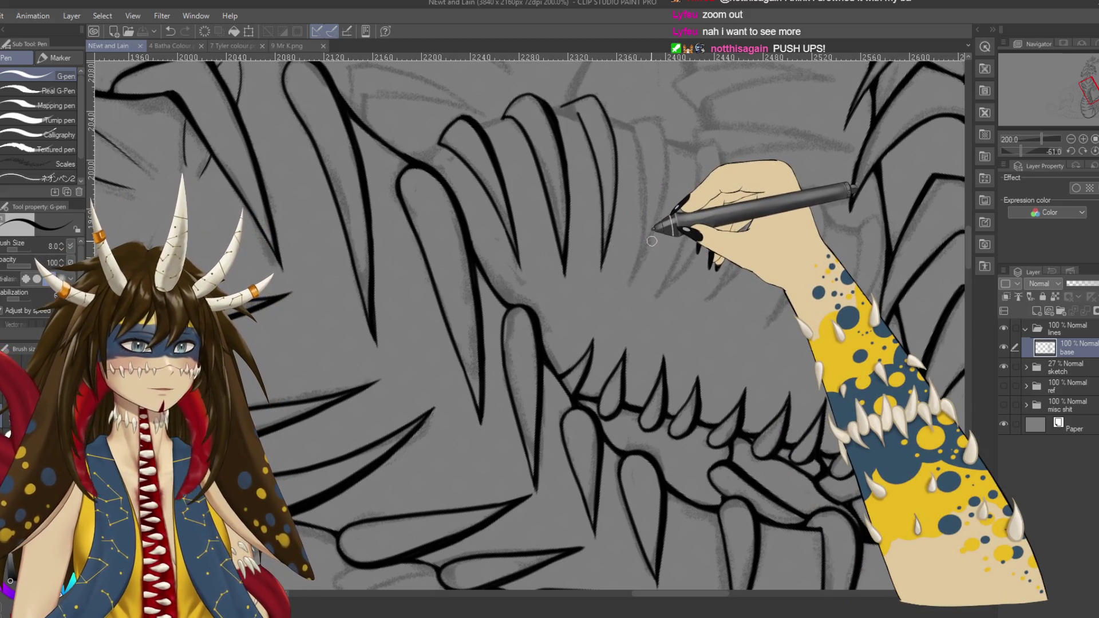
pyautogui.moveTo(637, 252); pyautogui.dragTo(627, 434)
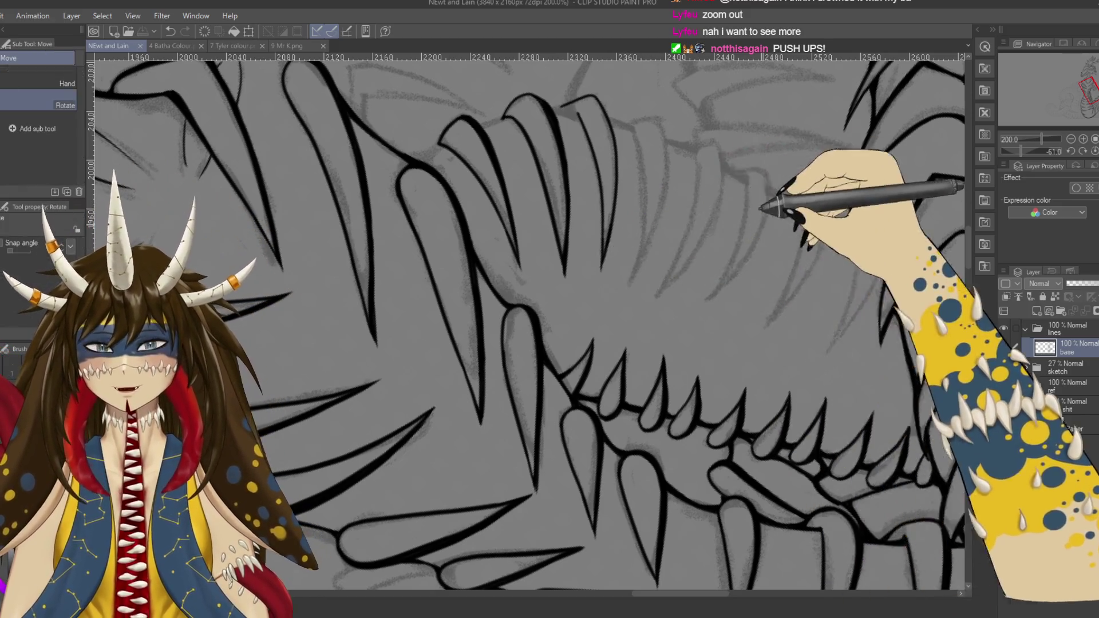
pyautogui.hotkey('ctrl', '-')
pyautogui.hotkey('ctrl', '-')
pyautogui.hotkey('ctrl', '-')
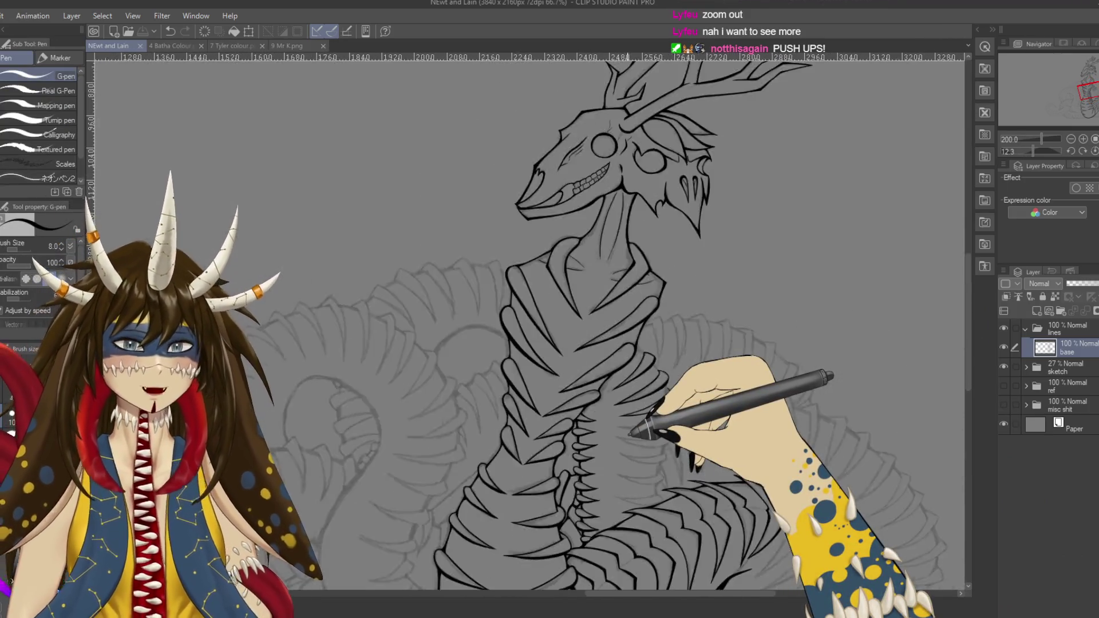
# Step: Level the view, undo the stray ellipse strokes under the tail, and cancel the Free Transform
pyautogui.moveTo(737, 435); pyautogui.dragTo(411, 215)
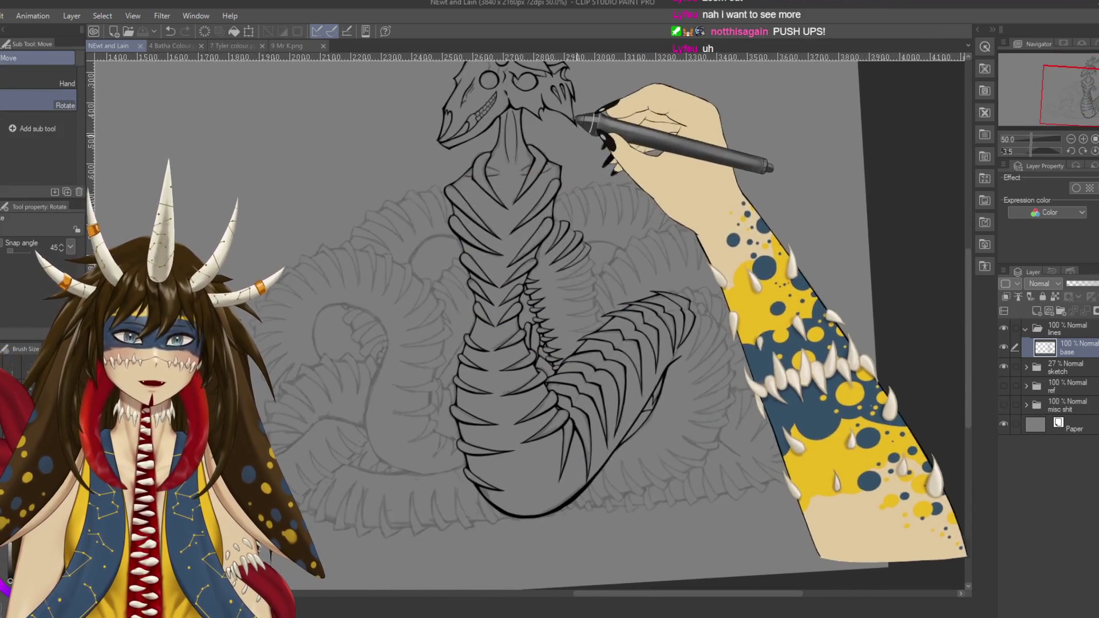
pyautogui.press('p')
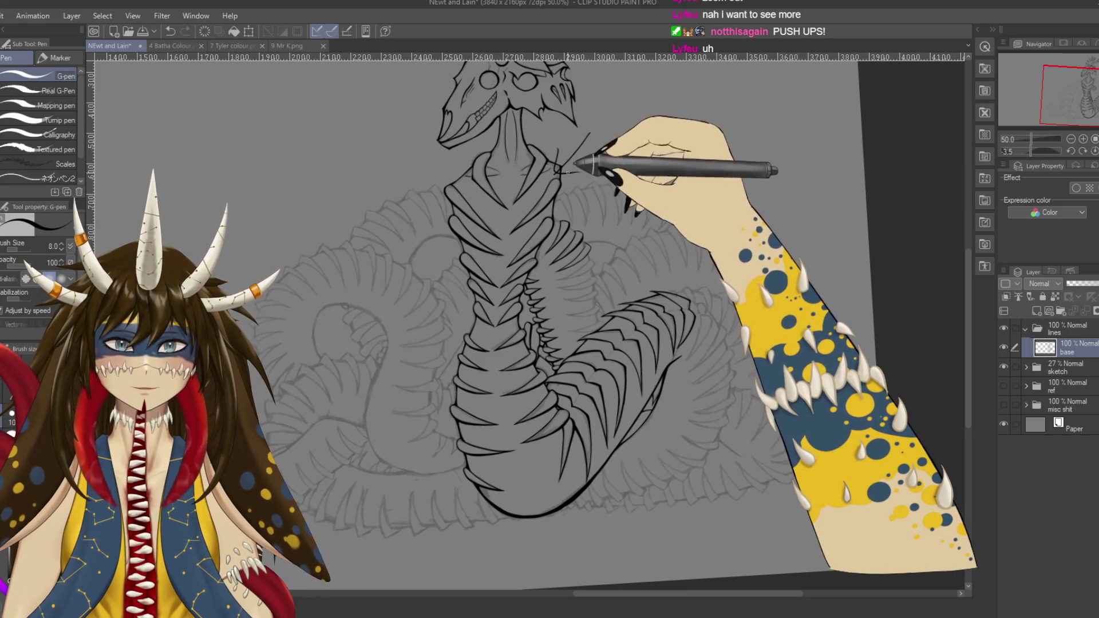
pyautogui.hotkey('ctrl', 'z')
pyautogui.hotkey('ctrl', '-')
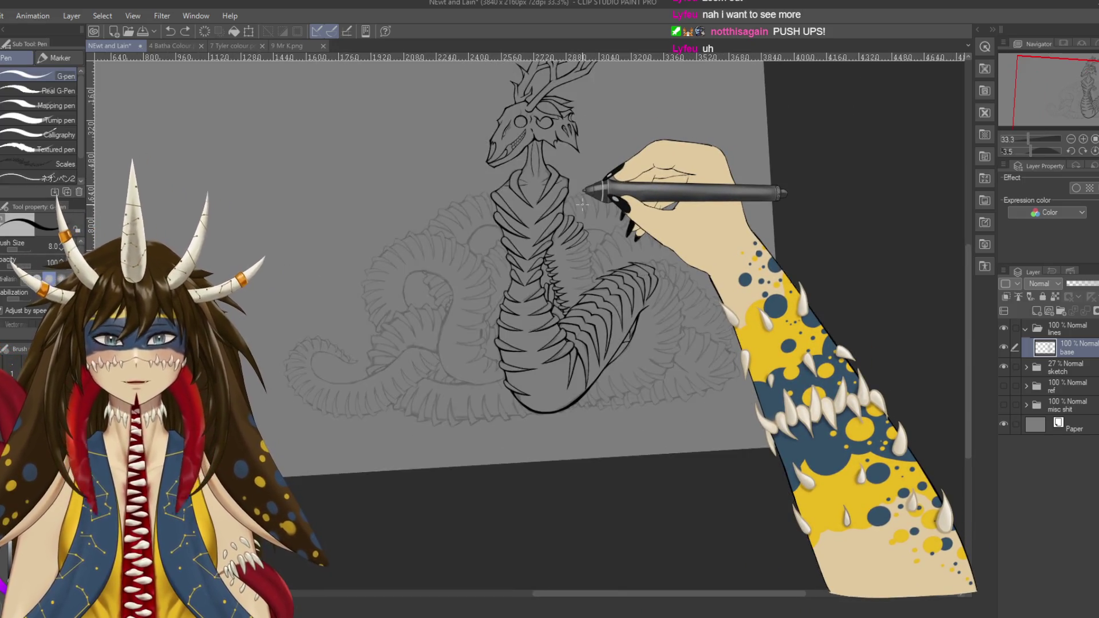
pyautogui.press('r')
pyautogui.press('p')
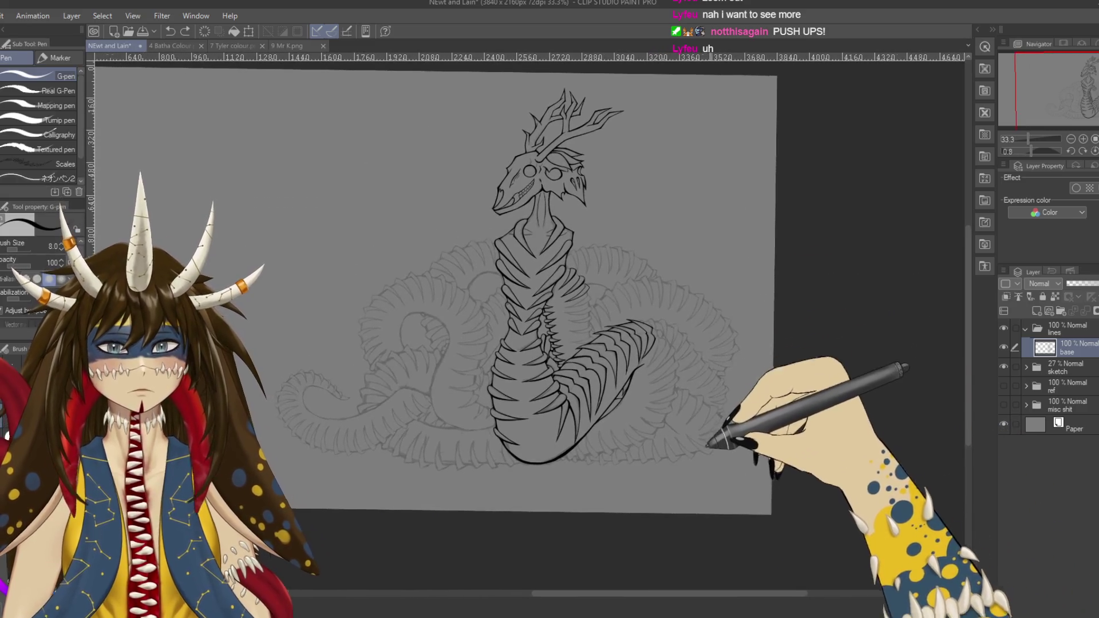
pyautogui.moveTo(603, 410); pyautogui.dragTo(595, 441)
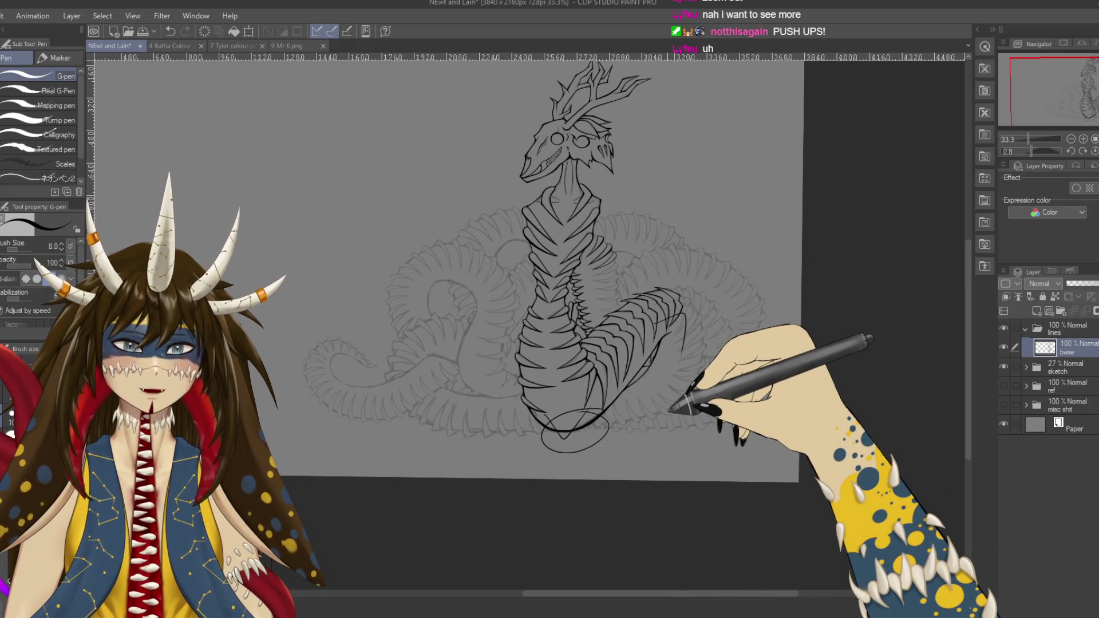
pyautogui.hotkey('ctrl', 'z')
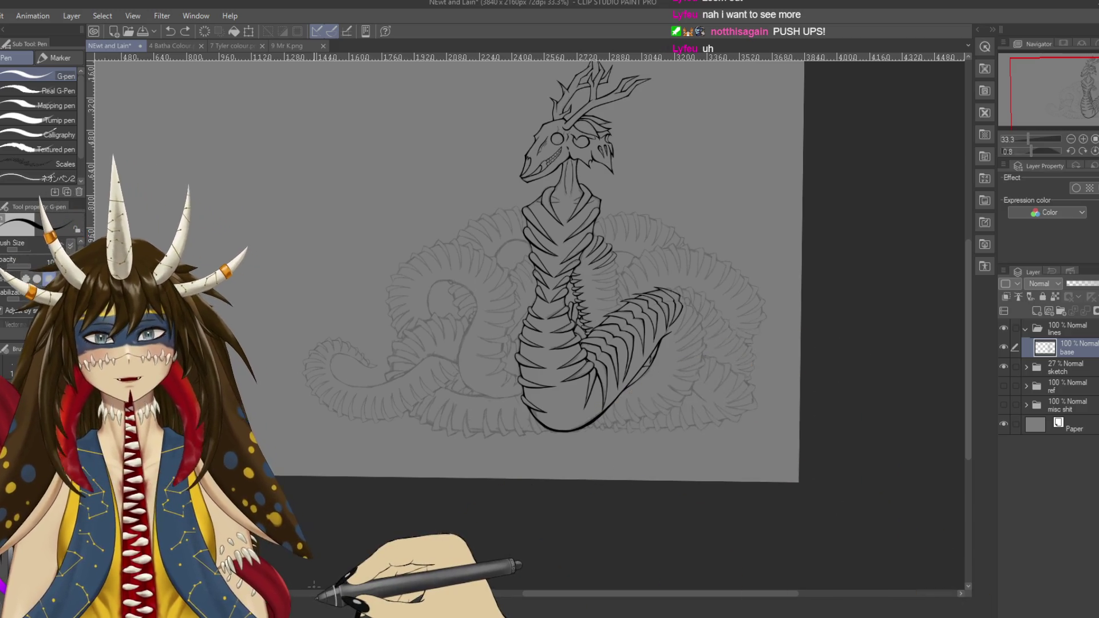
pyautogui.hotkey('ctrl', 't')
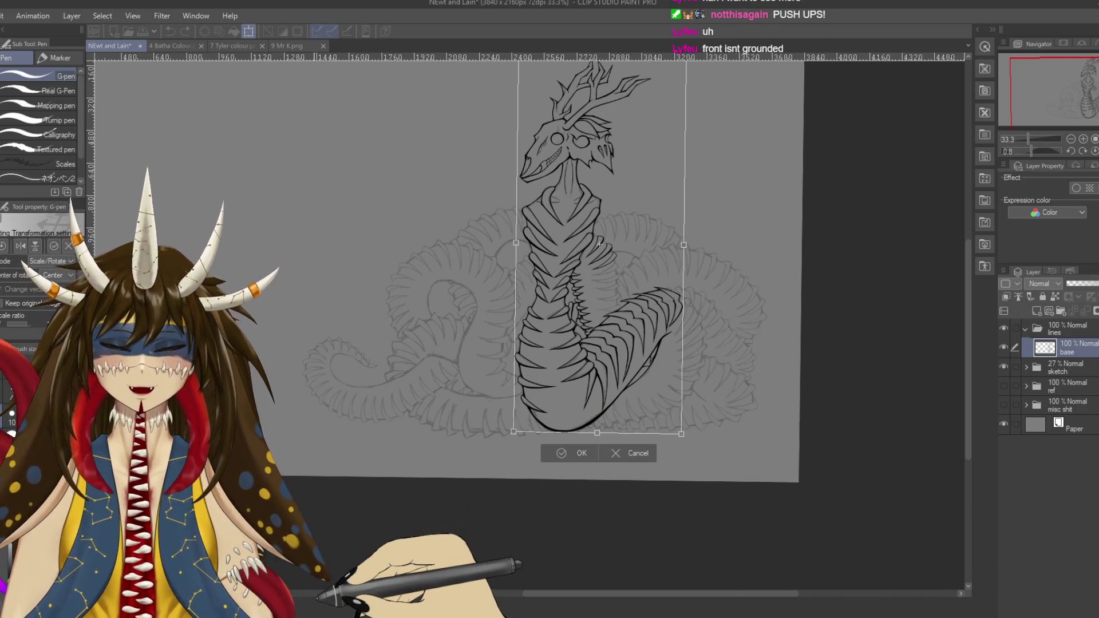
pyautogui.click(638, 453)
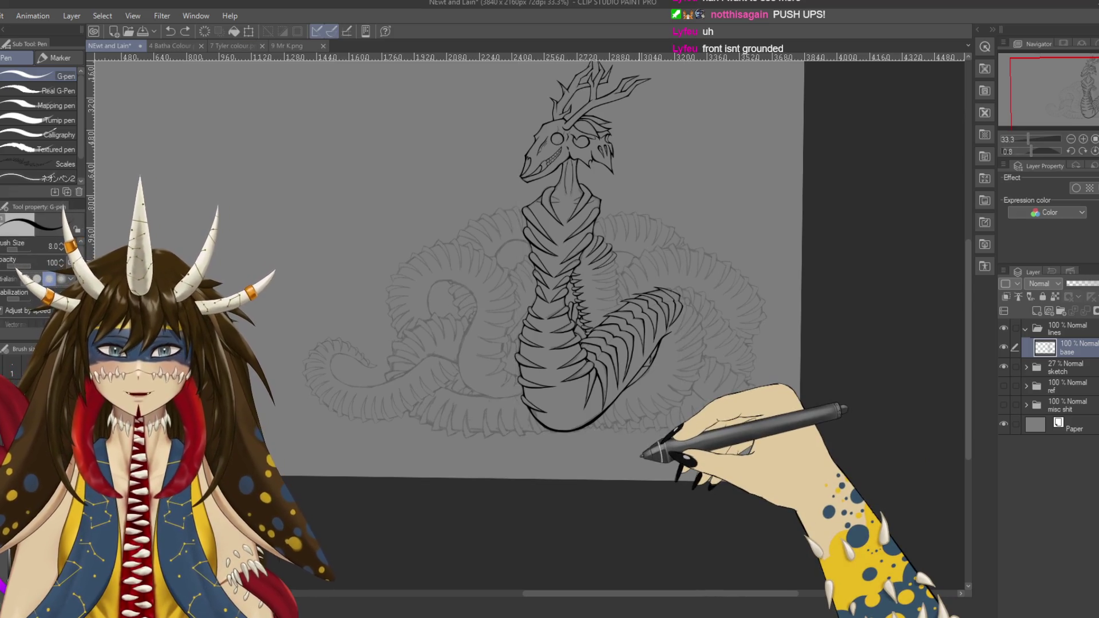
# Step: Remove the last thin ellipse and close the worm body's base with one curved G-pen line
pyautogui.hotkey('ctrl', 'z')
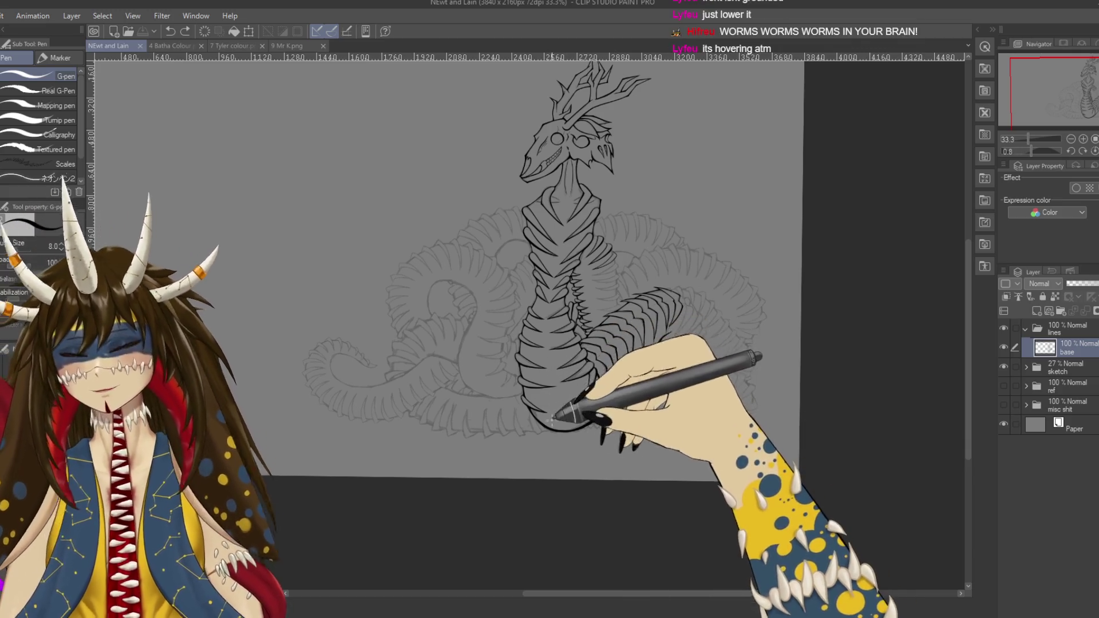
pyautogui.moveTo(539, 436); pyautogui.dragTo(617, 422)
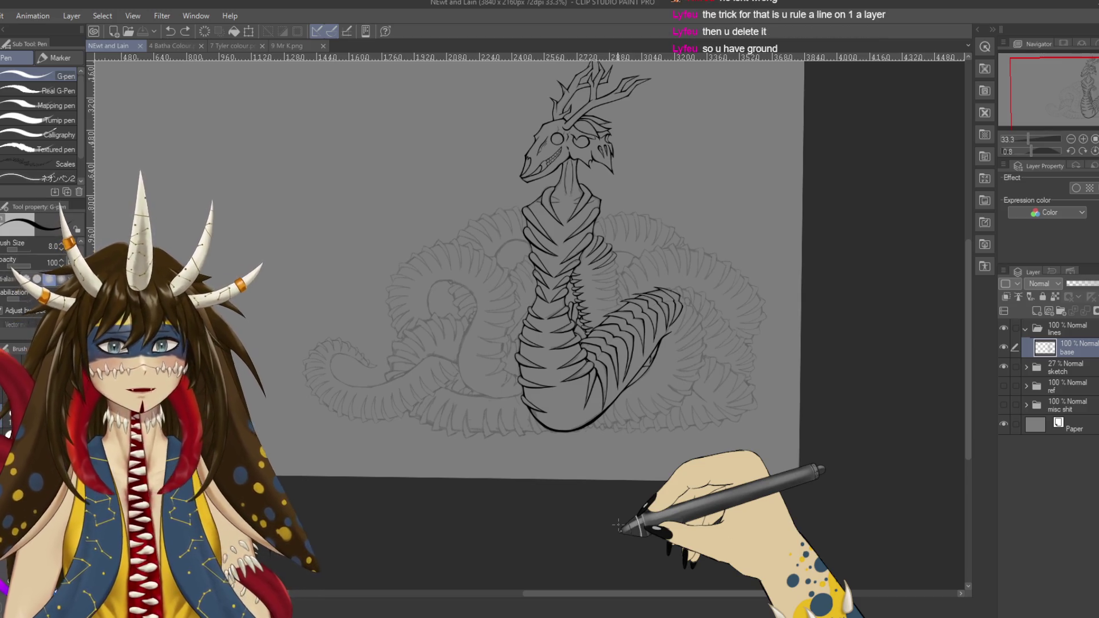
pyautogui.scroll(2, 618, 524)
# Step: Zoom in on the lower coil and re-ink its curved underside in two G-pen strokes
pyautogui.scroll(1, 621, 523)
pyautogui.moveTo(623, 524); pyautogui.dragTo(466, 240)
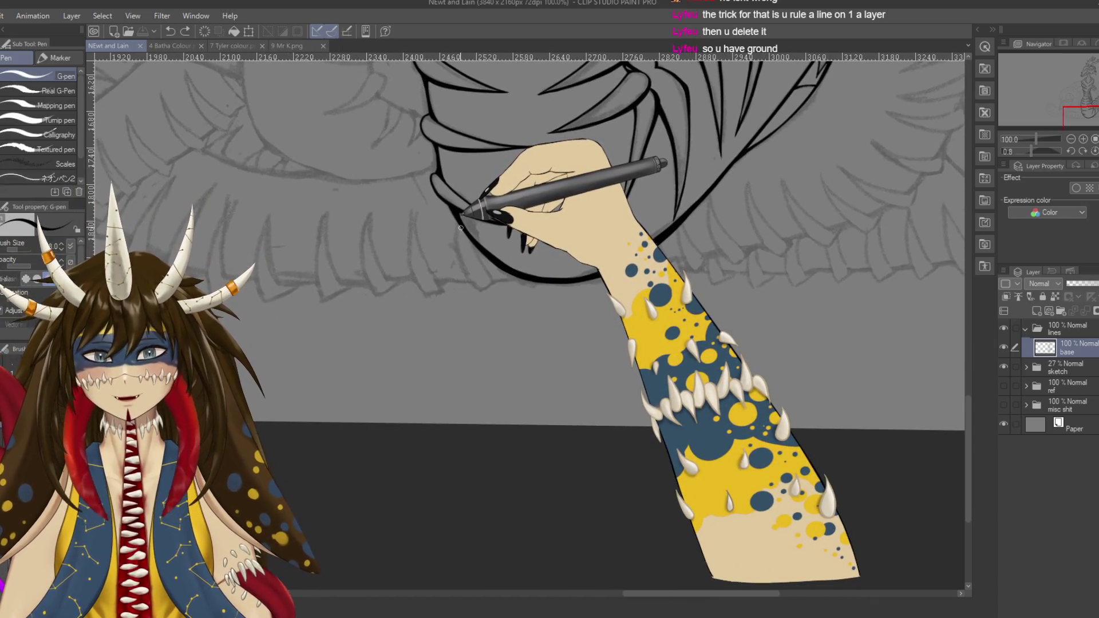
pyautogui.moveTo(459, 224); pyautogui.dragTo(491, 269)
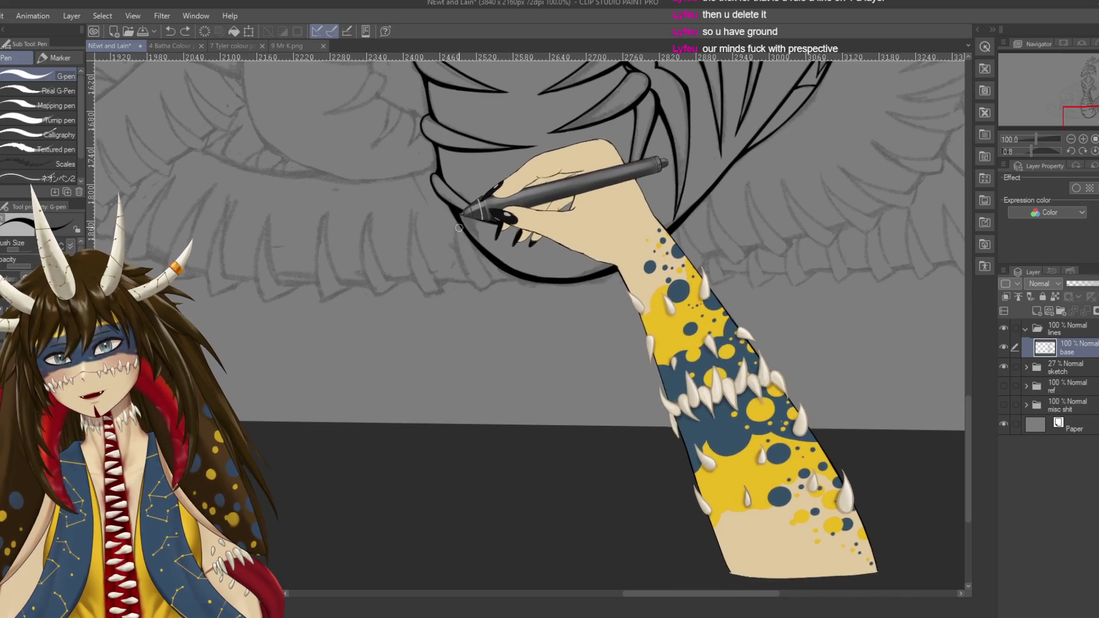
pyautogui.moveTo(497, 259); pyautogui.dragTo(509, 286)
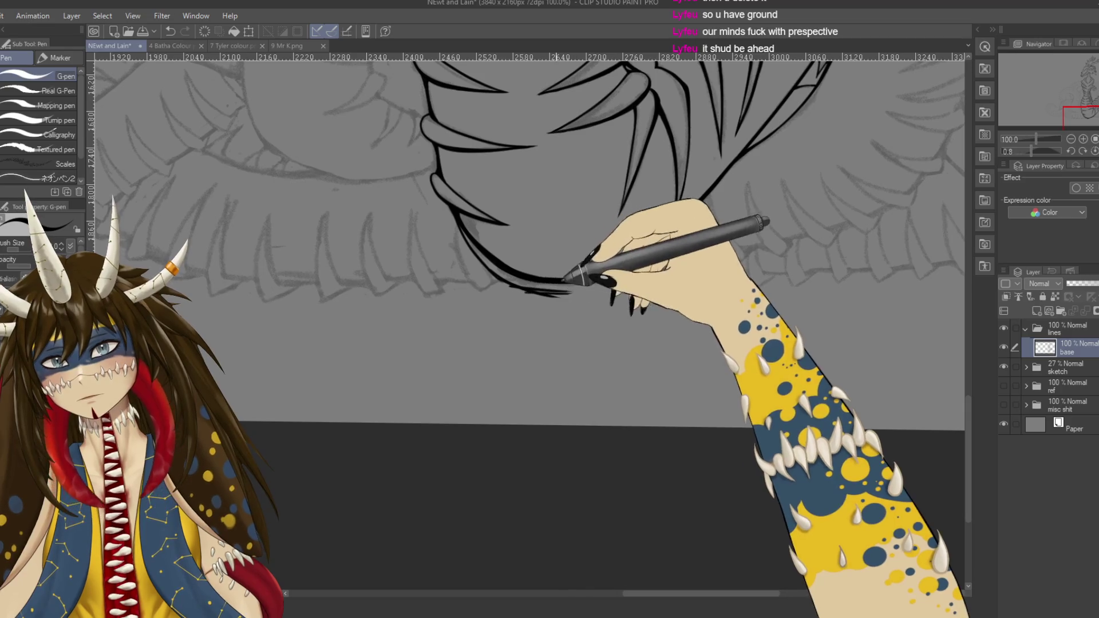
pyautogui.scroll(-1, 607, 261)
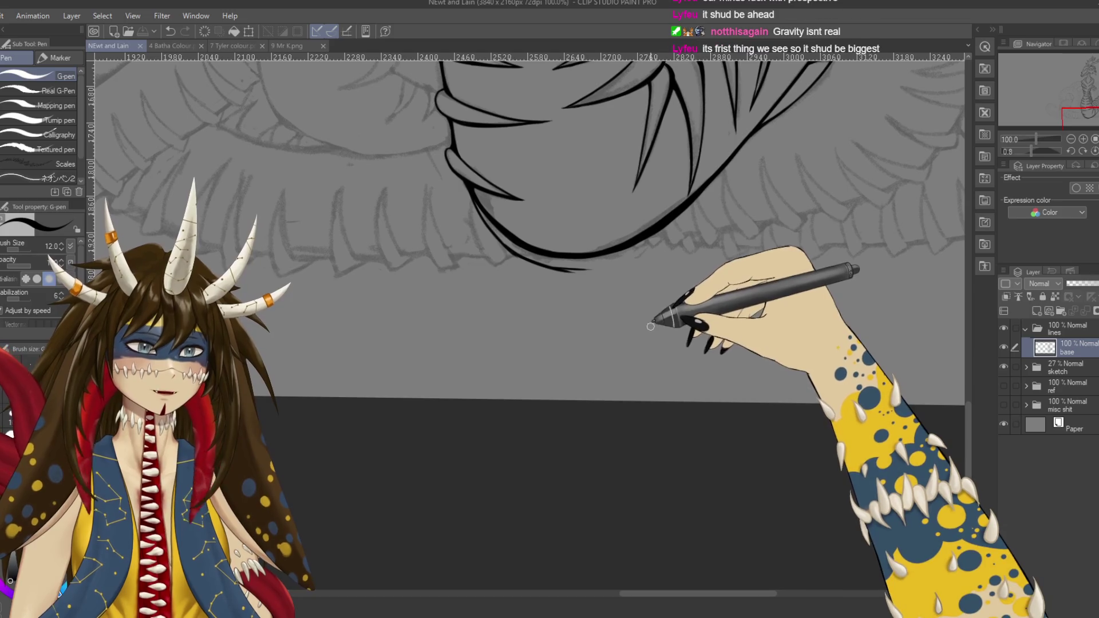
pyautogui.moveTo(595, 323)
pyautogui.mouseDown()
pyautogui.moveTo(548, 283)
pyautogui.moveTo(572, 266)
pyautogui.mouseUp()
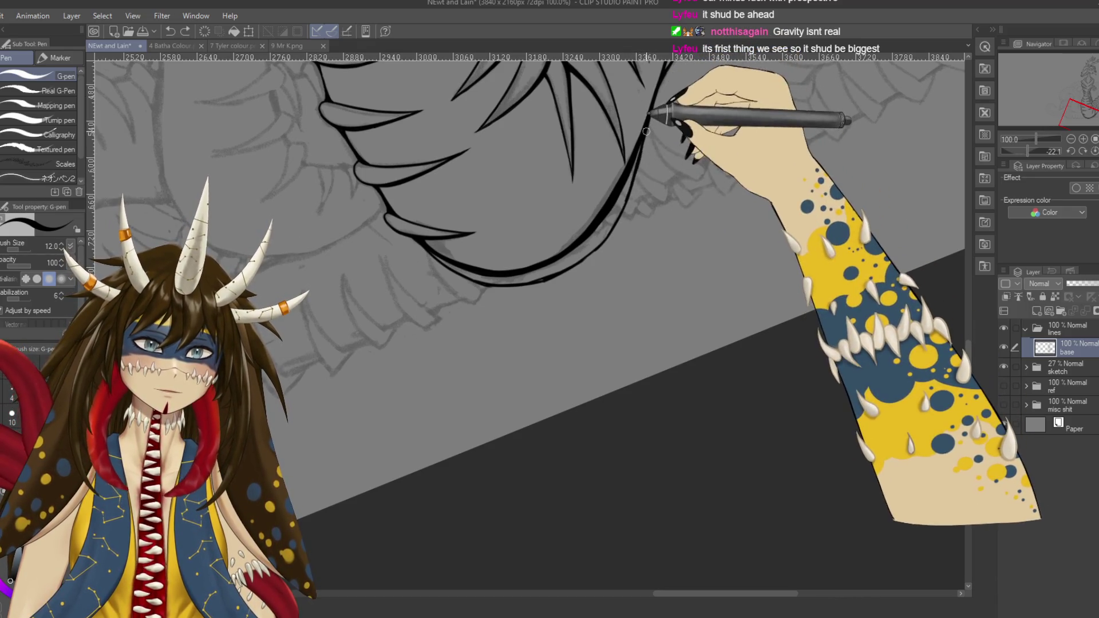
# Step: Level the view, ink the coil's bottom edge, and remove the extra curves sketched below it
pyautogui.scroll(-3, 632, 179)
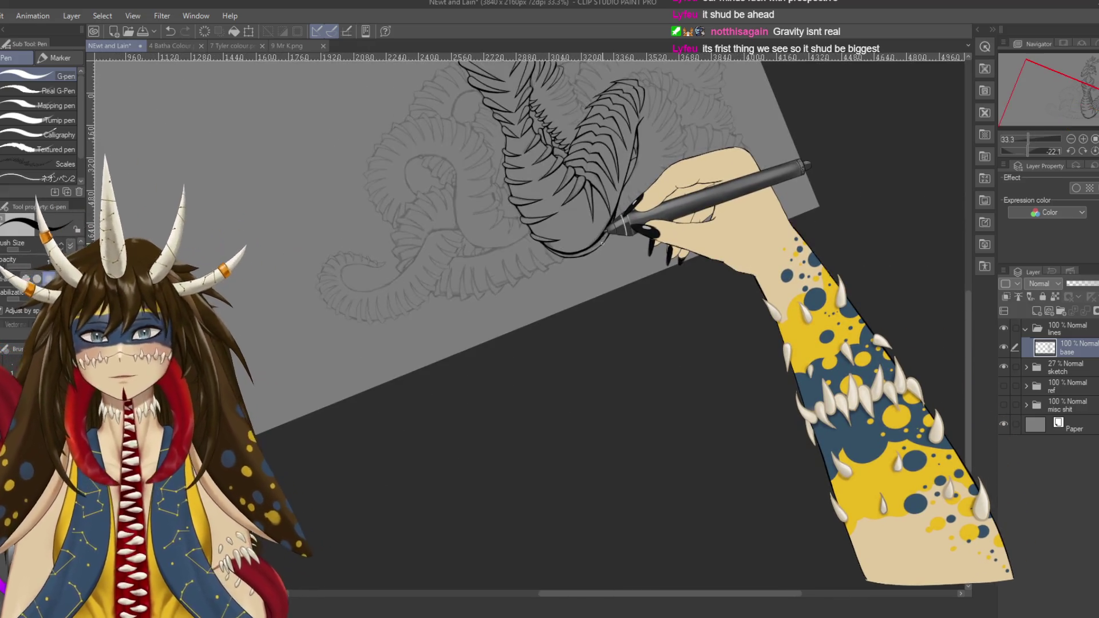
pyautogui.moveTo(730, 352); pyautogui.dragTo(744, 349)
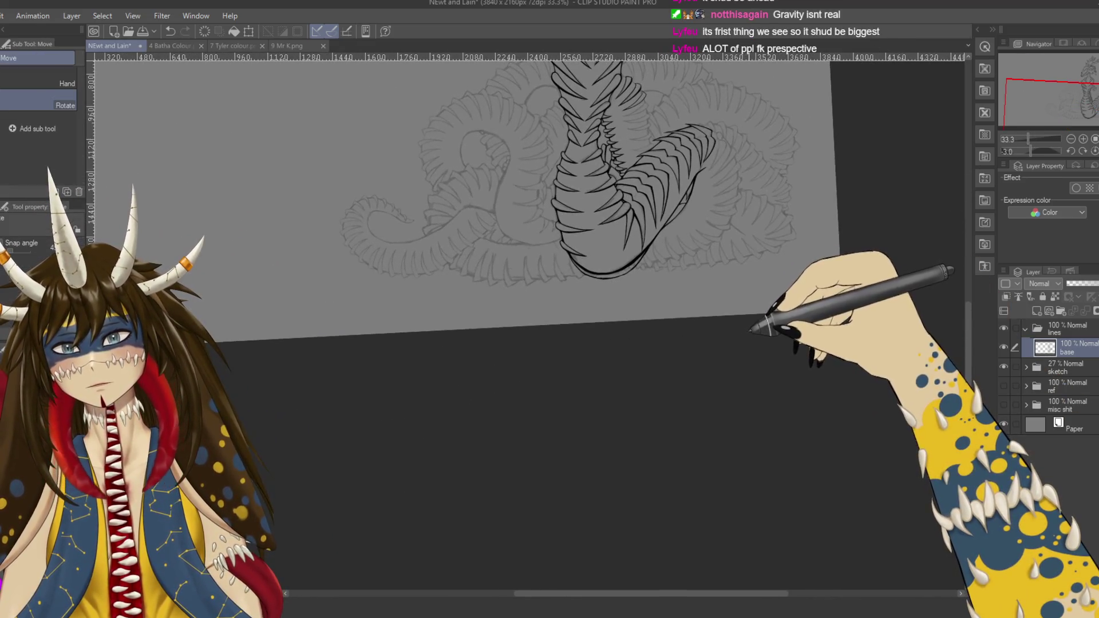
pyautogui.press('p')
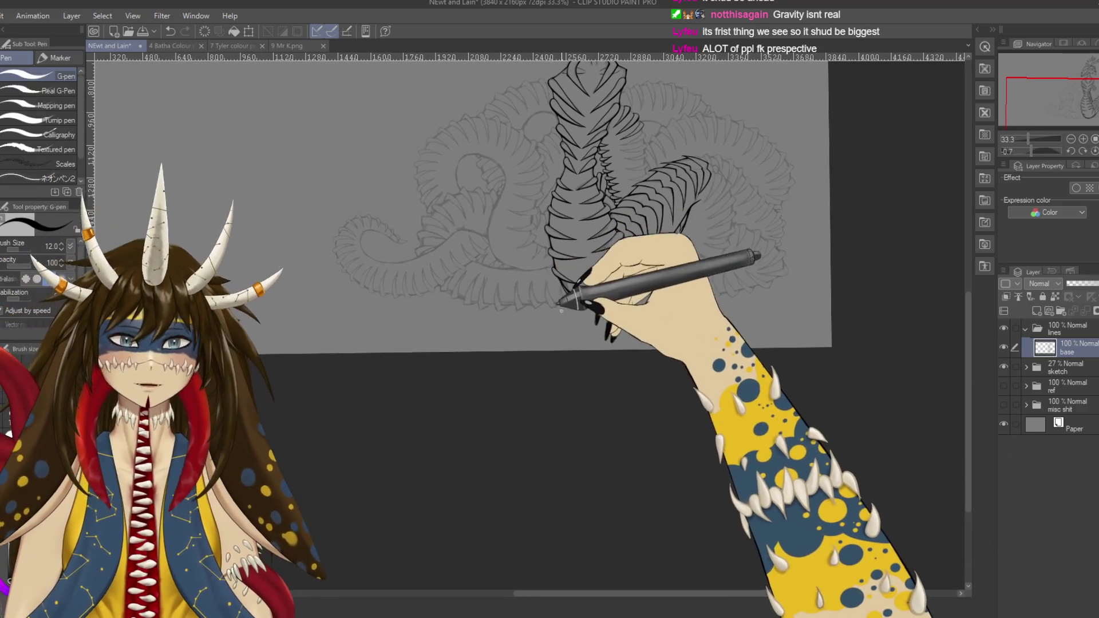
pyautogui.moveTo(570, 310); pyautogui.dragTo(475, 313)
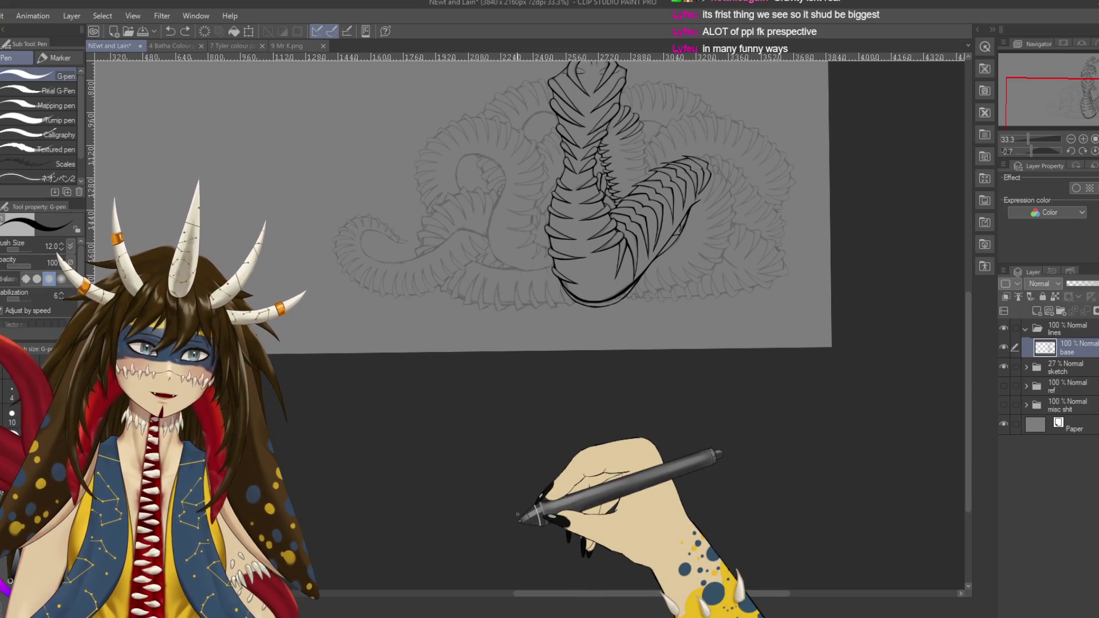
pyautogui.moveTo(613, 373); pyautogui.dragTo(538, 369)
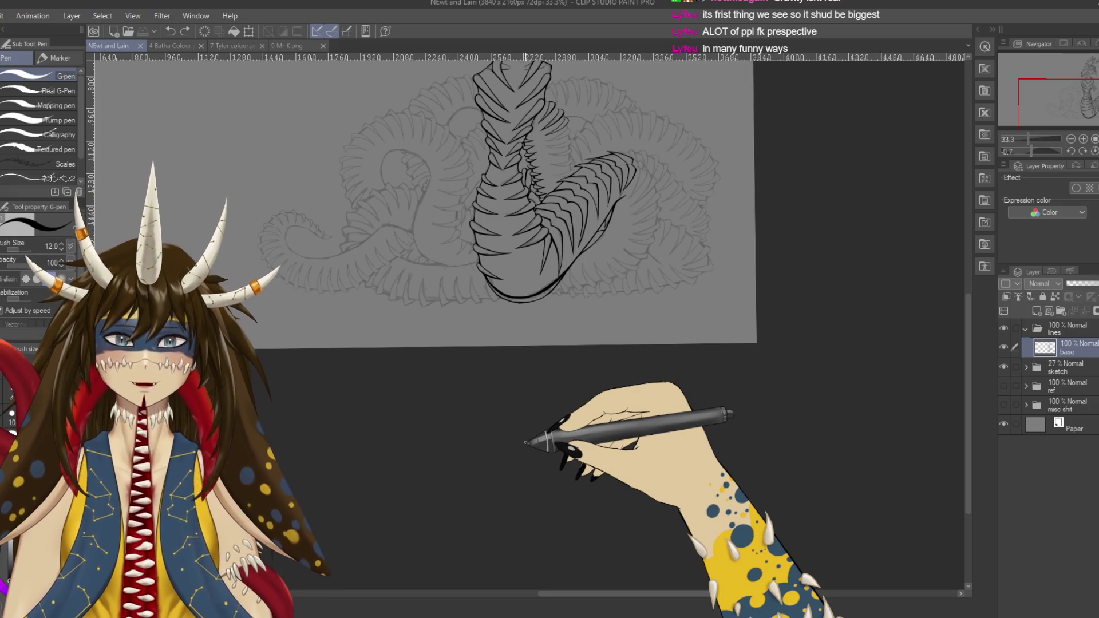
pyautogui.moveTo(391, 277); pyautogui.dragTo(383, 345)
pyautogui.moveTo(486, 290); pyautogui.dragTo(455, 345)
pyautogui.moveTo(488, 286)
pyautogui.mouseDown()
pyautogui.moveTo(566, 278)
pyautogui.moveTo(618, 343)
pyautogui.mouseUp()
pyautogui.moveTo(684, 266); pyautogui.dragTo(675, 343)
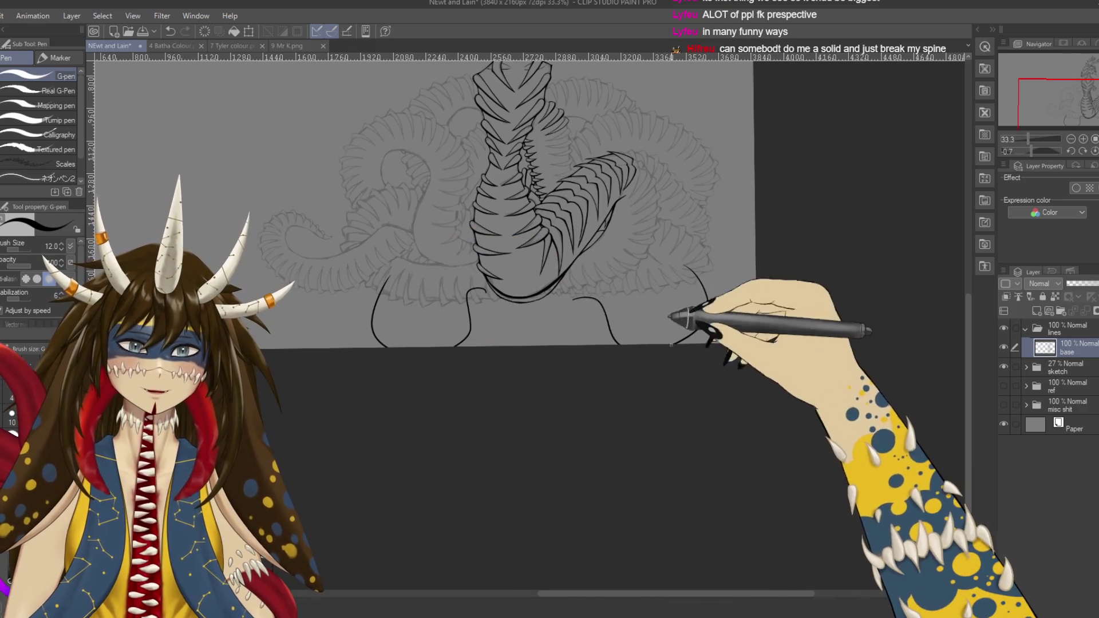
pyautogui.hotkey('ctrl', 'z')
pyautogui.hotkey('ctrl', 'z')
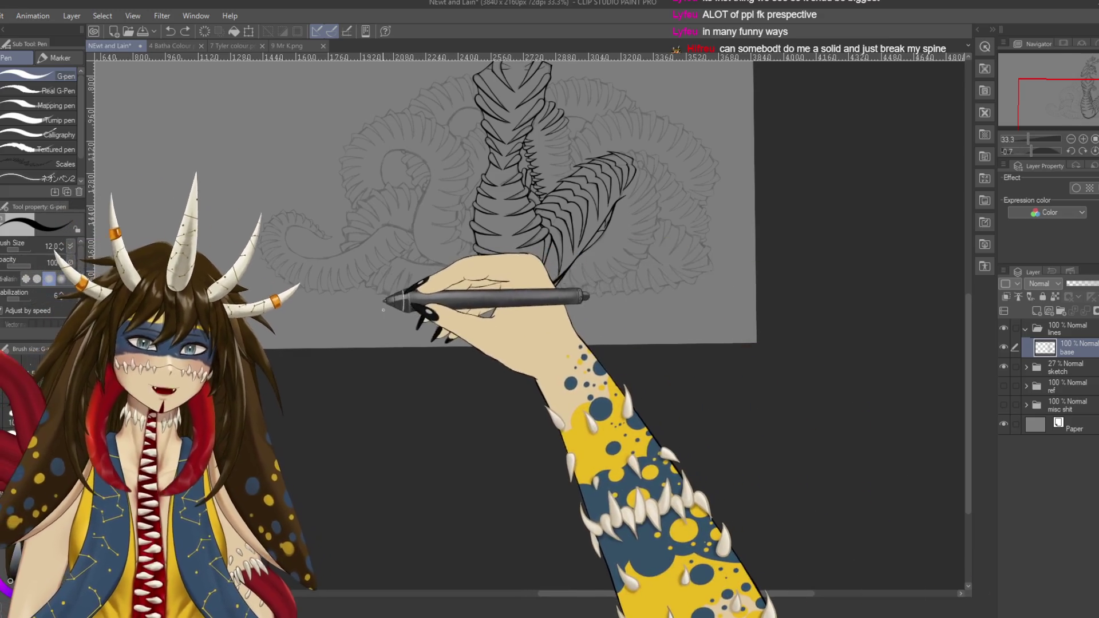
# Step: Try a long tapered double ground line beneath the worm, then undo it
pyautogui.moveTo(380, 312); pyautogui.dragTo(710, 268)
pyautogui.moveTo(483, 269); pyautogui.dragTo(572, 278)
pyautogui.moveTo(383, 313); pyautogui.dragTo(704, 290)
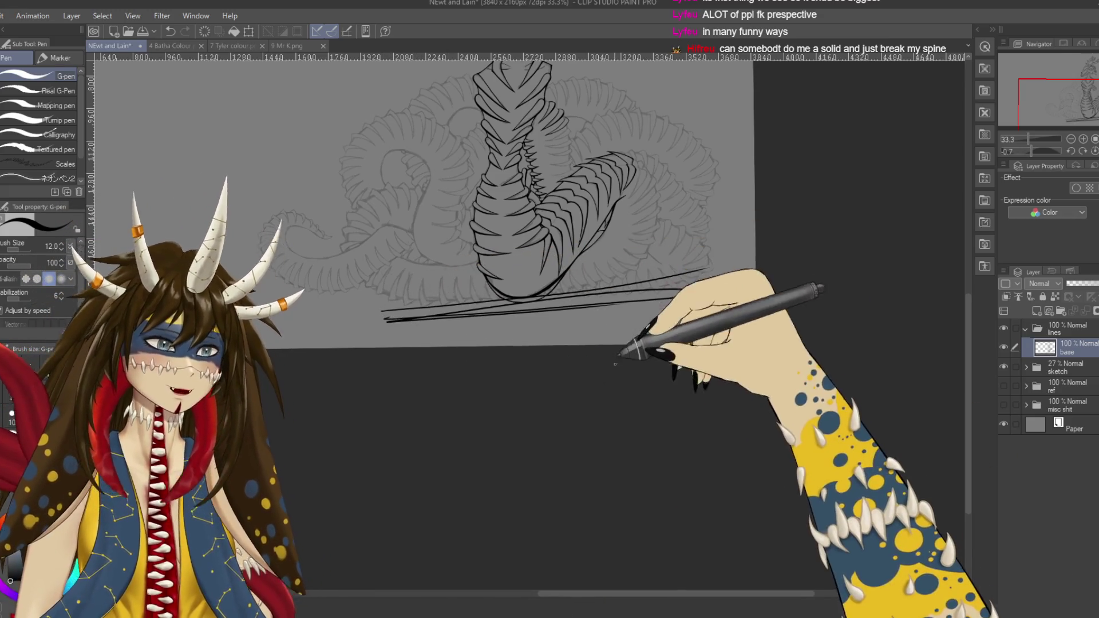
pyautogui.hotkey('ctrl', 'z')
pyautogui.hotkey('ctrl', 'z')
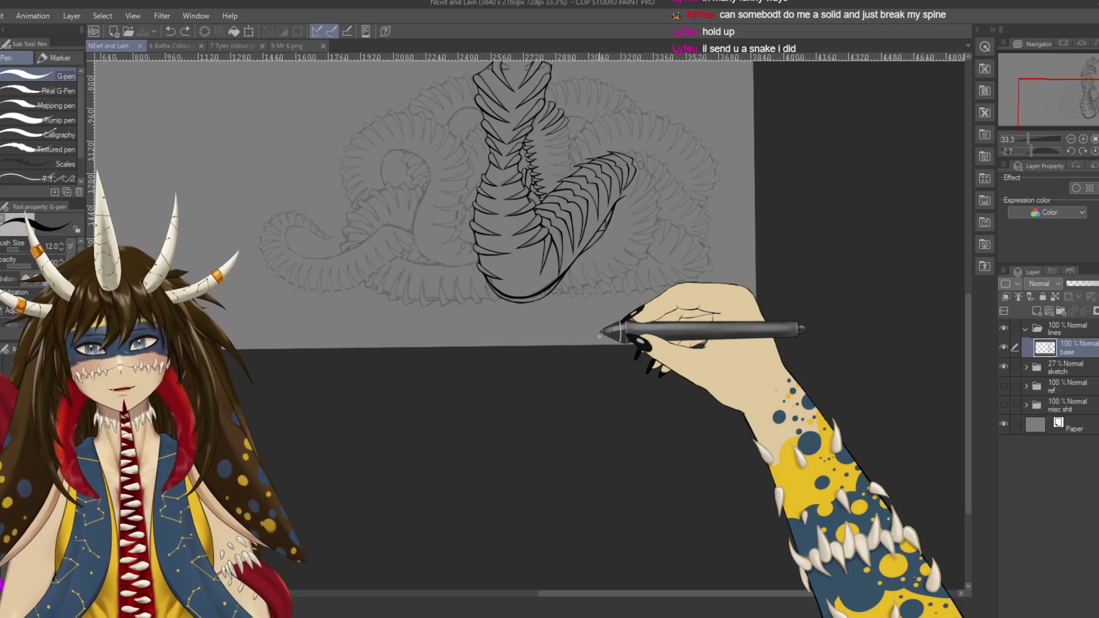
pyautogui.scroll(3, 639, 277)
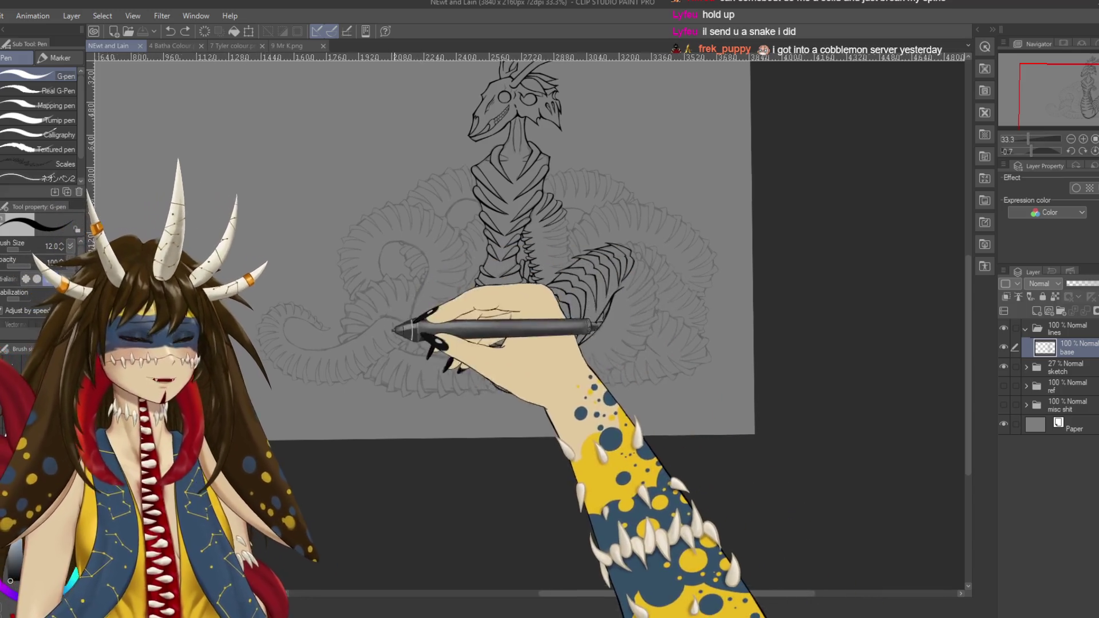
pyautogui.hscroll(-5, 308, 253)
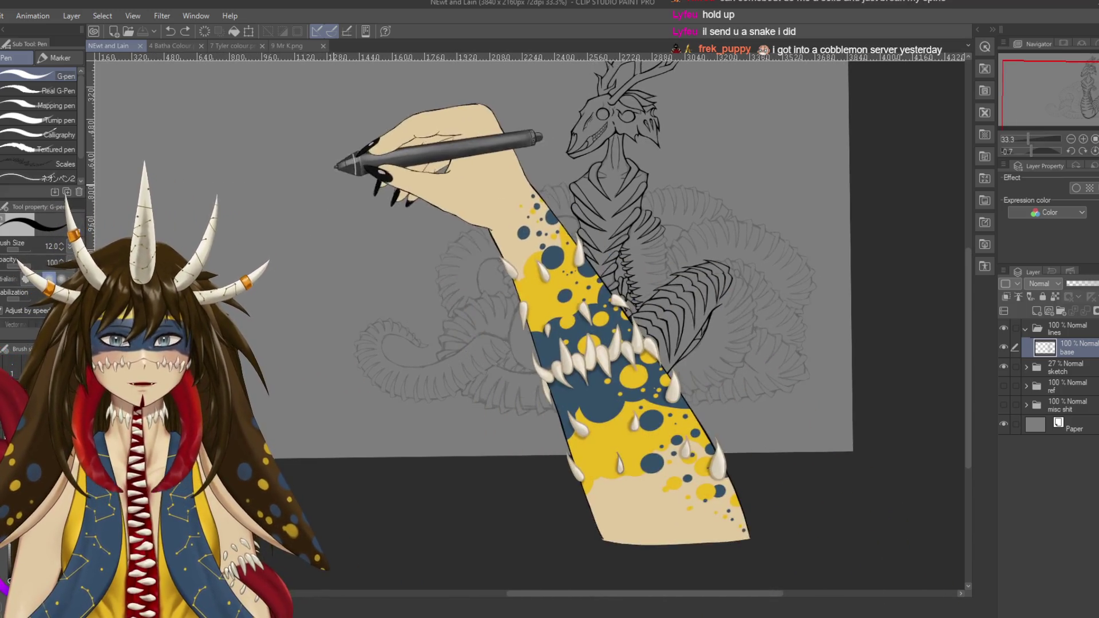
pyautogui.hscroll(-5, 391, 169)
pyautogui.moveTo(400, 168)
pyautogui.mouseDown()
pyautogui.moveTo(400, 191)
pyautogui.moveTo(411, 179)
pyautogui.mouseUp()
pyautogui.moveTo(414, 150)
pyautogui.mouseDown()
pyautogui.moveTo(425, 182)
pyautogui.moveTo(442, 167)
pyautogui.moveTo(458, 173)
pyautogui.mouseUp()
pyautogui.moveTo(461, 162); pyautogui.dragTo(475, 148)
pyautogui.moveTo(377, 213); pyautogui.dragTo(513, 165)
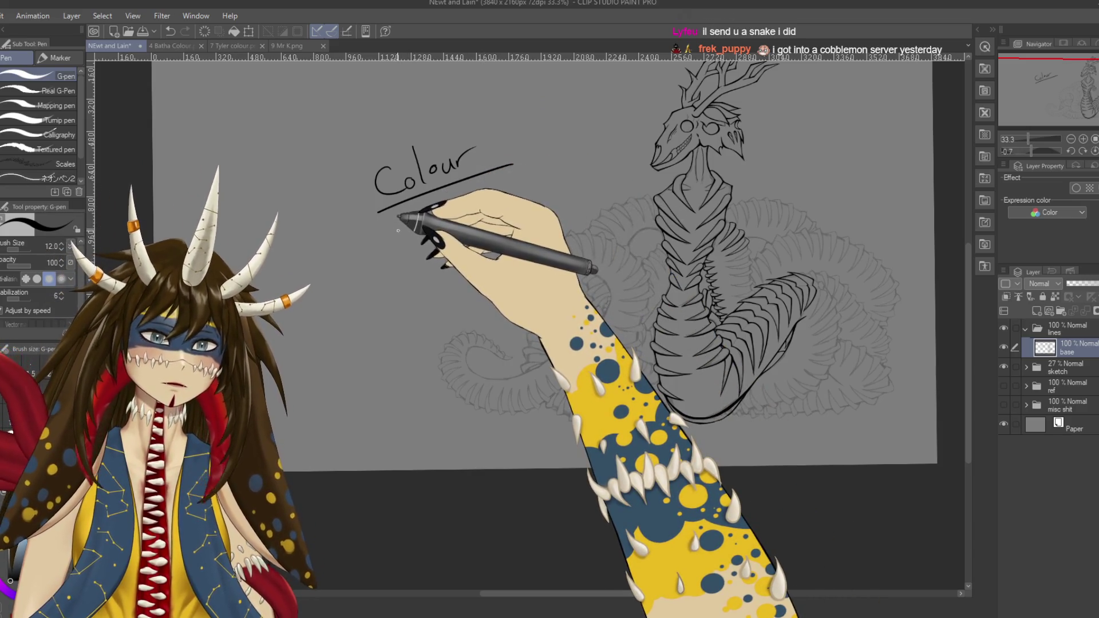
pyautogui.moveTo(403, 240); pyautogui.dragTo(464, 222)
pyautogui.moveTo(400, 260); pyautogui.dragTo(466, 231)
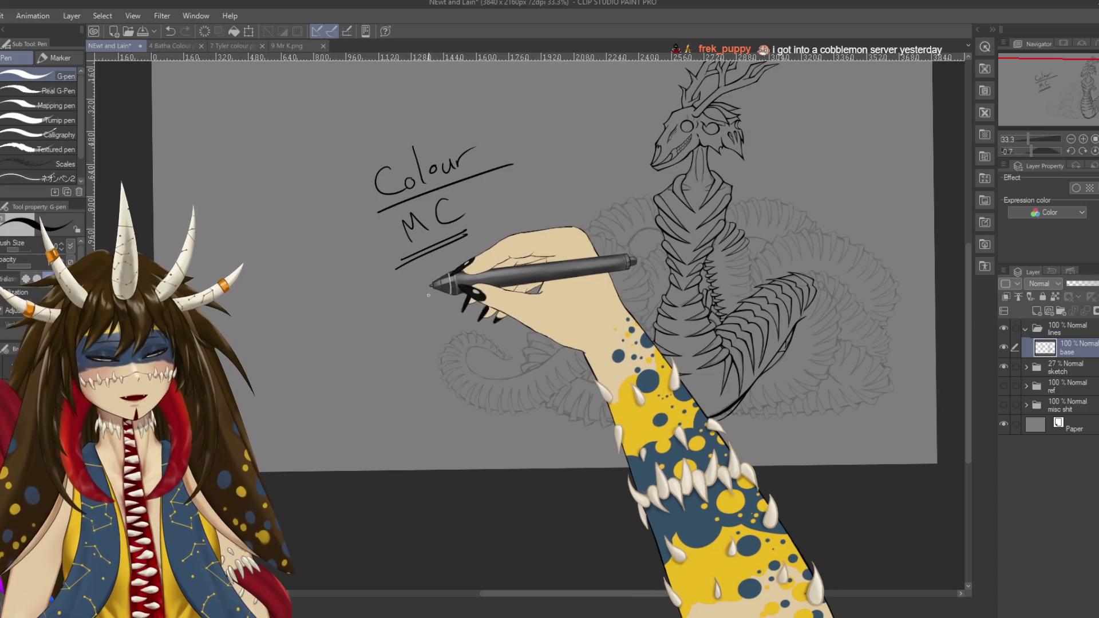
pyautogui.moveTo(480, 150); pyautogui.dragTo(484, 224)
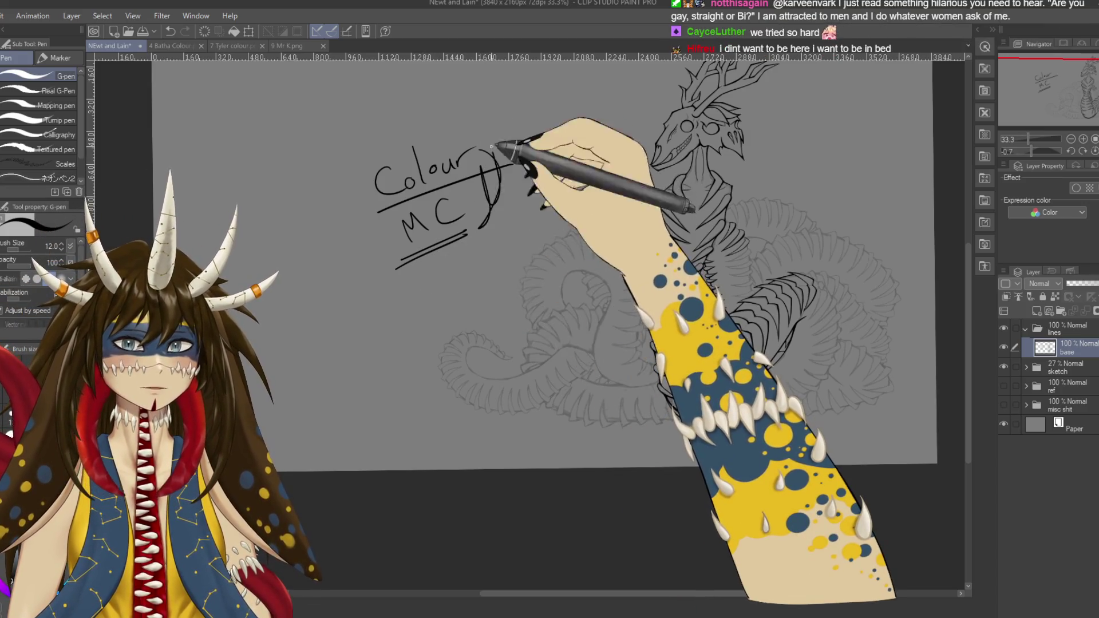
pyautogui.hotkey('ctrl', 'z')
pyautogui.hotkey('ctrl', 'z')
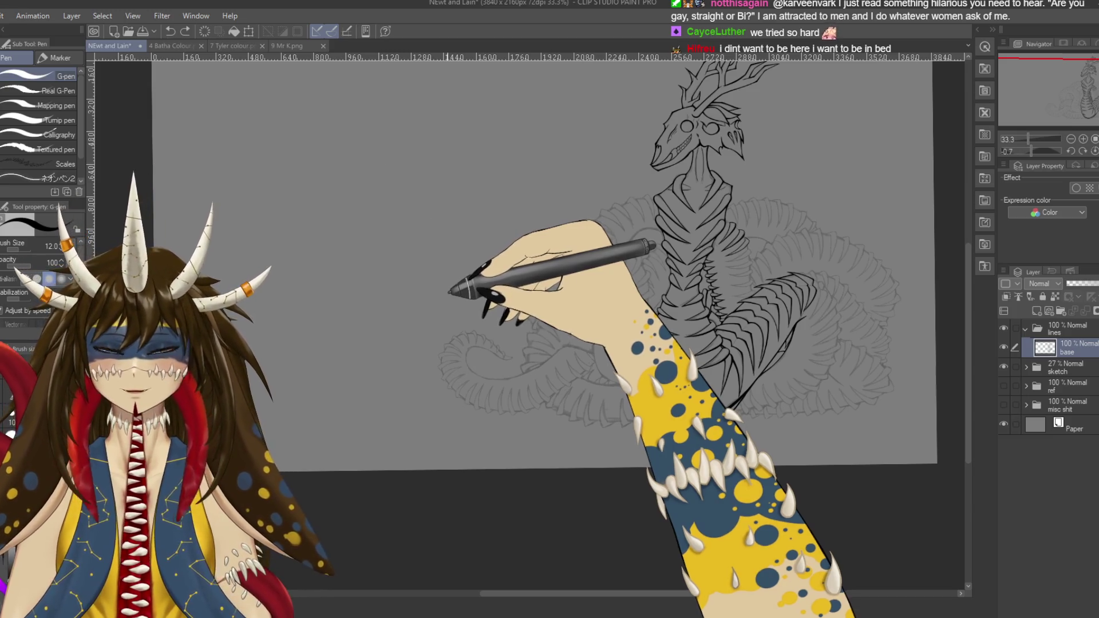
# Step: Turn and reposition the view onto the coil's underside and add an ink stroke there
pyautogui.scroll(1, 437, 236)
pyautogui.scroll(1, 437, 236)
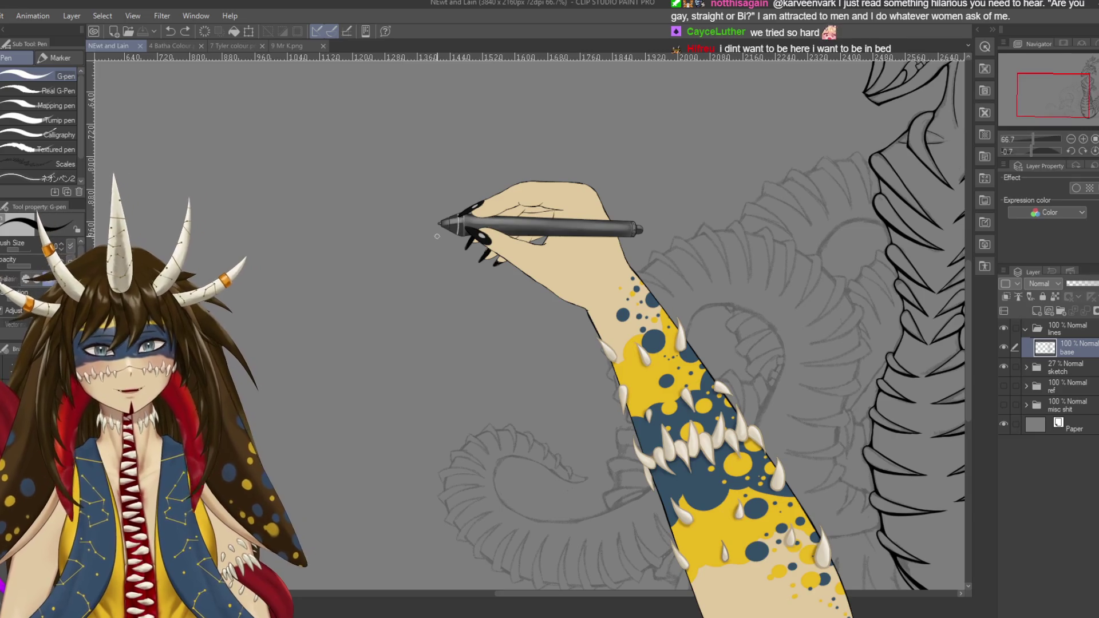
pyautogui.moveTo(439, 223)
pyautogui.mouseDown()
pyautogui.moveTo(275, 246)
pyautogui.moveTo(626, 360)
pyautogui.mouseUp()
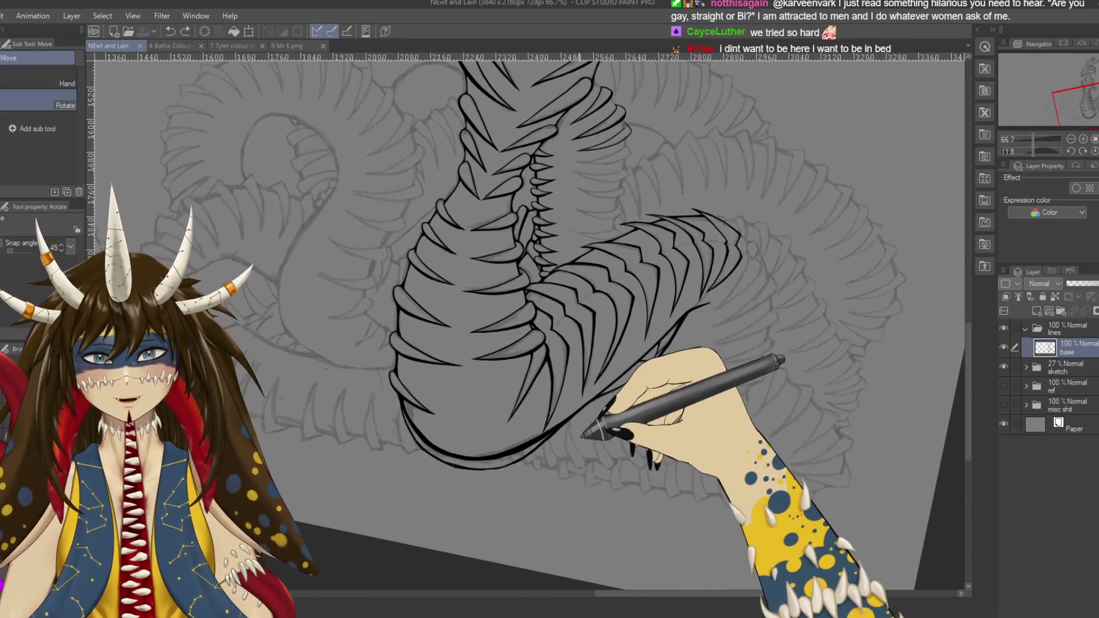
pyautogui.scroll(1, 601, 375)
pyautogui.moveTo(599, 376)
pyautogui.mouseDown()
pyautogui.moveTo(633, 351)
pyautogui.moveTo(596, 422)
pyautogui.moveTo(621, 302)
pyautogui.moveTo(491, 356)
pyautogui.moveTo(546, 263)
pyautogui.mouseUp()
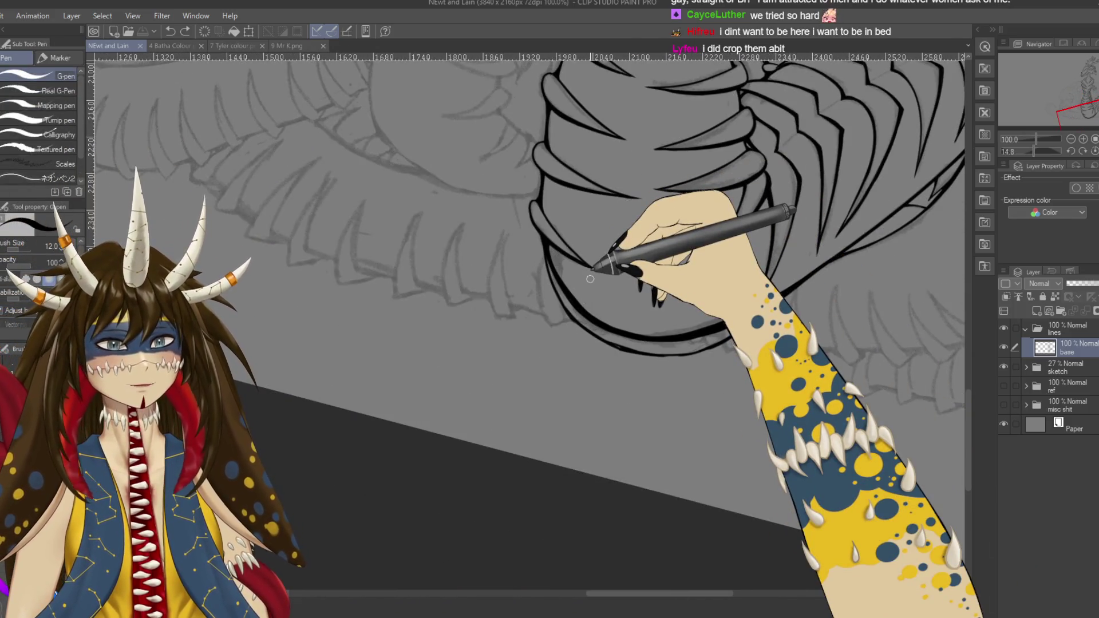
pyautogui.moveTo(590, 279)
pyautogui.mouseDown()
pyautogui.moveTo(457, 368)
pyautogui.moveTo(667, 290)
pyautogui.moveTo(624, 410)
pyautogui.mouseUp()
pyautogui.scroll(-1, 449, 368)
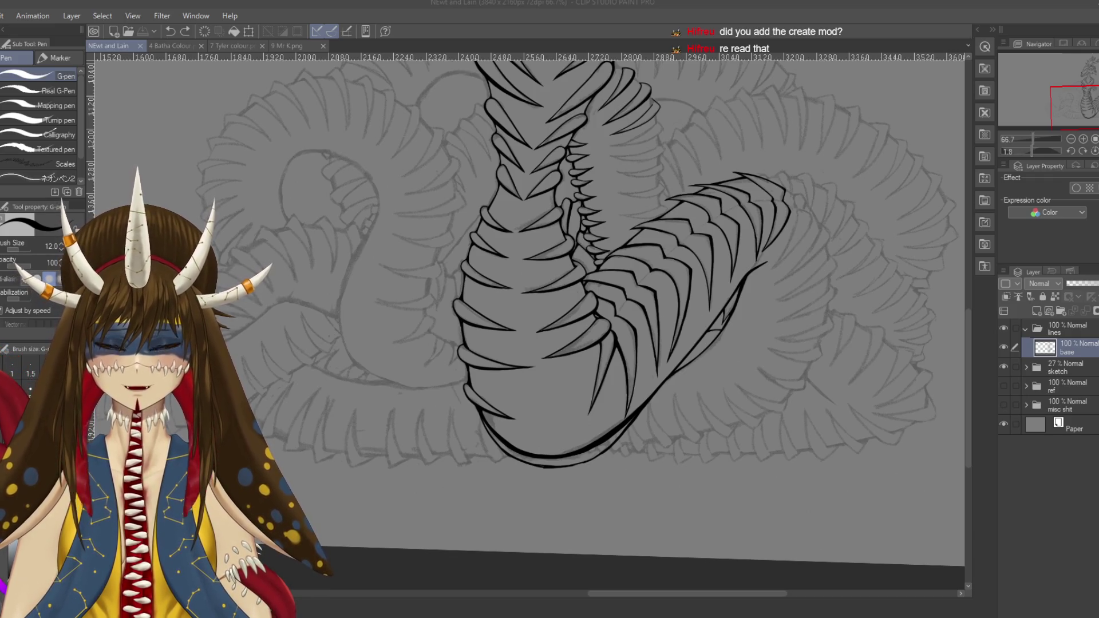
pyautogui.click(597, 543)
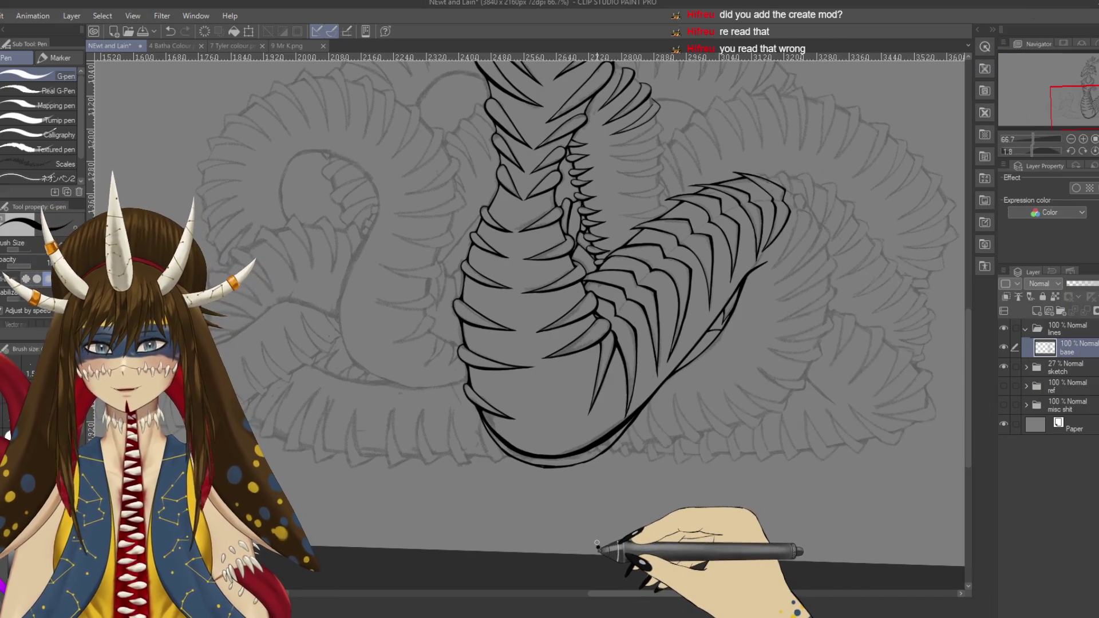
pyautogui.scroll(-1, 597, 543)
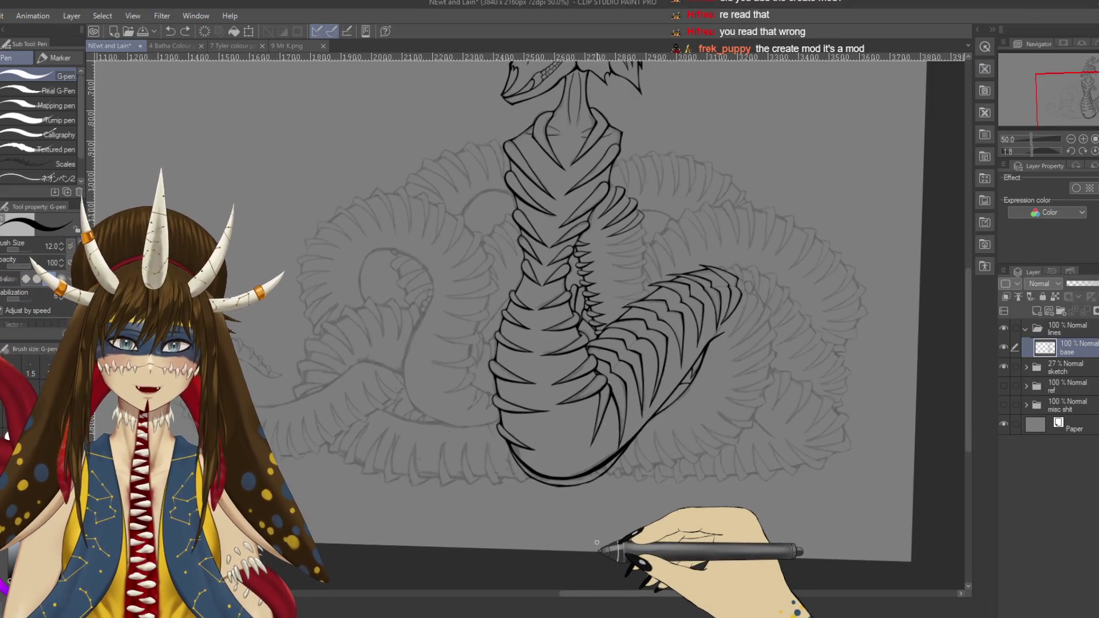
pyautogui.moveTo(550, 246); pyautogui.dragTo(558, 401)
pyautogui.moveTo(649, 317)
pyautogui.mouseDown()
pyautogui.moveTo(558, 383)
pyautogui.moveTo(426, 436)
pyautogui.mouseUp()
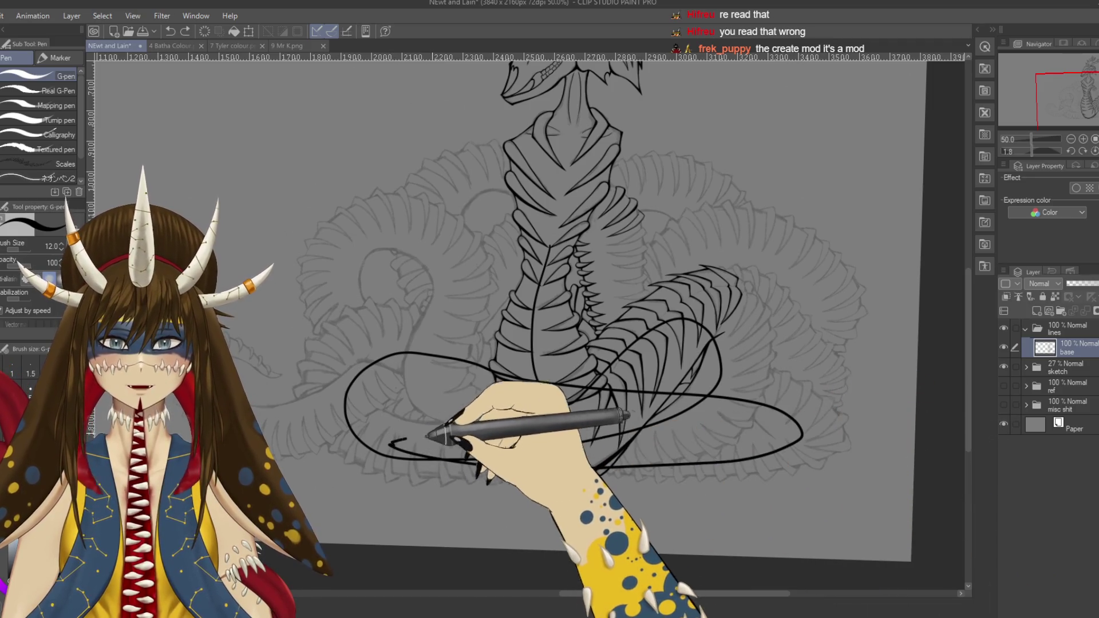
pyautogui.hotkey('ctrl', 'z')
pyautogui.moveTo(504, 427); pyautogui.dragTo(646, 434)
pyautogui.moveTo(630, 368)
pyautogui.mouseDown()
pyautogui.moveTo(427, 419)
pyautogui.moveTo(793, 331)
pyautogui.moveTo(638, 319)
pyautogui.moveTo(436, 422)
pyautogui.moveTo(589, 380)
pyautogui.moveTo(598, 359)
pyautogui.mouseUp()
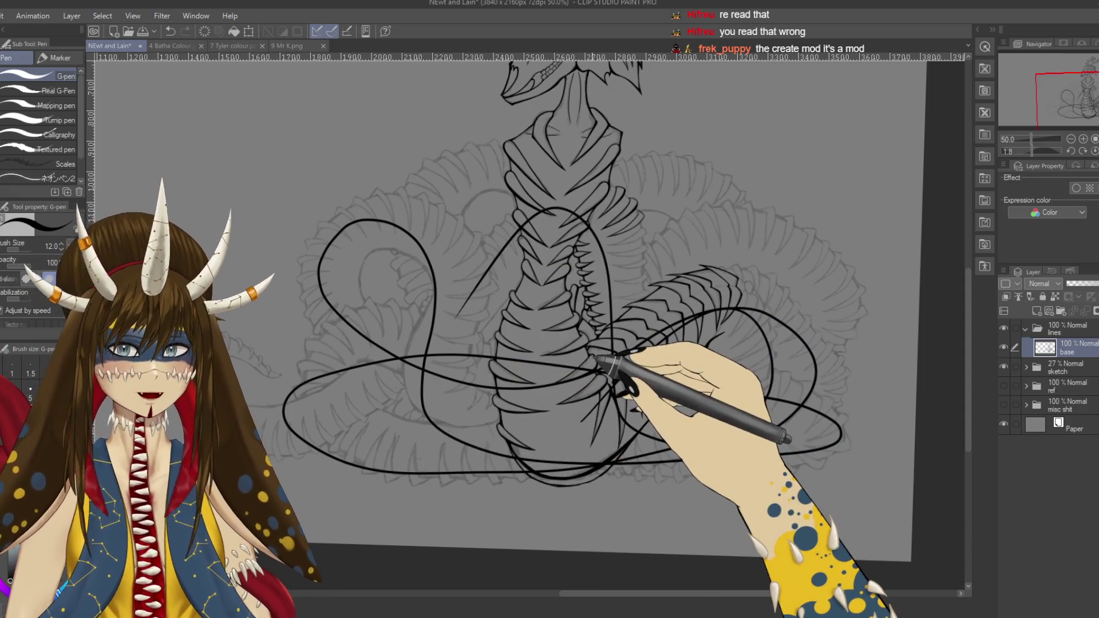
pyautogui.hotkey('ctrl', 'z')
pyautogui.hotkey('ctrl', 'z')
pyautogui.hotkey('ctrl', 'z')
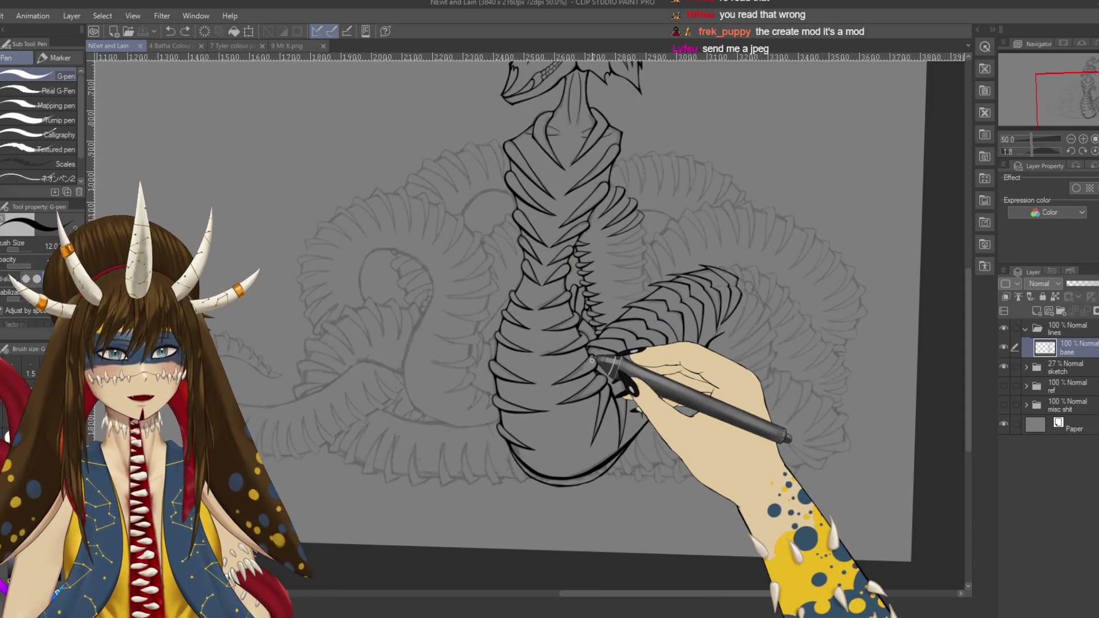
pyautogui.moveTo(595, 358); pyautogui.dragTo(343, 320)
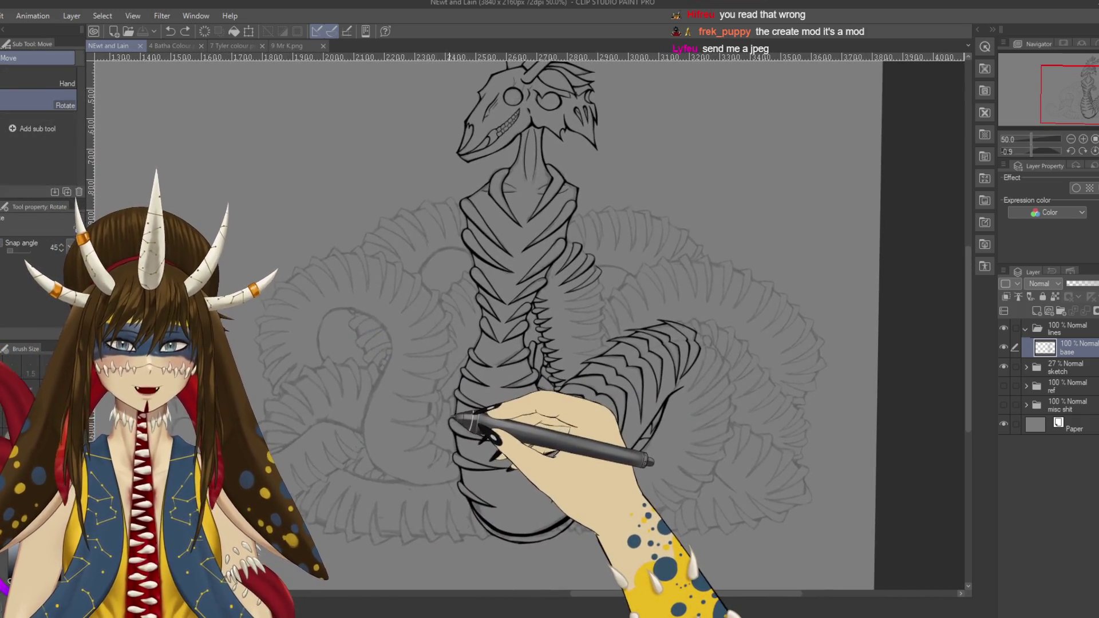
pyautogui.press('p')
pyautogui.hotkey('ctrl', '-')
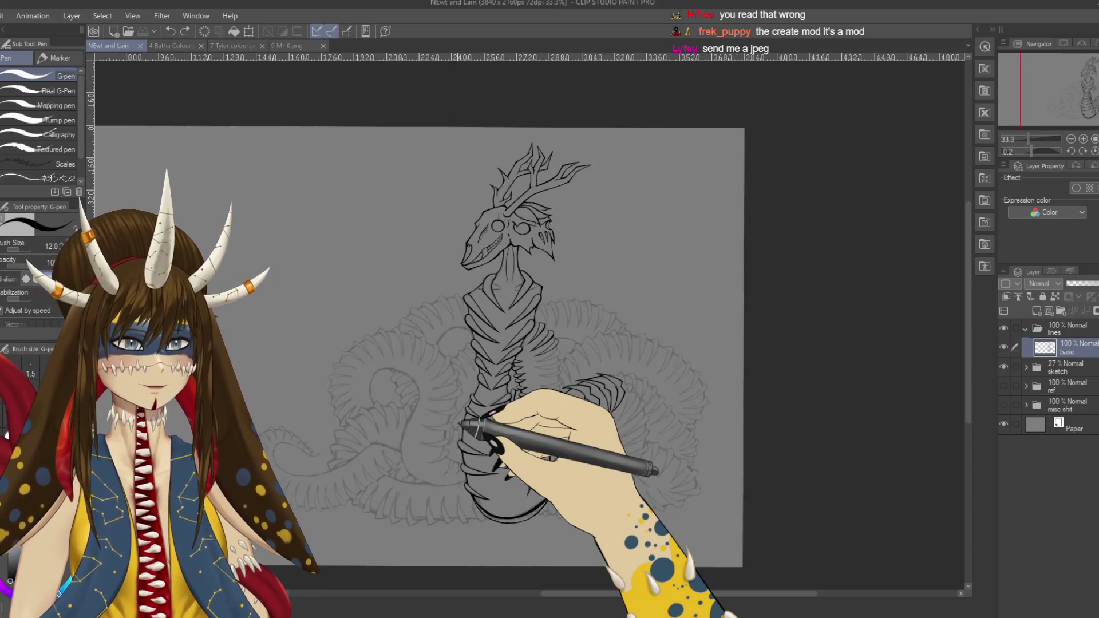
pyautogui.moveTo(343, 336); pyautogui.dragTo(515, 326)
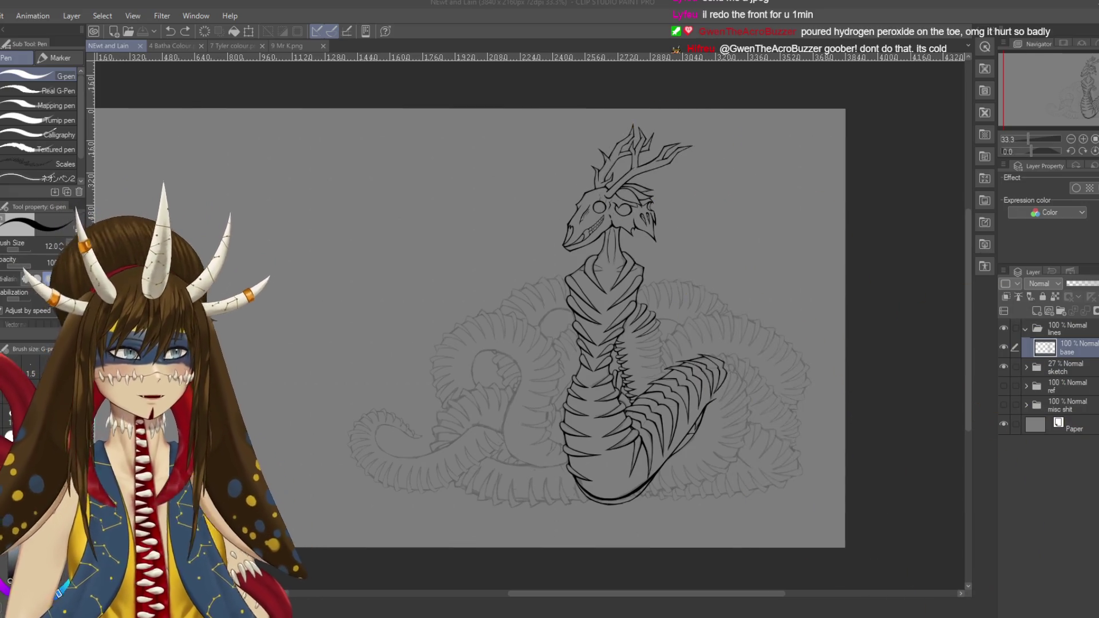
pyautogui.moveTo(727, 363)
pyautogui.mouseDown()
pyautogui.moveTo(621, 347)
pyautogui.moveTo(687, 369)
pyautogui.mouseUp()
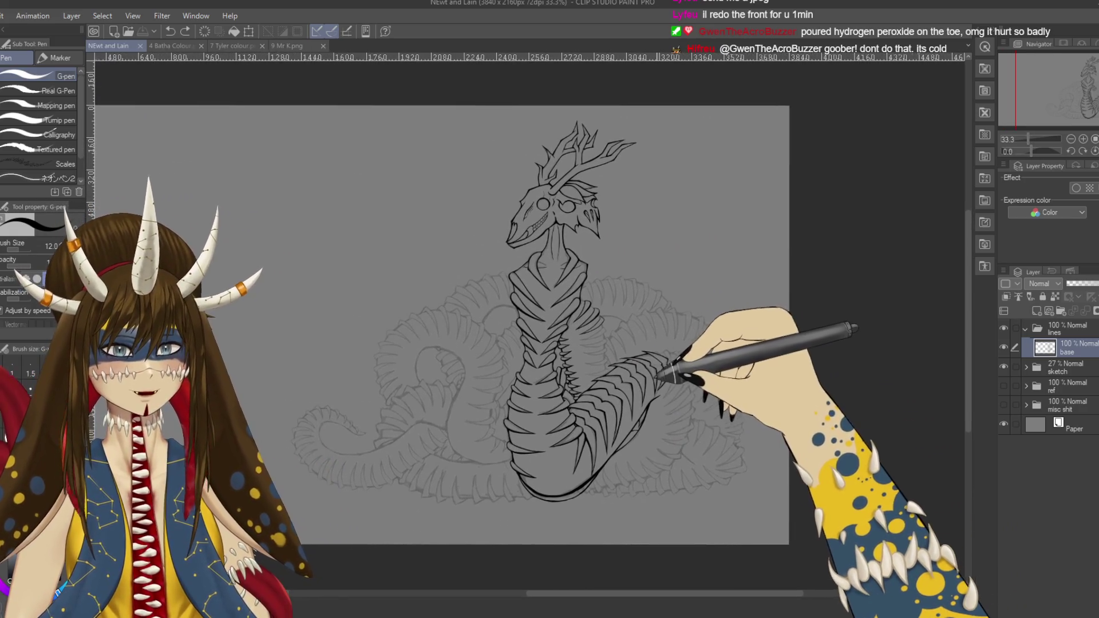
pyautogui.scroll(5, 681, 375)
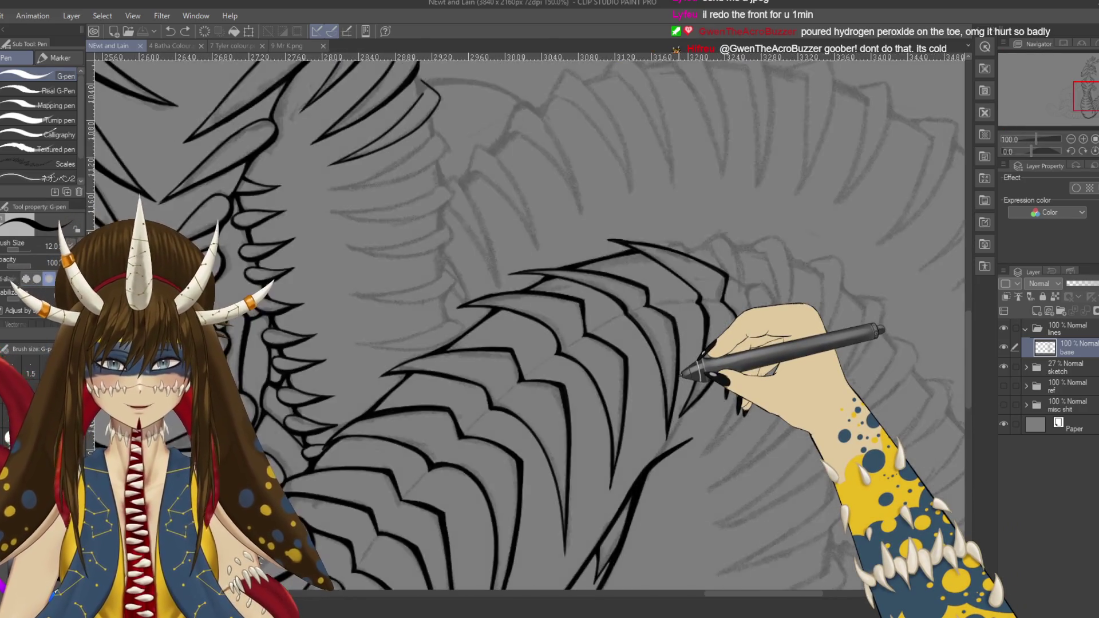
pyautogui.moveTo(681, 375)
pyautogui.mouseDown()
pyautogui.moveTo(734, 107)
pyautogui.moveTo(693, 215)
pyautogui.mouseUp()
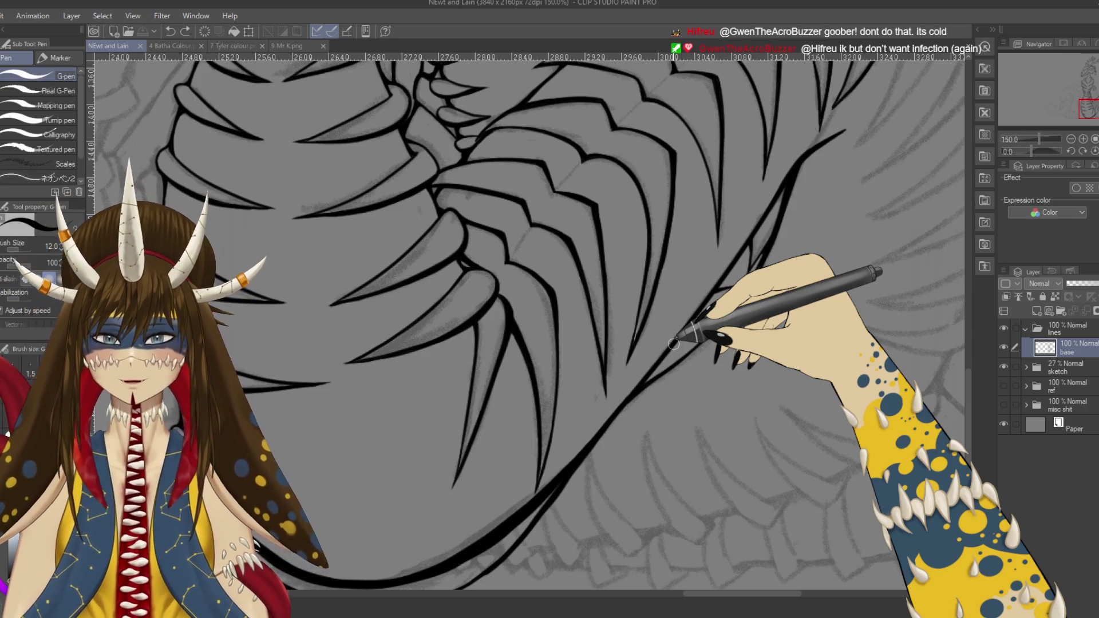
pyautogui.scroll(10, 673, 343)
pyautogui.press('t')
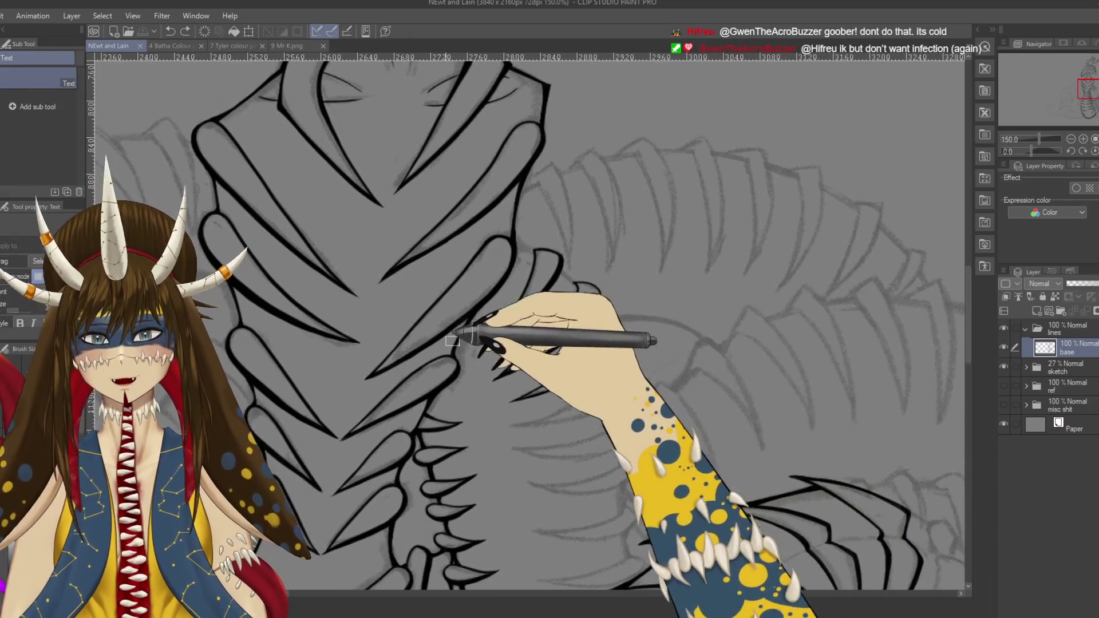
pyautogui.press('p')
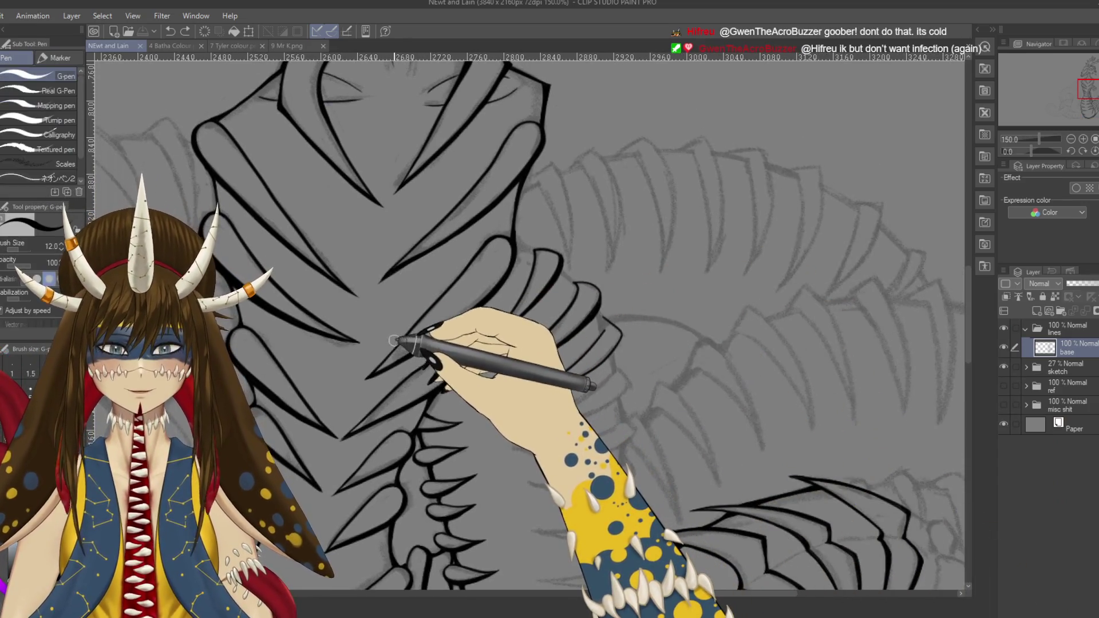
pyautogui.scroll(2, 393, 342)
pyautogui.moveTo(393, 341)
pyautogui.mouseDown()
pyautogui.moveTo(372, 388)
pyautogui.moveTo(809, 282)
pyautogui.mouseUp()
pyautogui.hotkey('ctrl', '+')
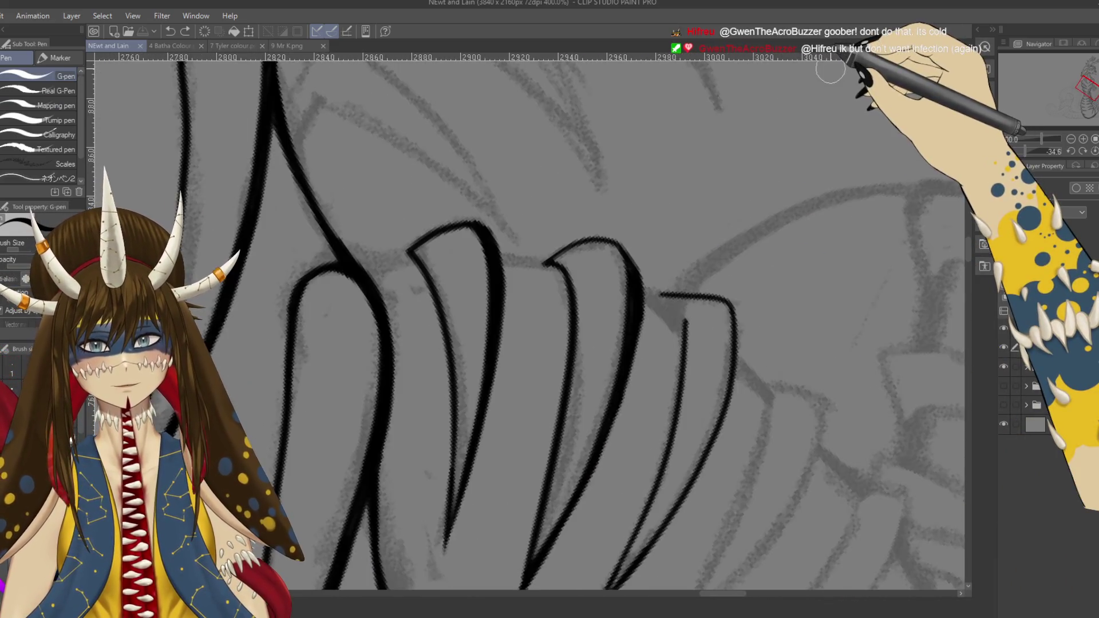
# Step: Ink short lines refining the neck plate tips and a curved spike edge, undoing the last one
pyautogui.moveTo(757, 423); pyautogui.dragTo(633, 295)
pyautogui.moveTo(535, 162); pyautogui.dragTo(596, 203)
pyautogui.scroll(-2, 570, 162)
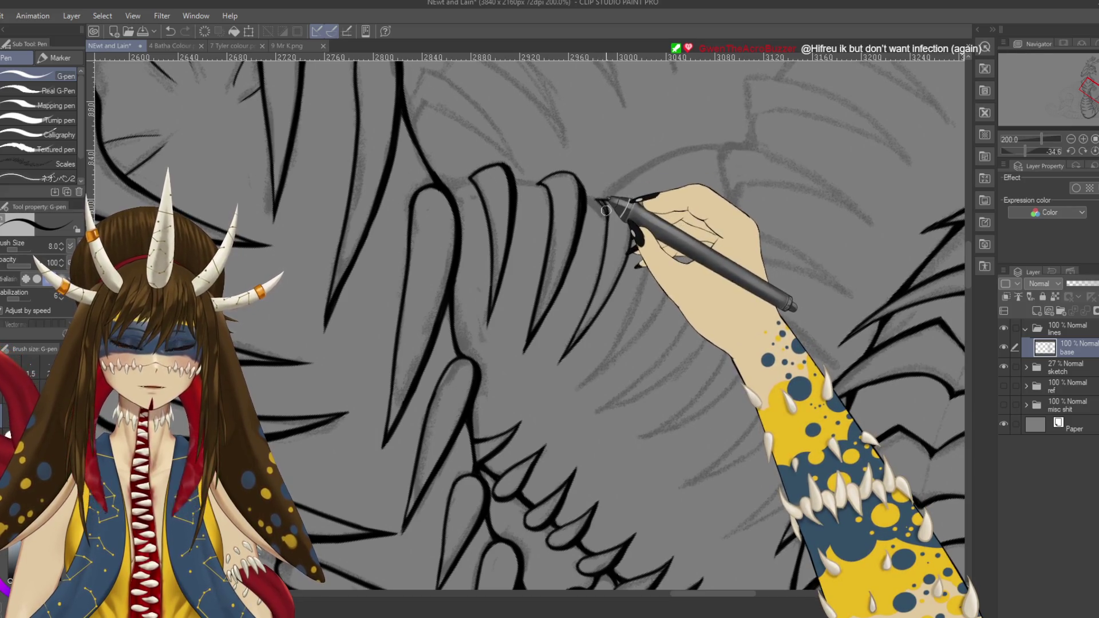
pyautogui.moveTo(599, 201); pyautogui.dragTo(635, 214)
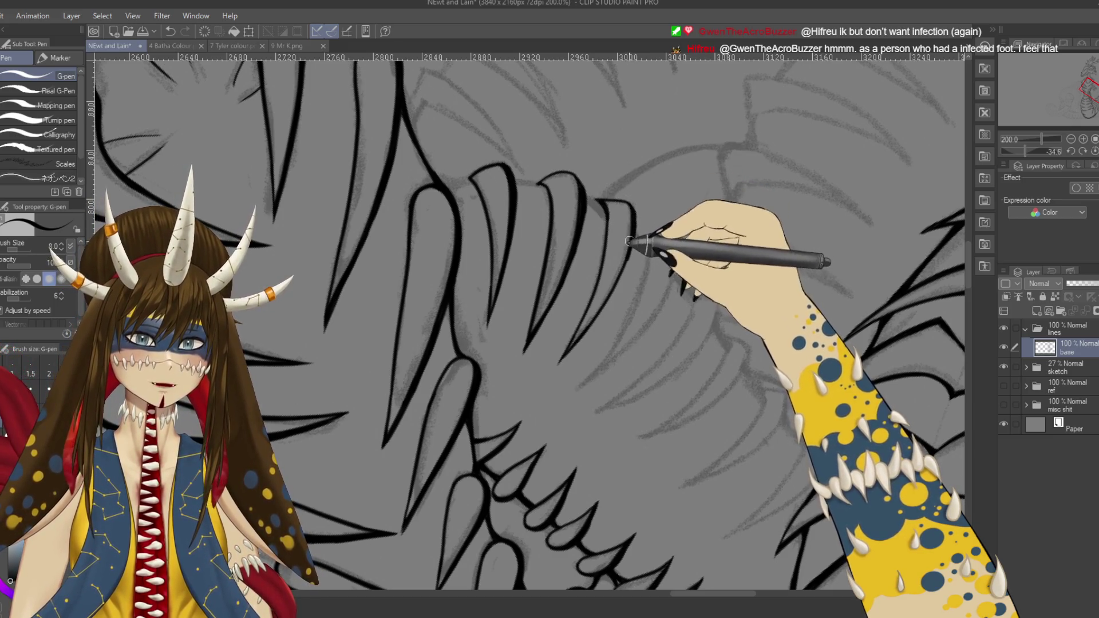
pyautogui.hotkey('ctrl', 'z')
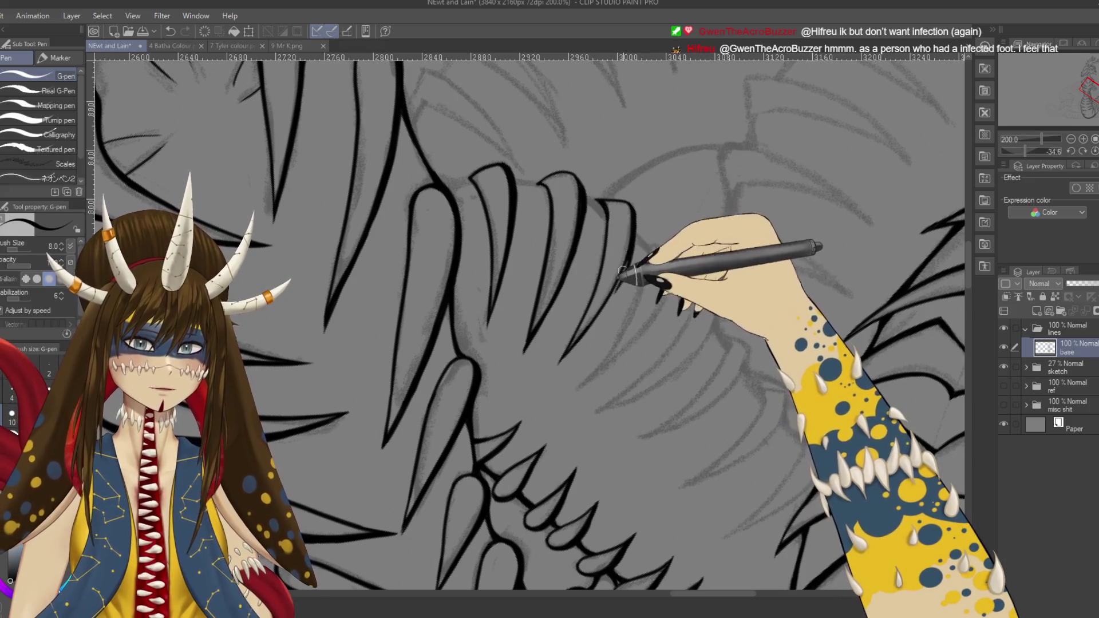
# Step: Redraw the neck spike's outline downward in several strokes, discarding one miss
pyautogui.moveTo(634, 231)
pyautogui.mouseDown()
pyautogui.moveTo(617, 301)
pyautogui.moveTo(628, 270)
pyautogui.mouseUp()
pyautogui.hotkey('ctrl', 'z')
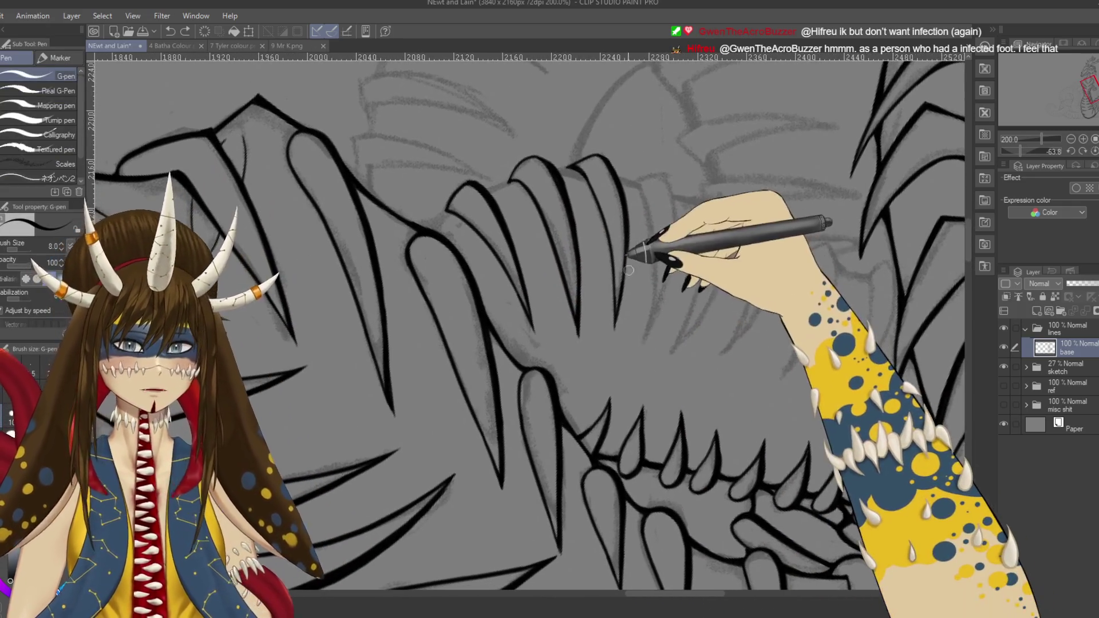
pyautogui.moveTo(628, 230); pyautogui.dragTo(618, 313)
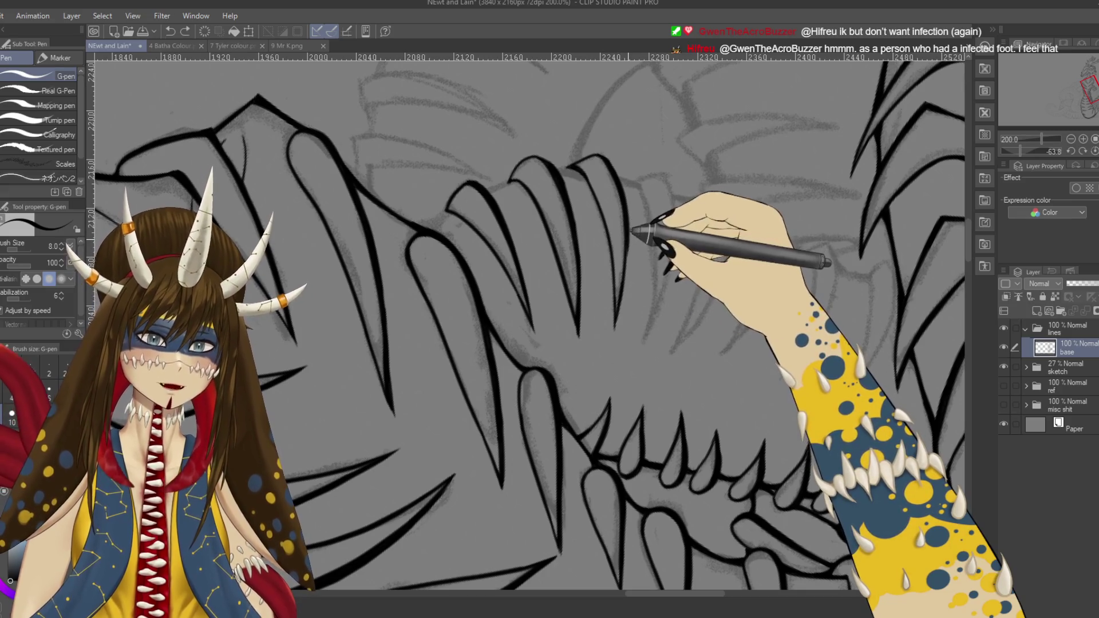
pyautogui.moveTo(628, 250); pyautogui.dragTo(619, 299)
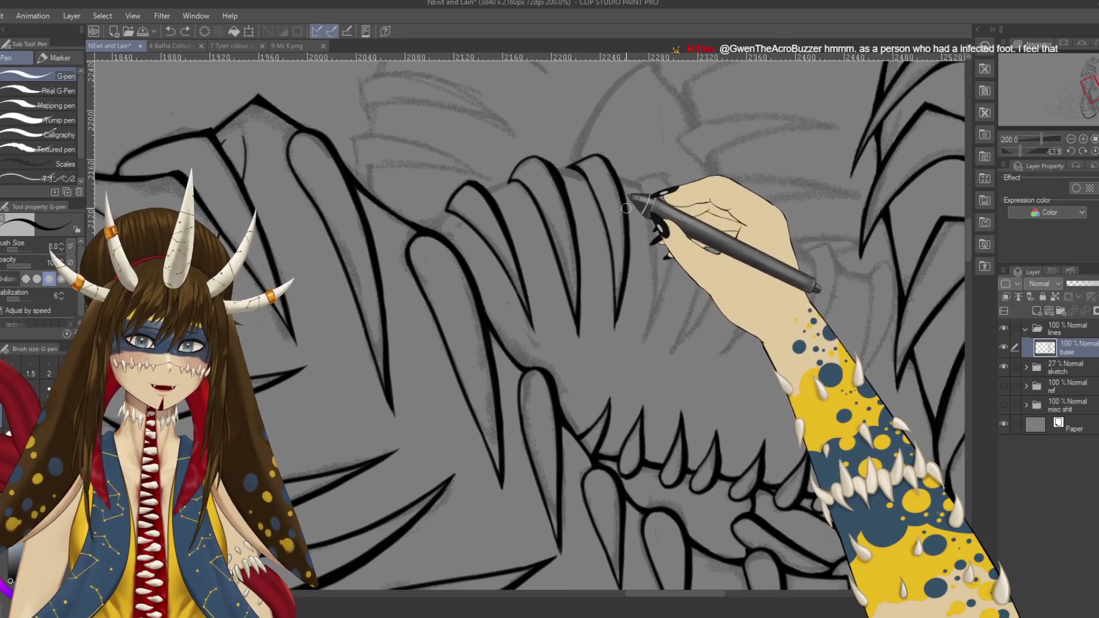
pyautogui.moveTo(634, 293)
pyautogui.mouseDown()
pyautogui.moveTo(656, 254)
pyautogui.moveTo(646, 307)
pyautogui.mouseUp()
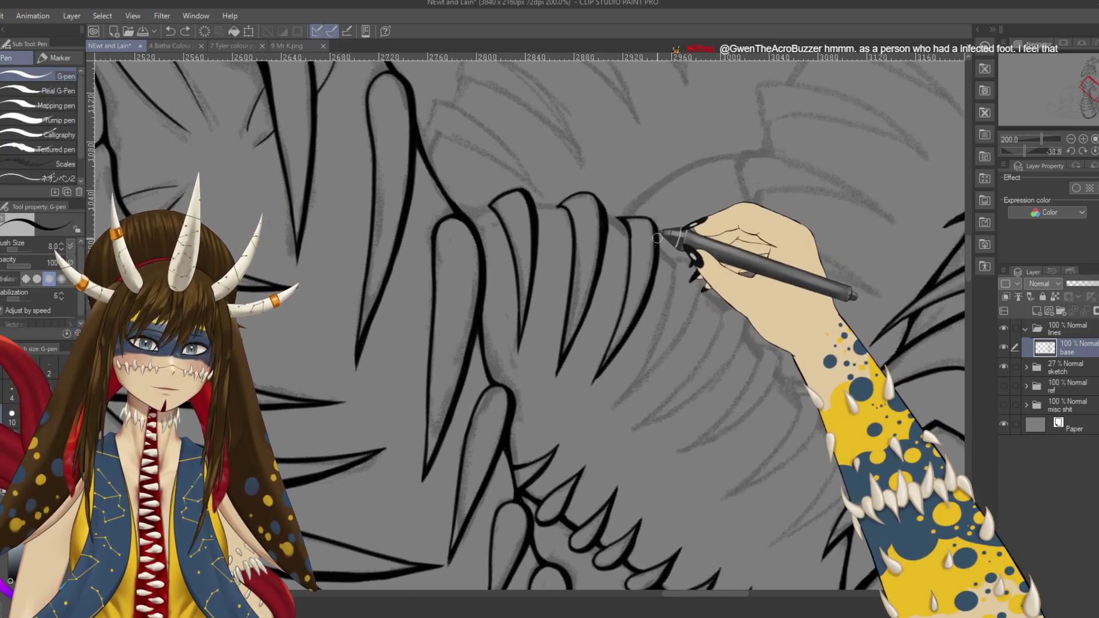
# Step: Save the document and rotate the view onto the neck plates
pyautogui.hotkey('ctrl', 's')
pyautogui.press('r')
pyautogui.moveTo(661, 246)
pyautogui.mouseDown()
pyautogui.moveTo(683, 422)
pyautogui.moveTo(699, 368)
pyautogui.moveTo(712, 393)
pyautogui.mouseUp()
# Step: Hand-letter a test word on the canvas with the pen, then undo it
pyautogui.press('p')
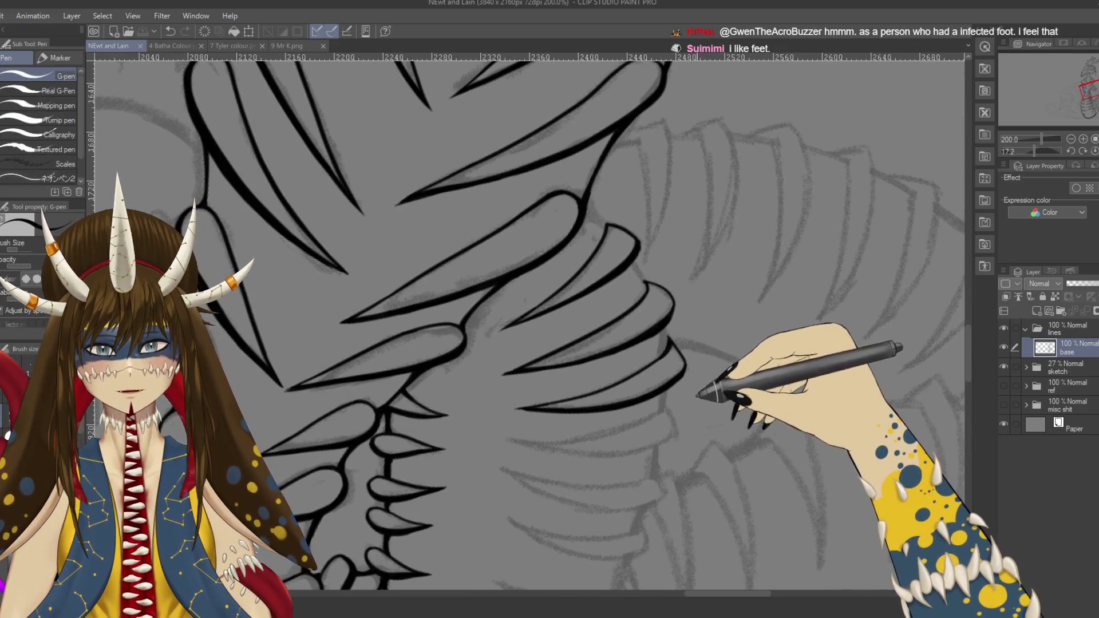
pyautogui.moveTo(739, 195); pyautogui.dragTo(761, 233)
pyautogui.moveTo(754, 216); pyautogui.dragTo(800, 220)
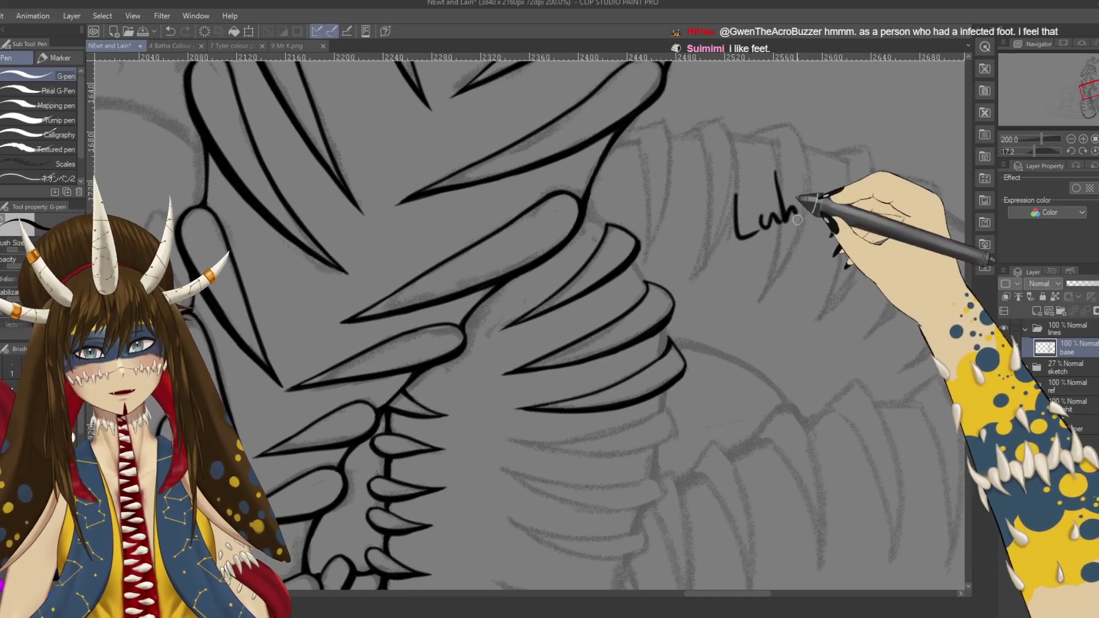
pyautogui.moveTo(809, 174); pyautogui.dragTo(807, 189)
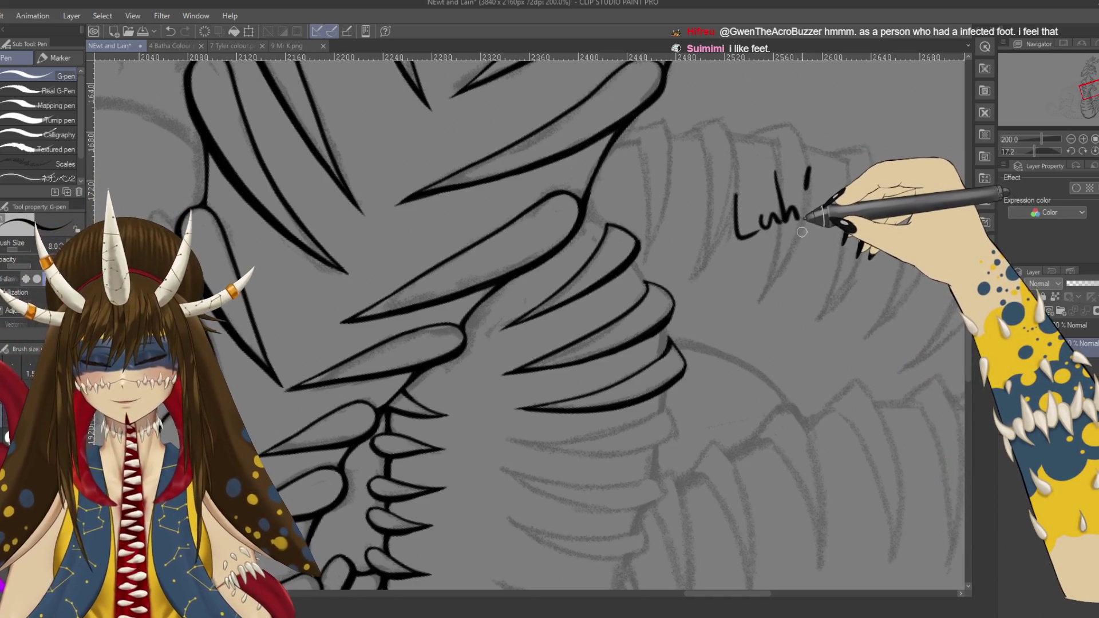
pyautogui.hotkey('ctrl', 'z')
pyautogui.hotkey('ctrl', 'z')
pyautogui.hotkey('ctrl', 'z')
pyautogui.hotkey('ctrl', 'z')
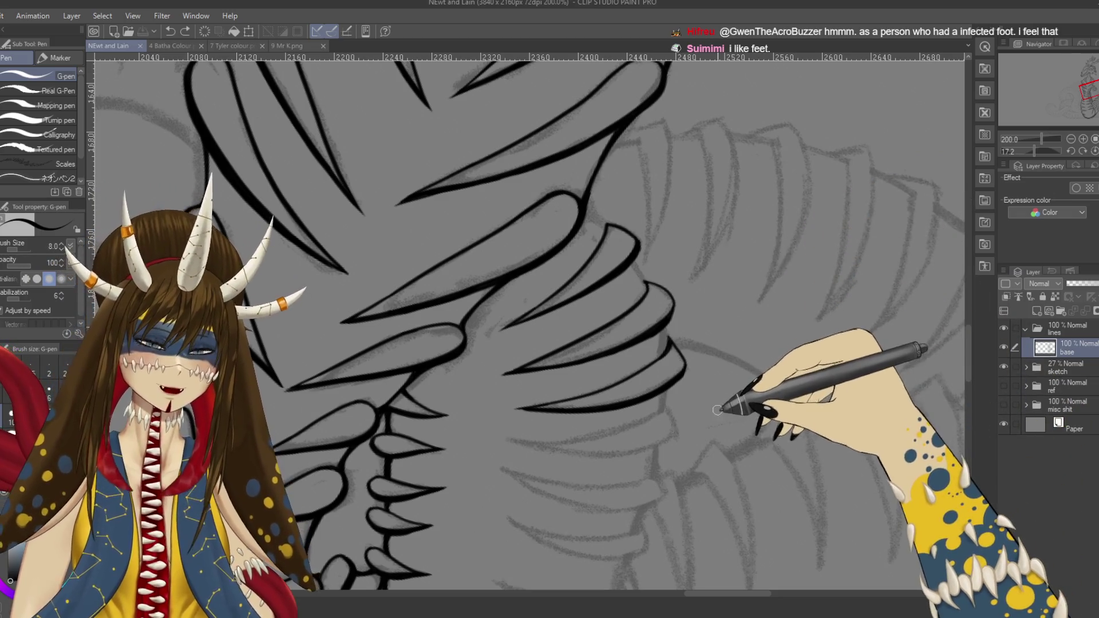
# Step: Zoom and turn the view along the neck plates and ink a short line on a plate edge
pyautogui.moveTo(724, 420)
pyautogui.mouseDown()
pyautogui.moveTo(636, 233)
pyautogui.moveTo(670, 380)
pyautogui.mouseUp()
pyautogui.scroll(-5, 729, 413)
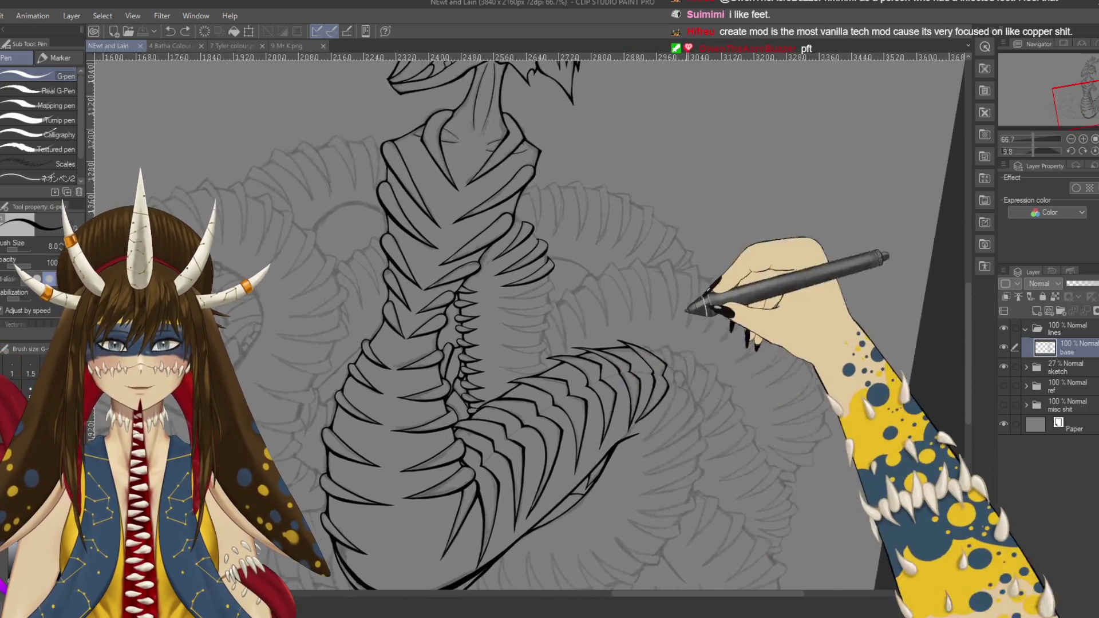
pyautogui.scroll(4, 687, 406)
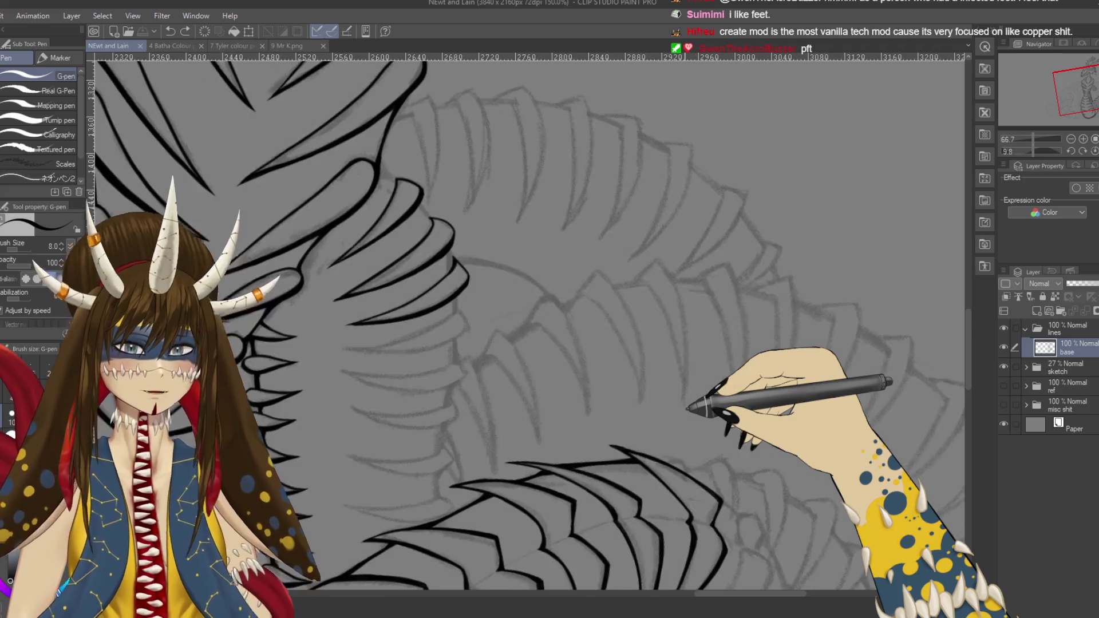
pyautogui.scroll(1, 626, 355)
pyautogui.moveTo(625, 356); pyautogui.dragTo(596, 314)
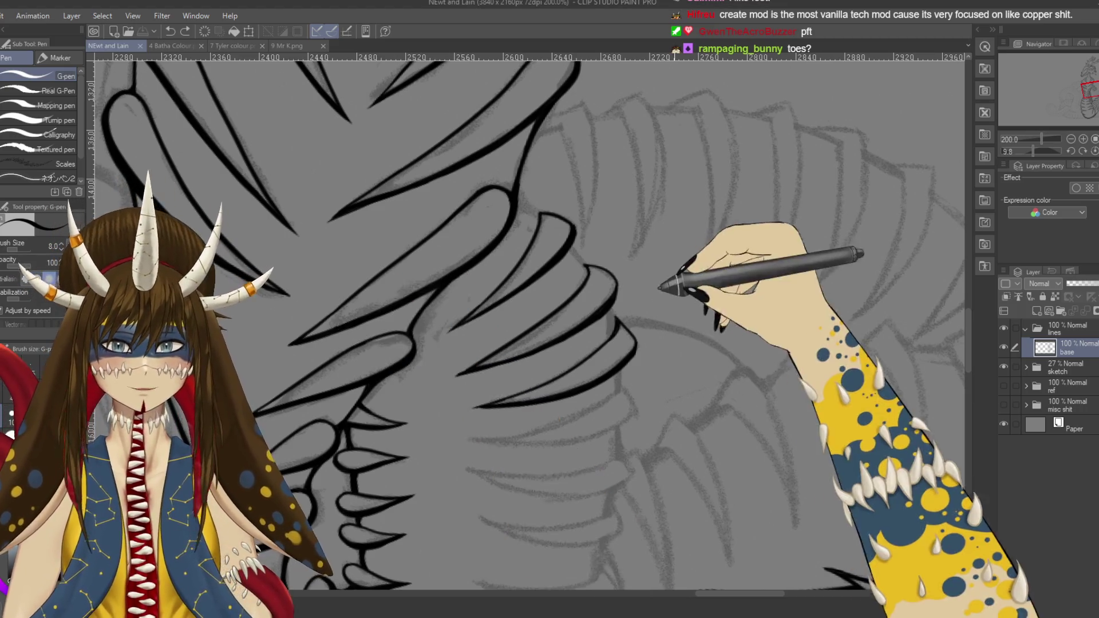
pyautogui.moveTo(630, 263)
pyautogui.mouseDown()
pyautogui.moveTo(658, 232)
pyautogui.moveTo(695, 306)
pyautogui.moveTo(695, 280)
pyautogui.moveTo(661, 324)
pyautogui.mouseUp()
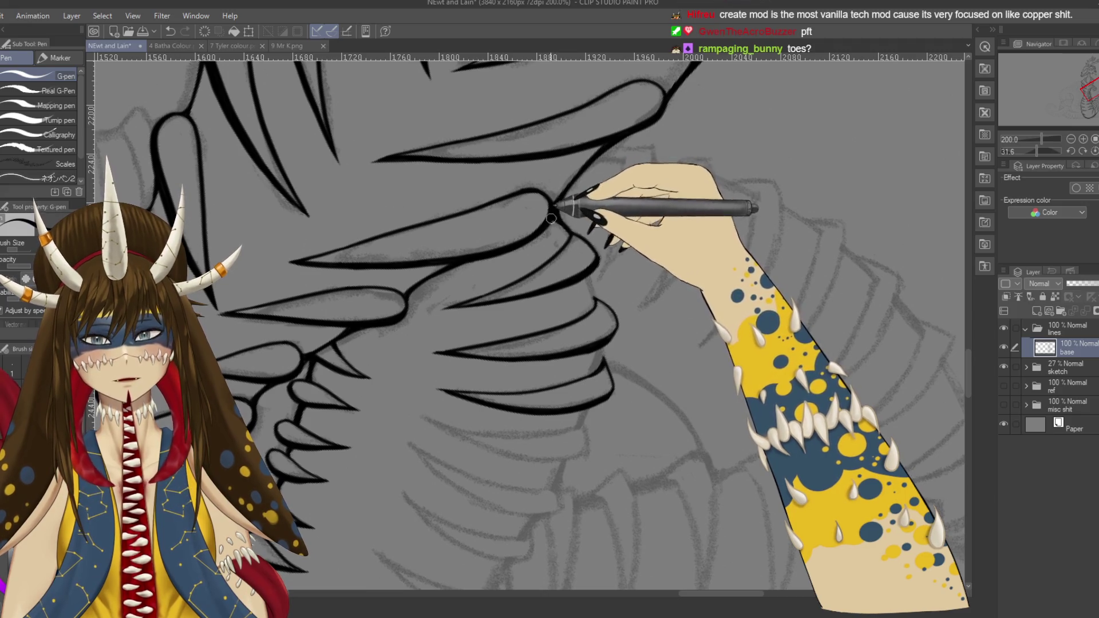
pyautogui.moveTo(569, 238); pyautogui.dragTo(584, 211)
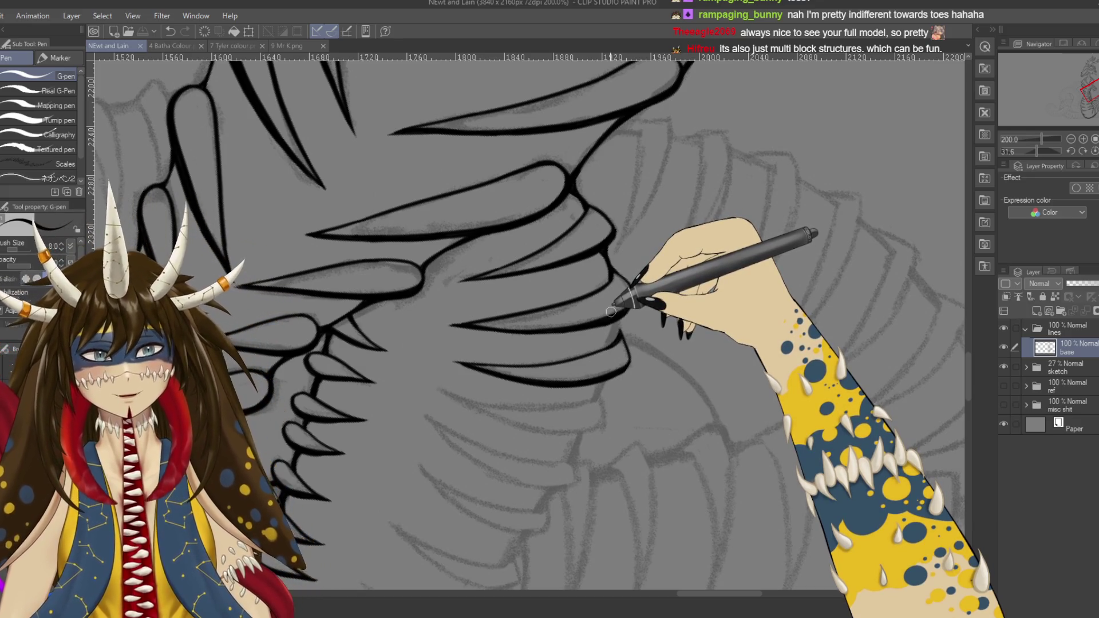
pyautogui.moveTo(613, 312); pyautogui.dragTo(618, 298)
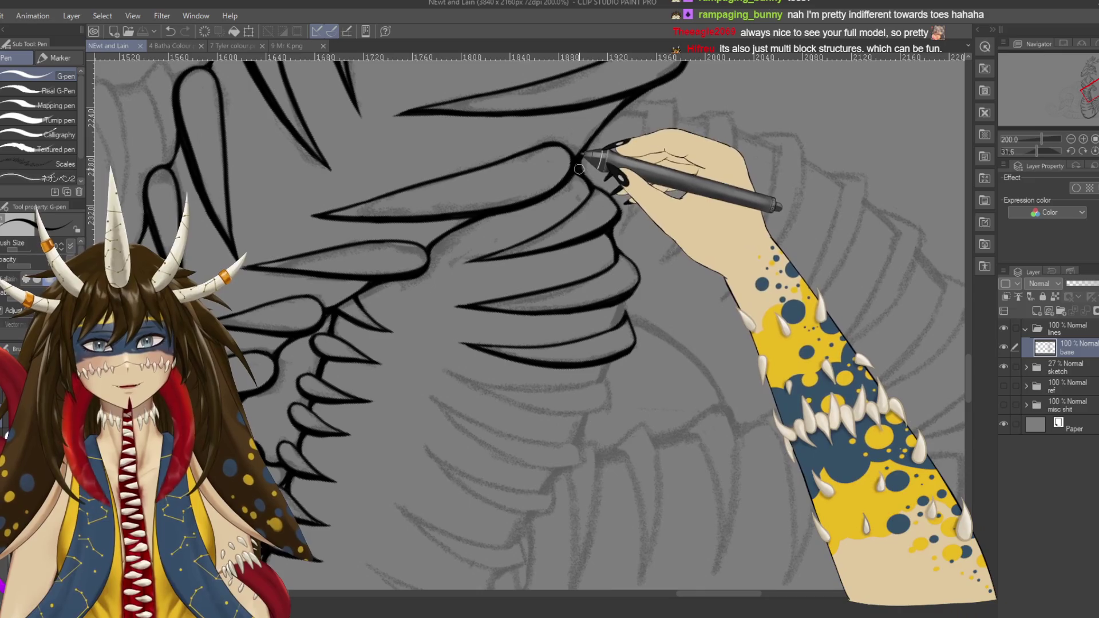
pyautogui.moveTo(574, 172); pyautogui.dragTo(583, 166)
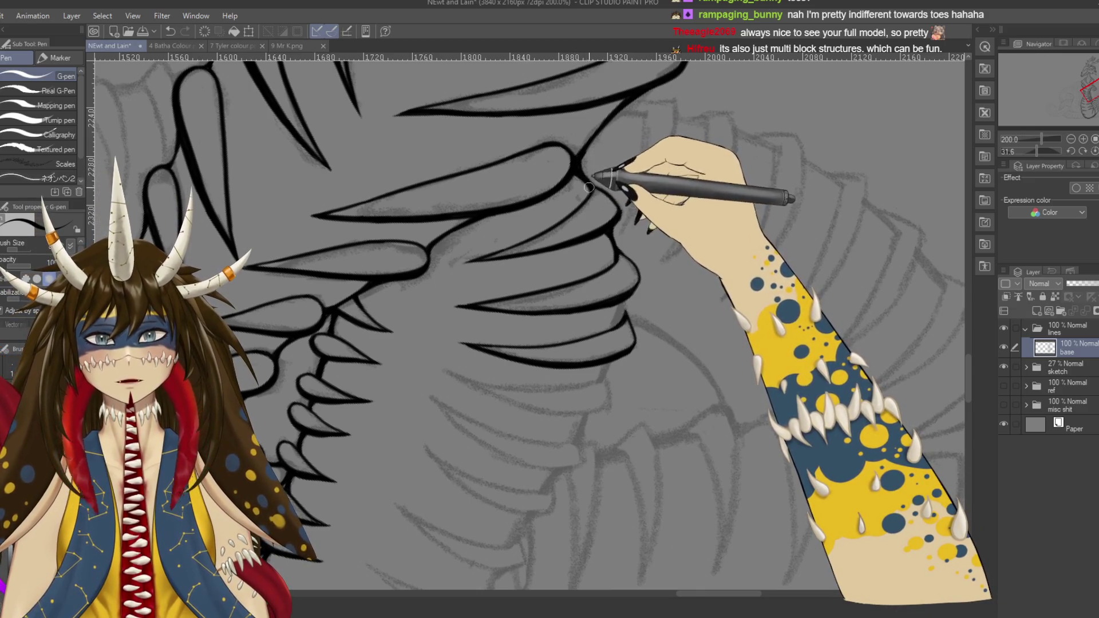
pyautogui.moveTo(621, 290); pyautogui.dragTo(635, 224)
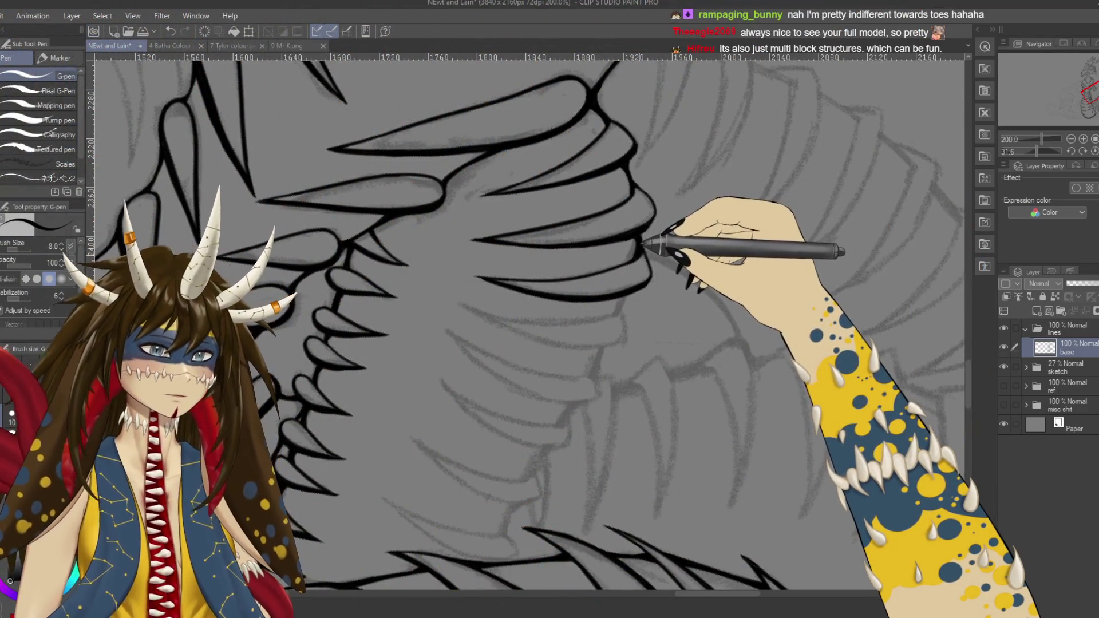
pyautogui.moveTo(624, 259); pyautogui.dragTo(615, 206)
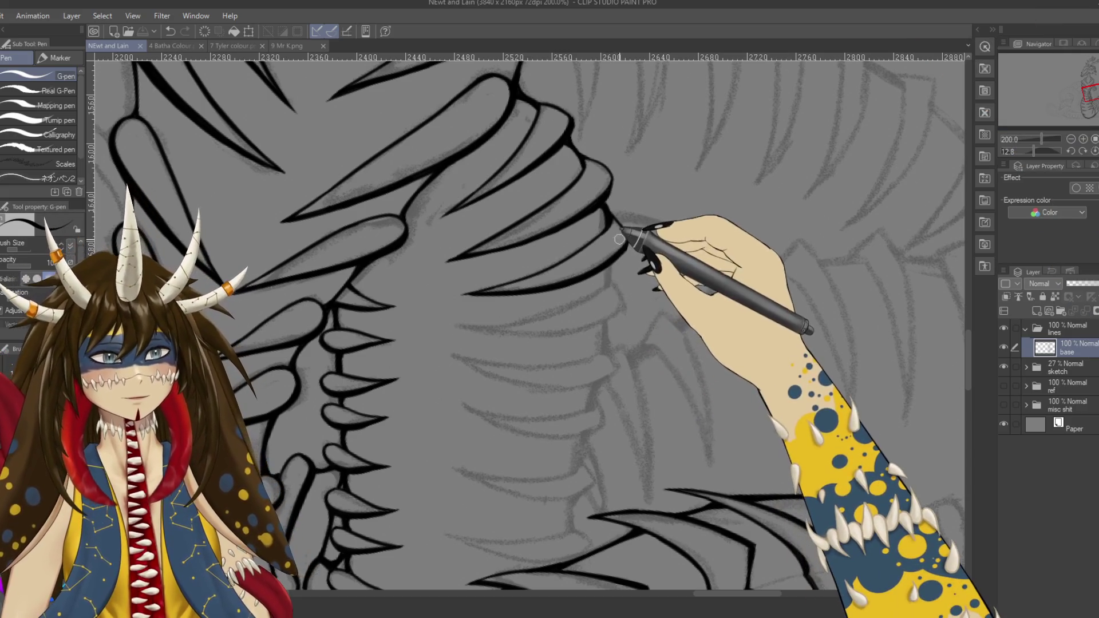
# Step: Undo the last two strokes and rotate the canvas to angle the spiky fin lines
pyautogui.hotkey('ctrl', 'z')
pyautogui.scroll(-1, 630, 321)
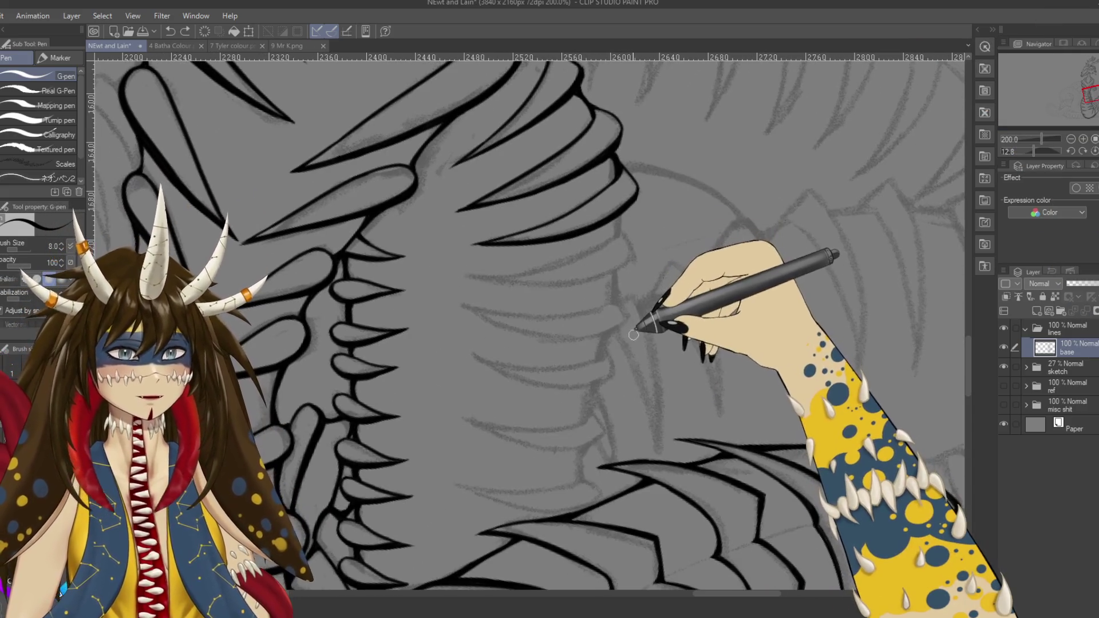
pyautogui.scroll(10, 490, 257)
pyautogui.hscroll(-6, 490, 258)
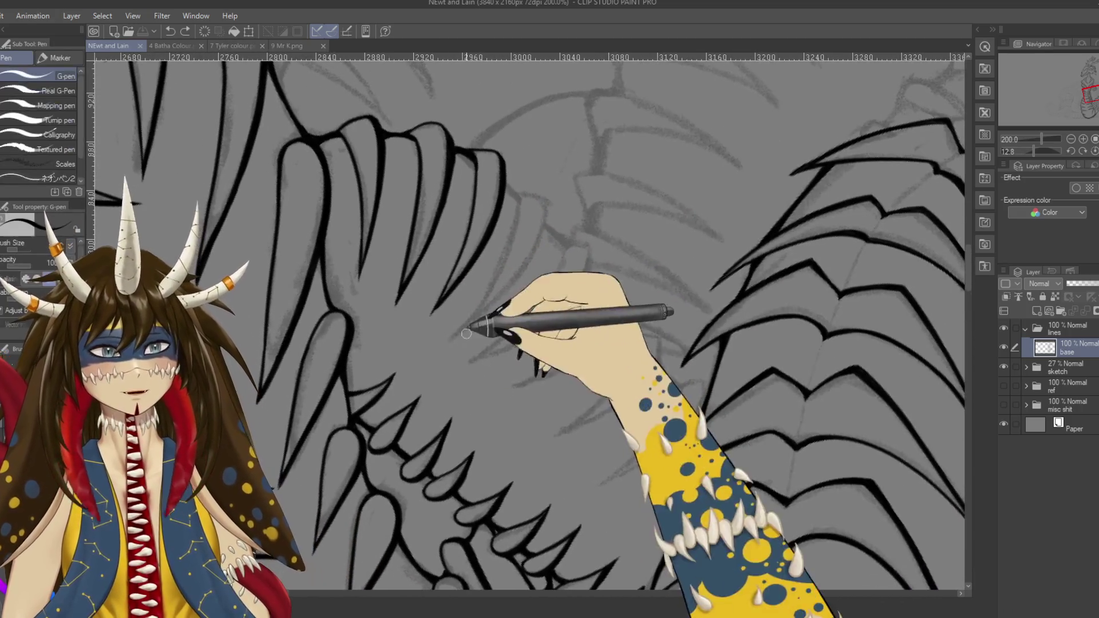
pyautogui.moveTo(466, 334); pyautogui.dragTo(518, 320)
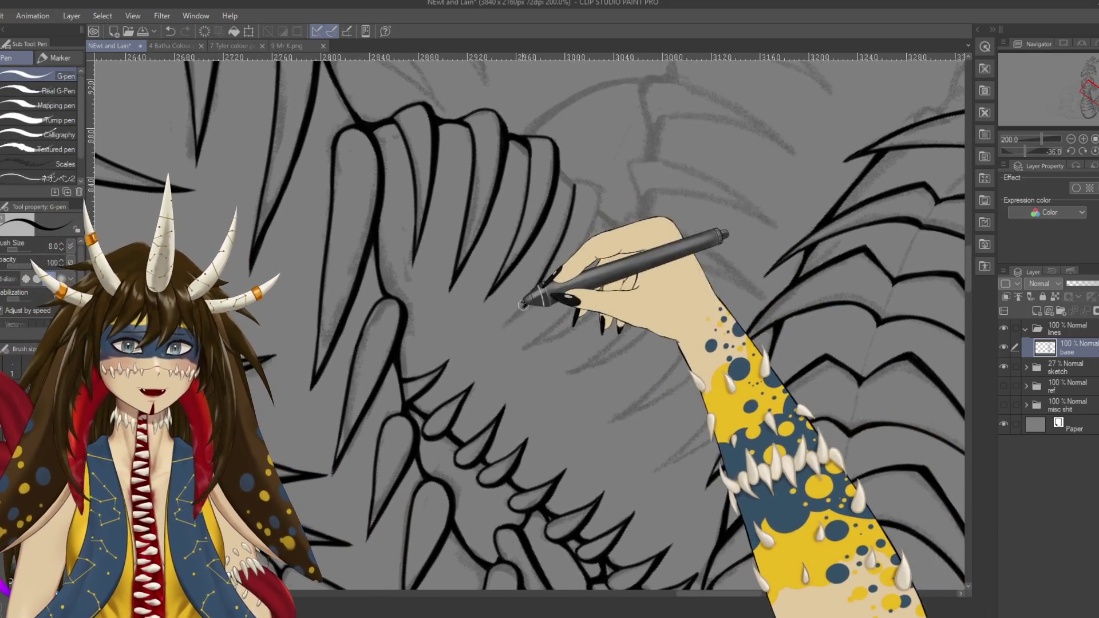
pyautogui.hotkey('ctrl', 'z')
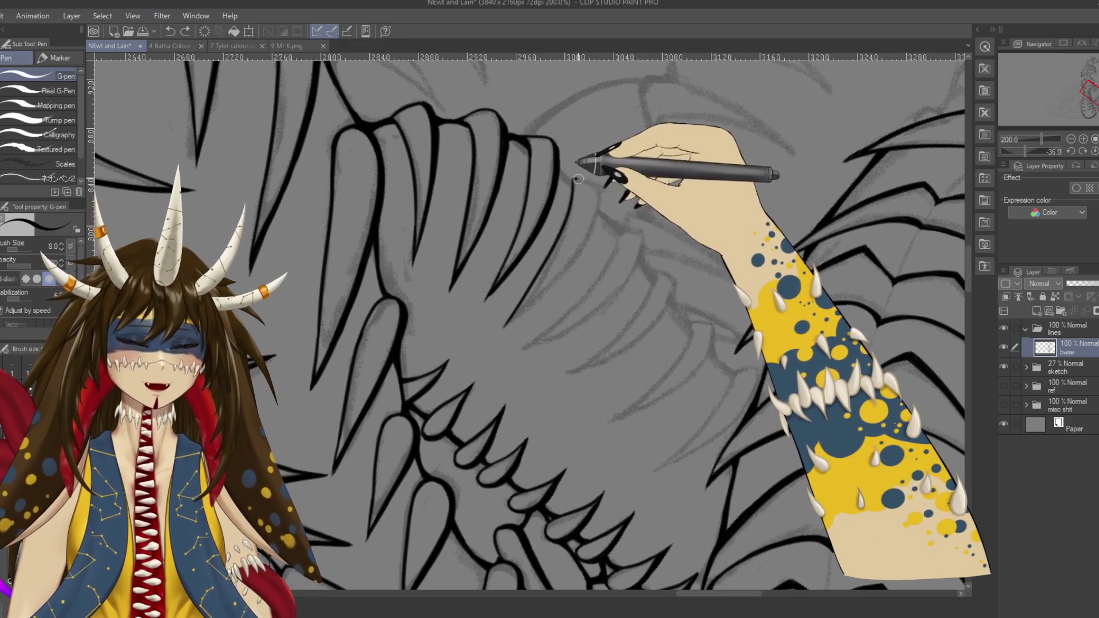
pyautogui.press('r')
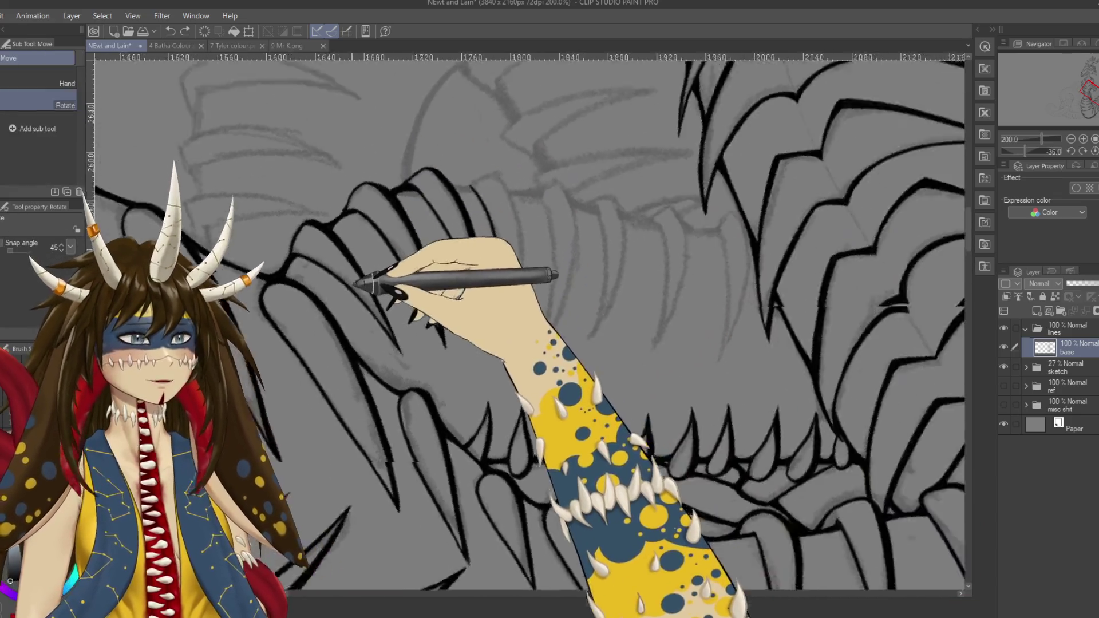
pyautogui.moveTo(356, 283); pyautogui.dragTo(536, 194)
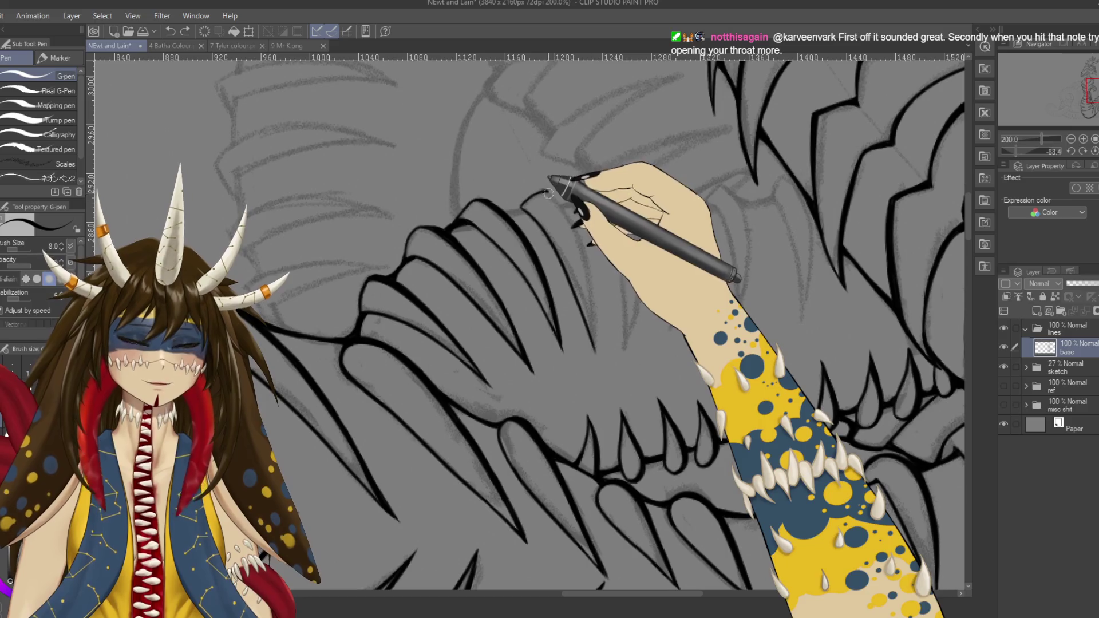
# Step: Erase and touch up the ink on the fin spikes, then save the drawing
pyautogui.press('e')
pyautogui.moveTo(663, 209); pyautogui.dragTo(568, 387)
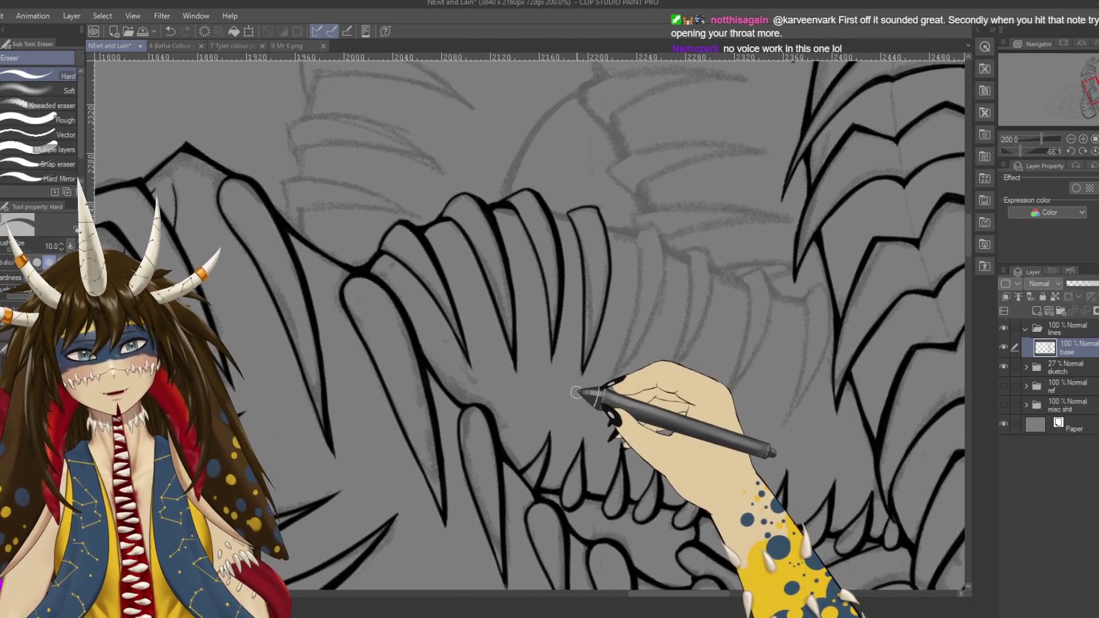
pyautogui.press('p')
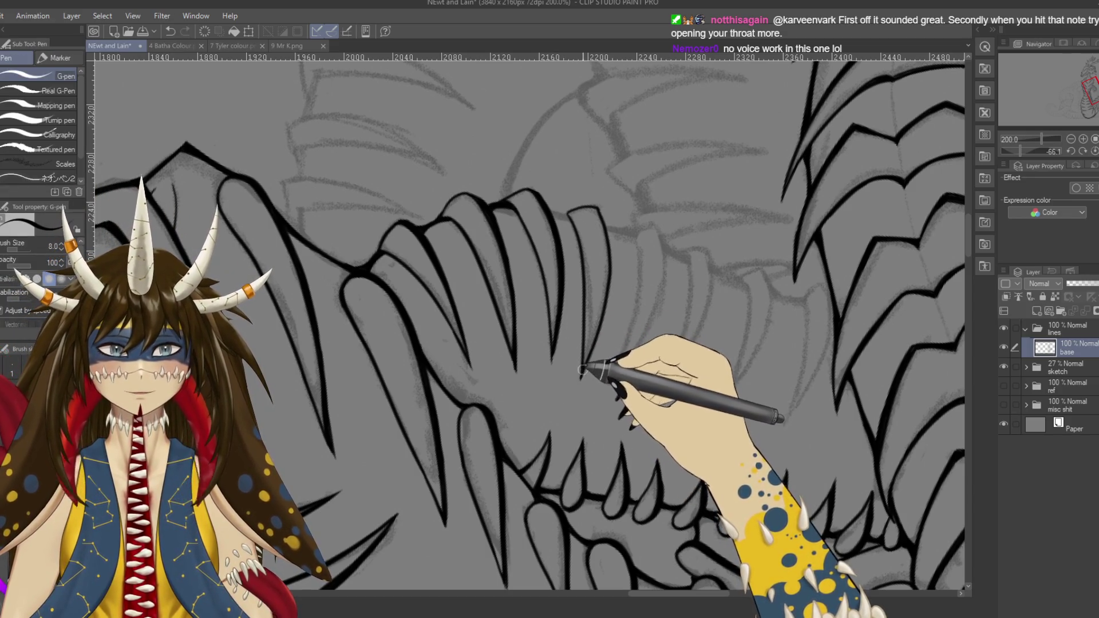
pyautogui.moveTo(658, 308); pyautogui.dragTo(646, 426)
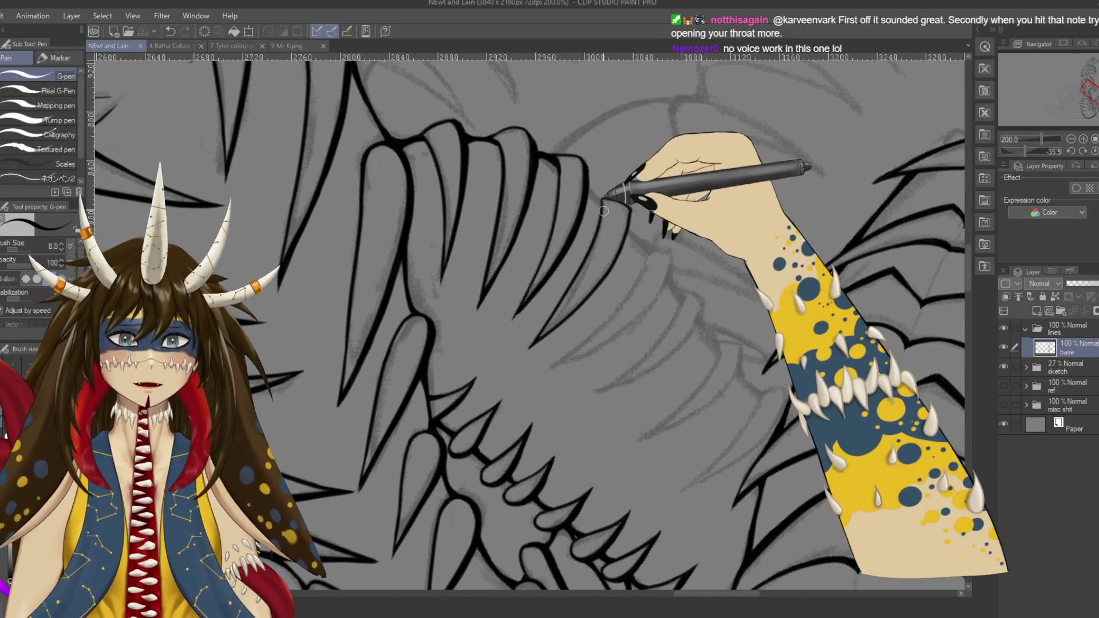
pyautogui.click(601, 200)
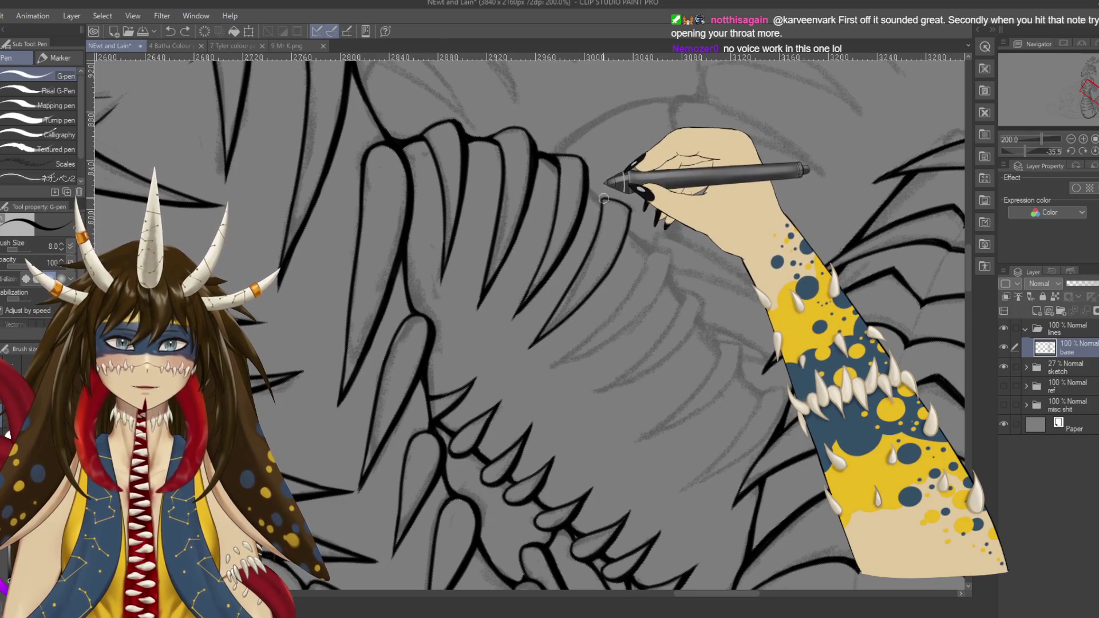
pyautogui.hotkey('ctrl', 's')
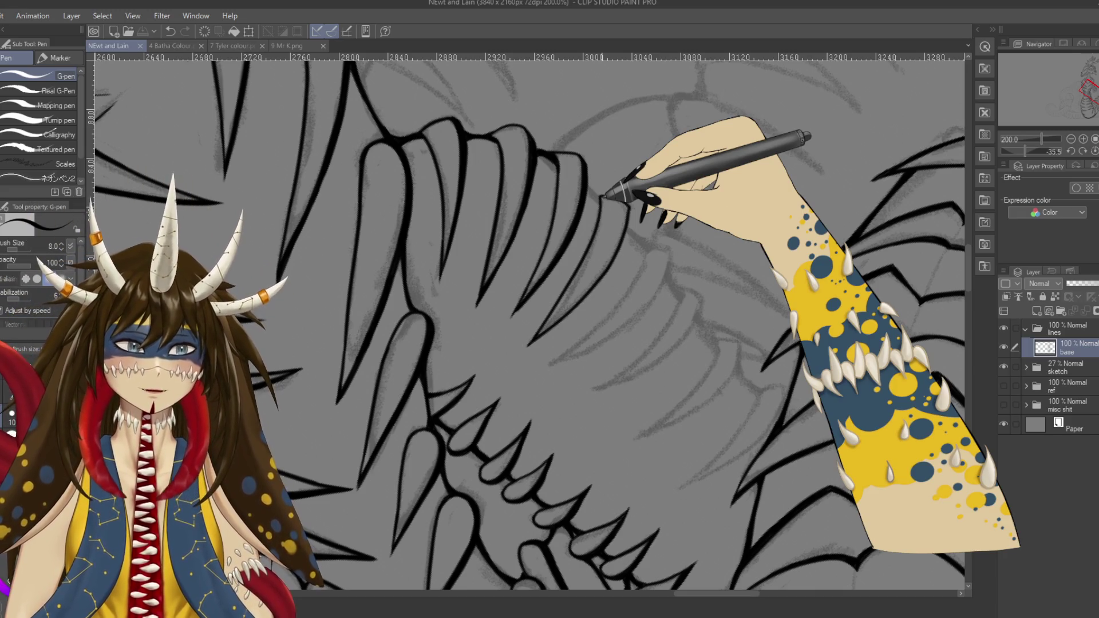
# Step: Pan and rotate the view across the fin tips and neck plates, discarding one stroke
pyautogui.moveTo(633, 216); pyautogui.dragTo(603, 186)
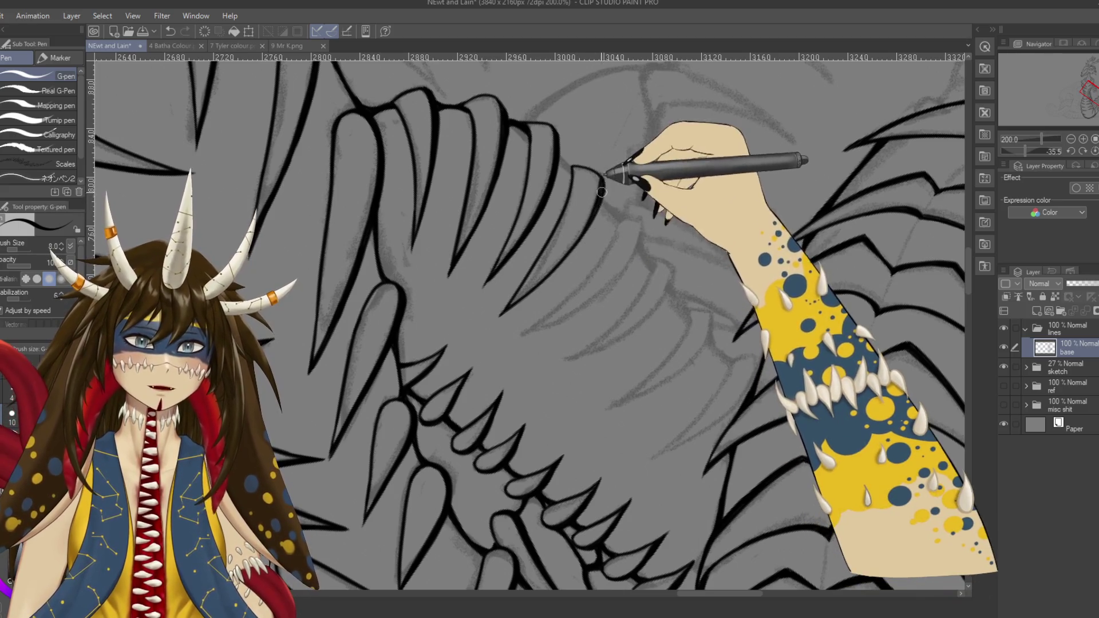
pyautogui.press('r')
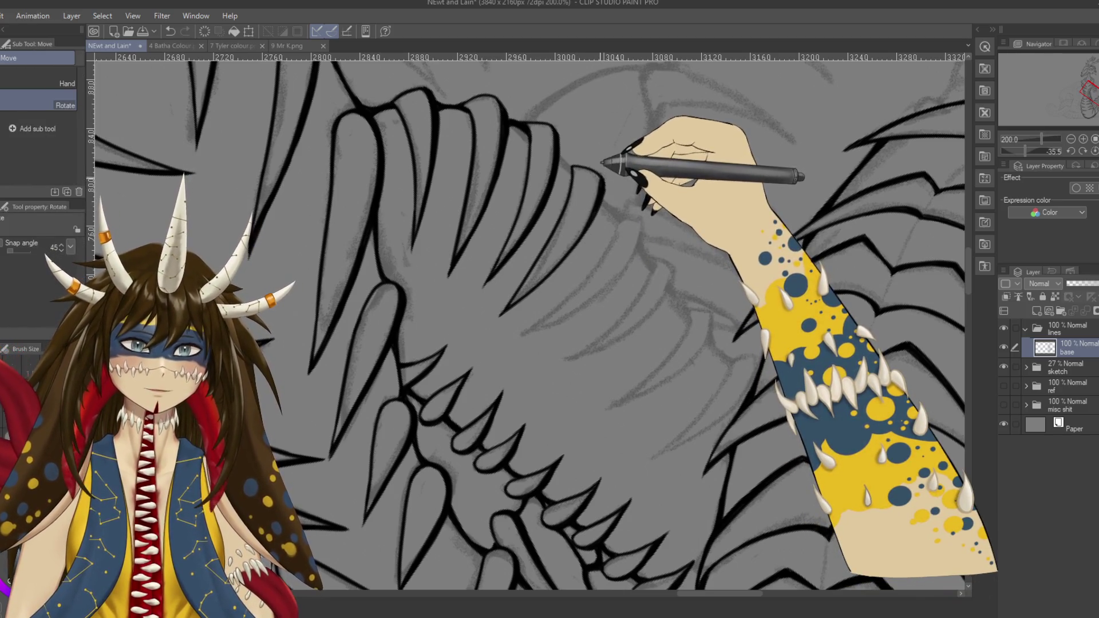
pyautogui.press('p')
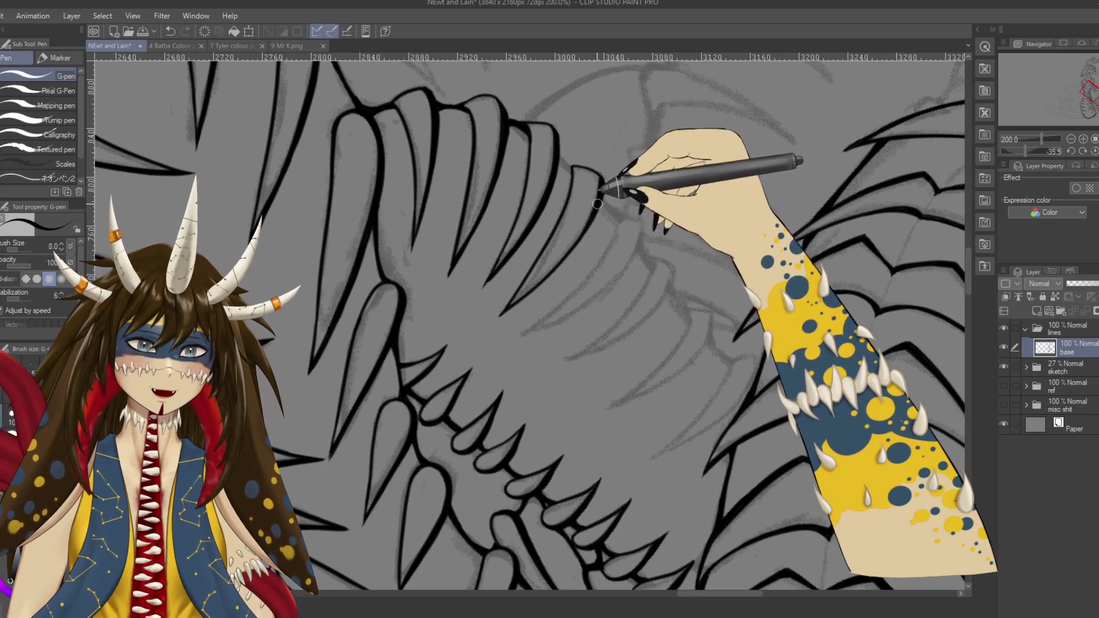
pyautogui.moveTo(597, 203)
pyautogui.mouseDown()
pyautogui.moveTo(504, 281)
pyautogui.moveTo(598, 171)
pyautogui.mouseUp()
pyautogui.press('p')
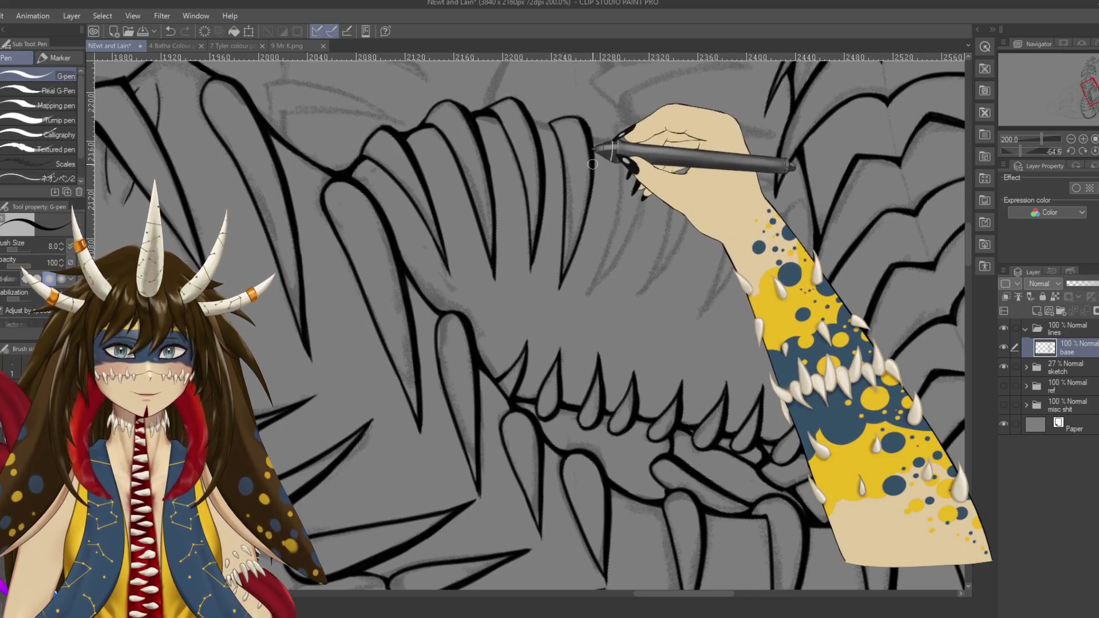
pyautogui.hotkey('ctrl', 'z')
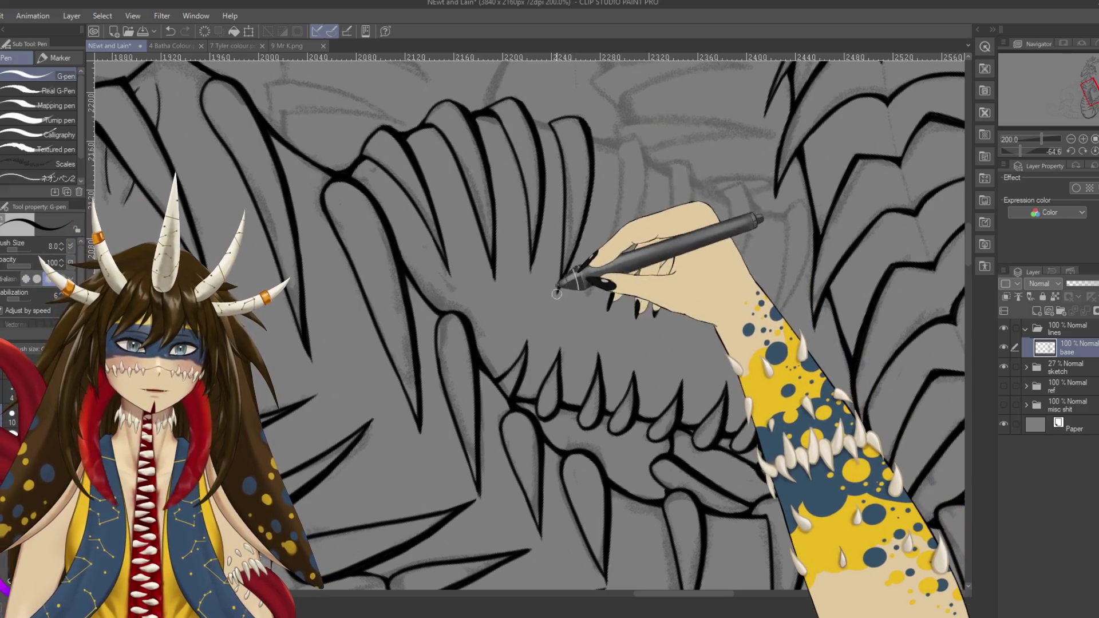
pyautogui.moveTo(557, 294); pyautogui.dragTo(681, 177)
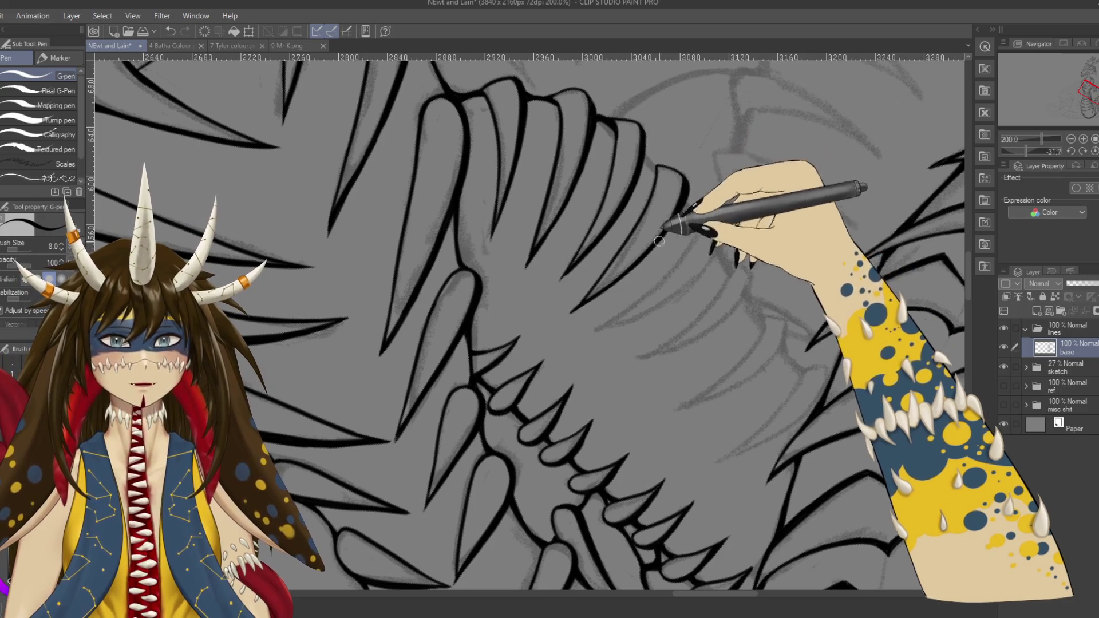
pyautogui.moveTo(658, 242); pyautogui.dragTo(678, 352)
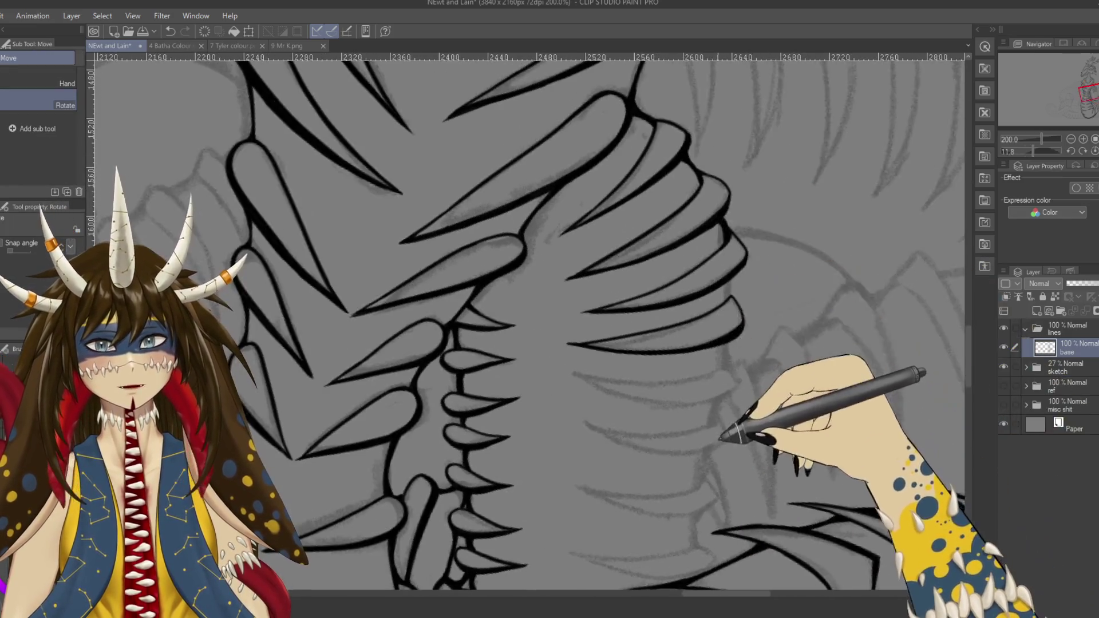
pyautogui.moveTo(720, 438); pyautogui.dragTo(652, 130)
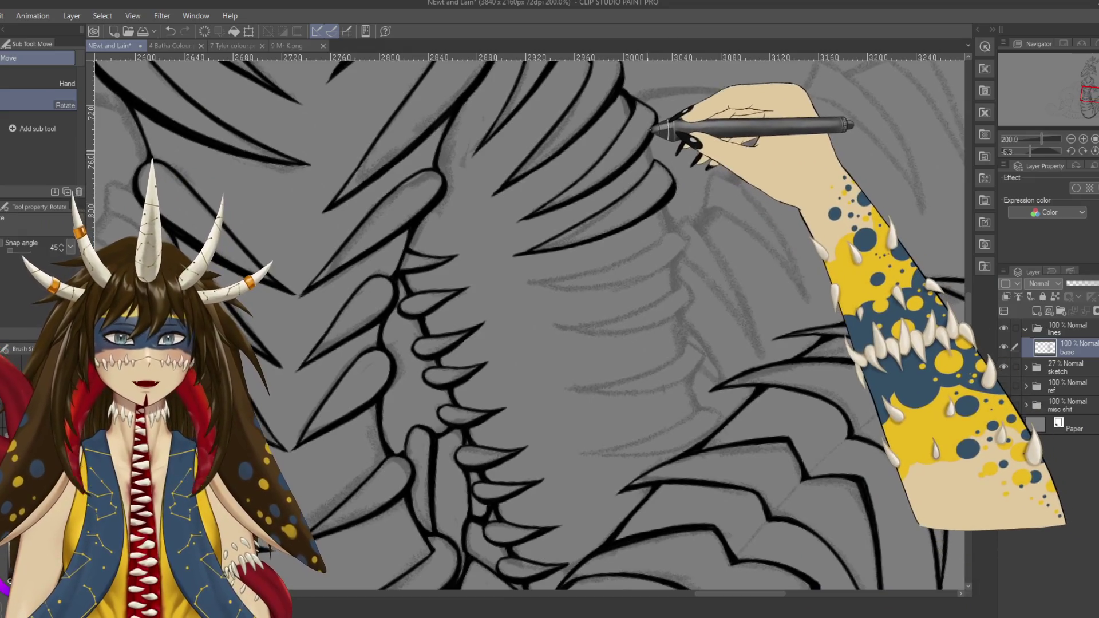
pyautogui.press('p')
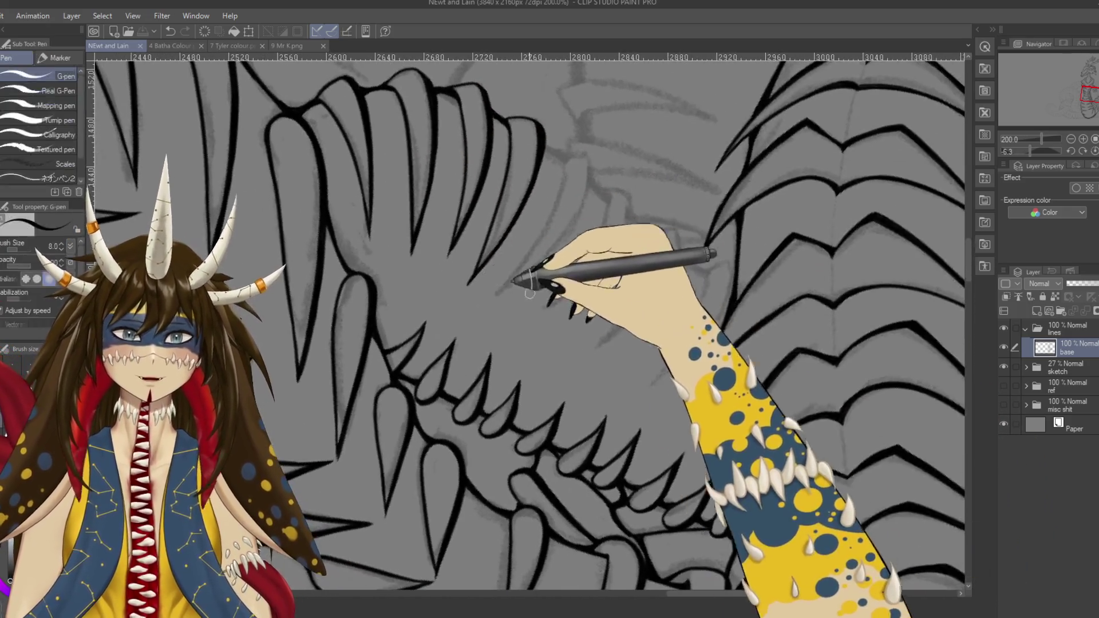
# Step: Ink a short line at a fin tip and turn the canvas steeply for inking
pyautogui.moveTo(529, 294); pyautogui.dragTo(646, 178)
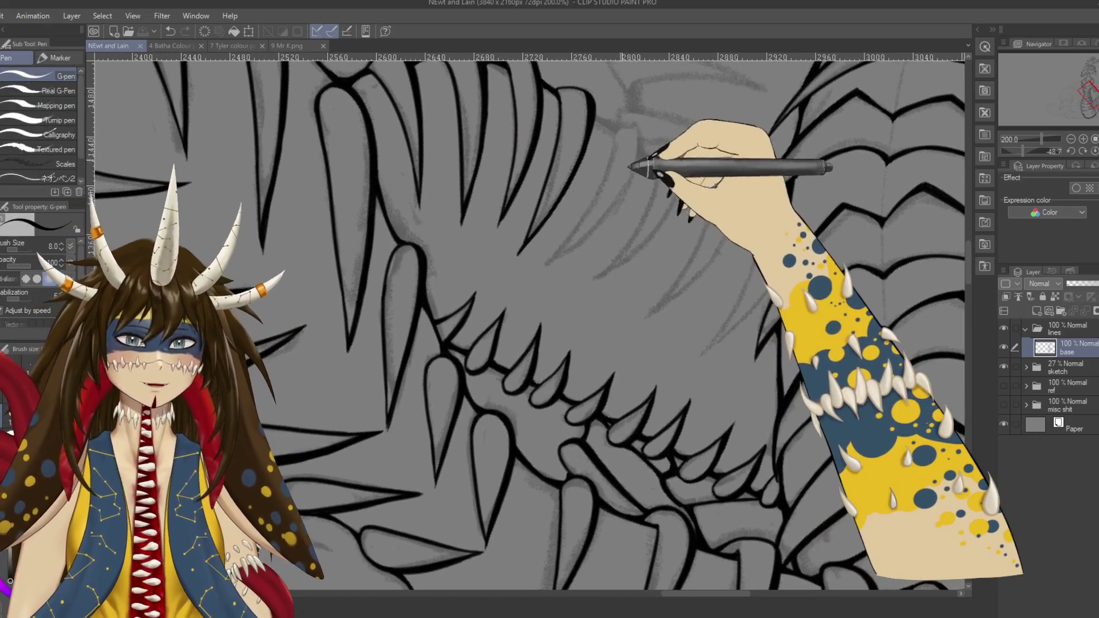
pyautogui.hotkey('ctrl', 'z')
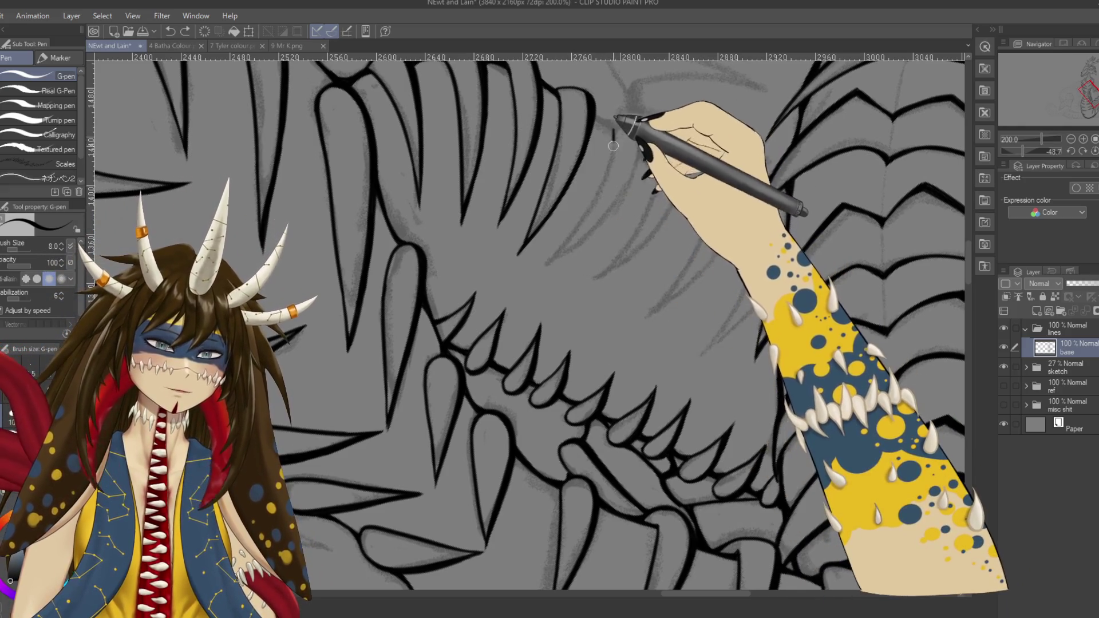
pyautogui.moveTo(614, 131)
pyautogui.mouseDown()
pyautogui.moveTo(634, 125)
pyautogui.moveTo(639, 140)
pyautogui.mouseUp()
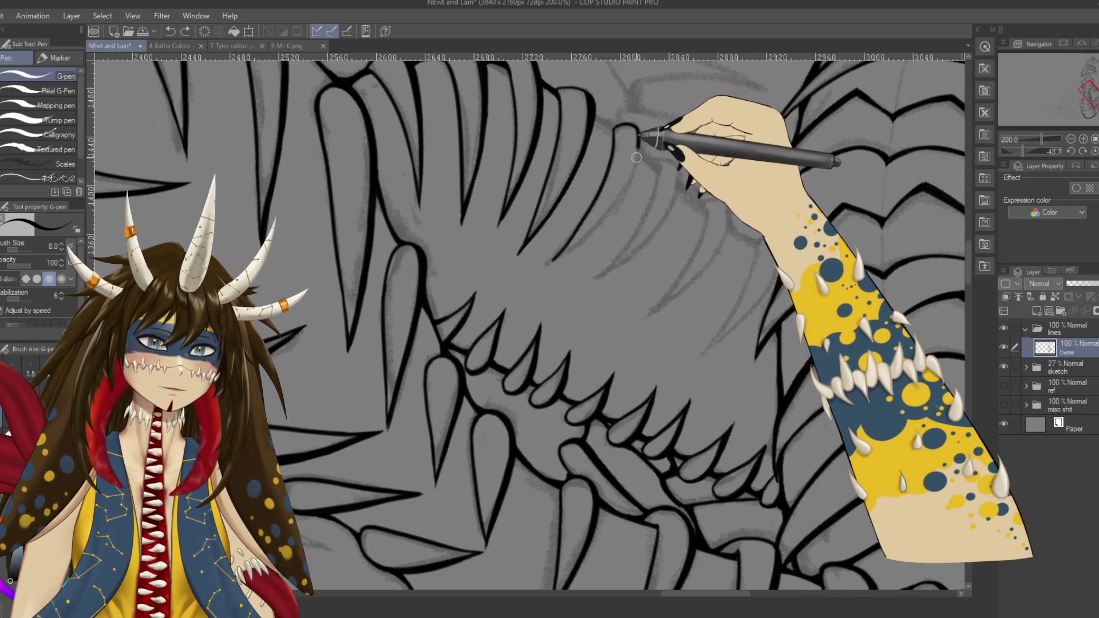
pyautogui.press('r')
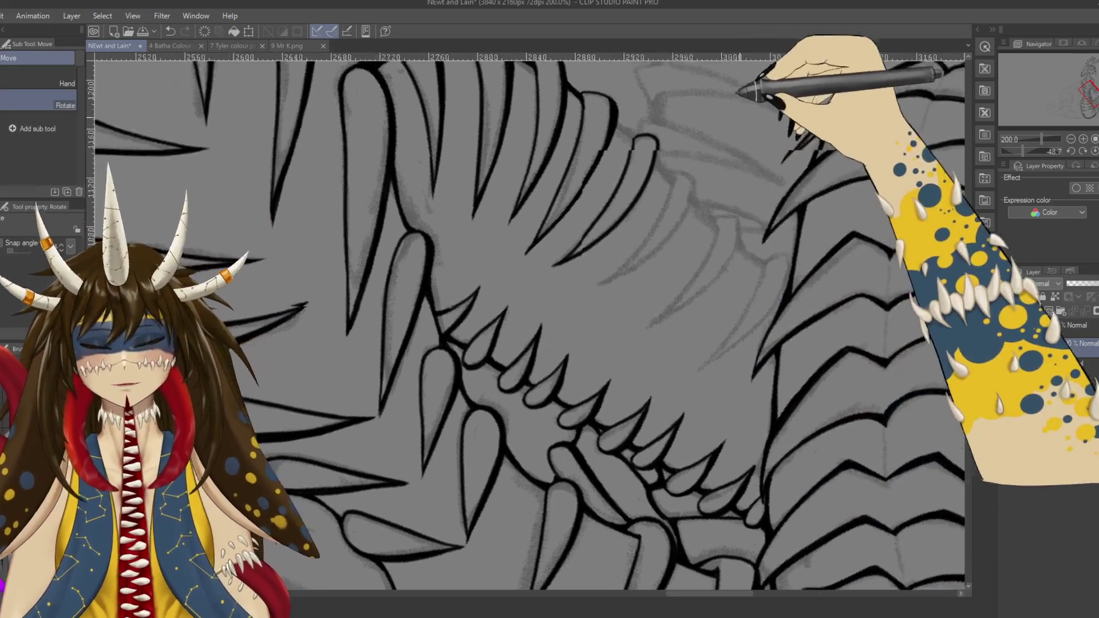
pyautogui.moveTo(738, 91); pyautogui.dragTo(712, 294)
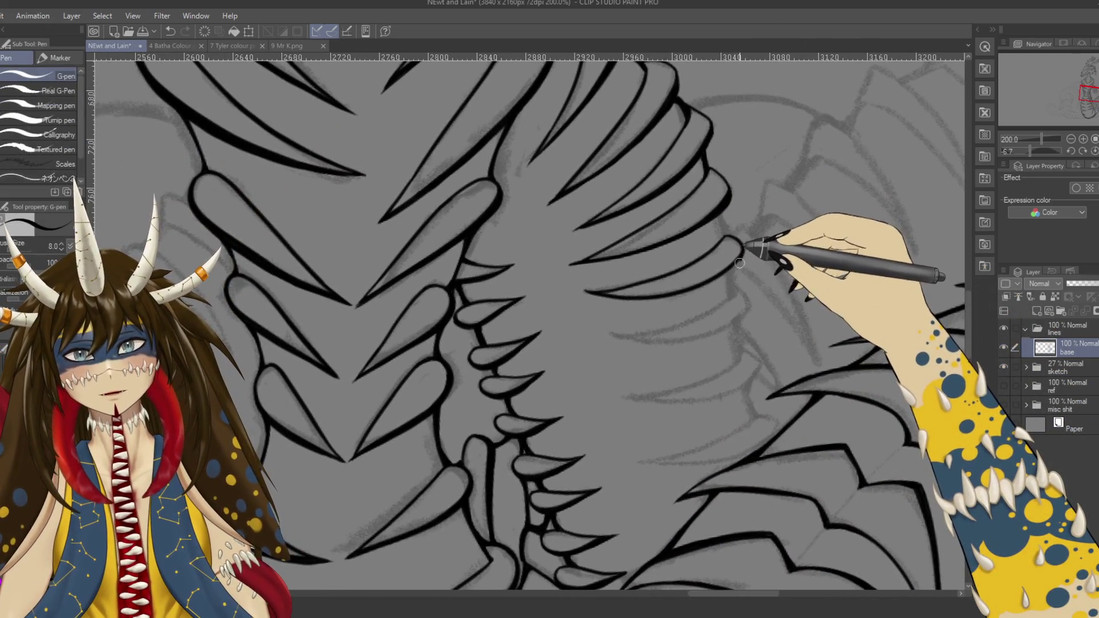
pyautogui.moveTo(738, 257); pyautogui.dragTo(834, 314)
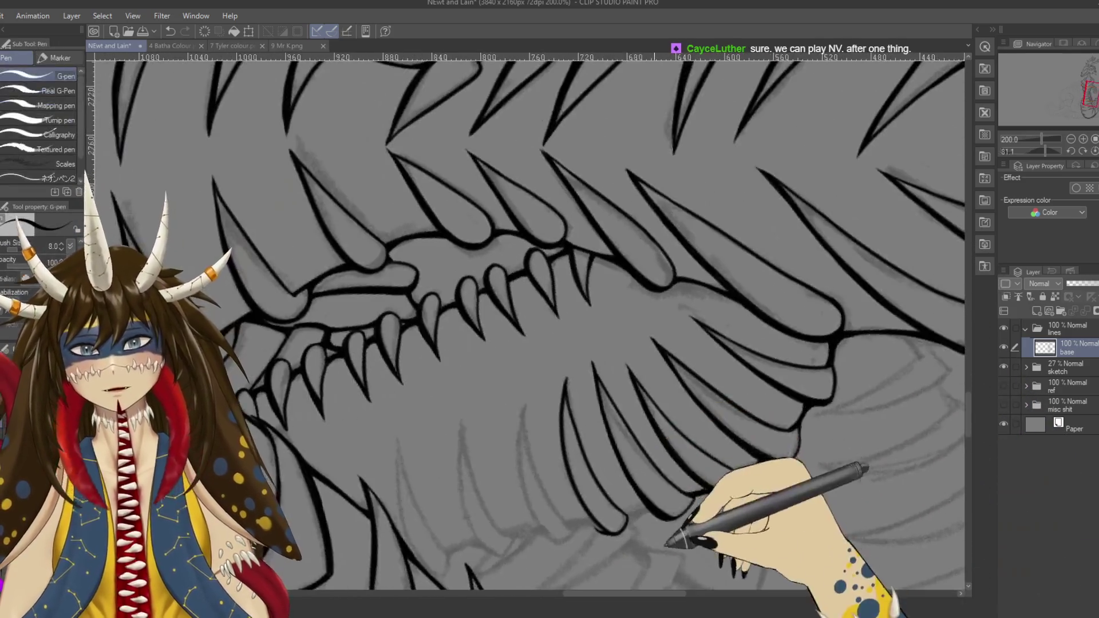
# Step: Save the drawing while panning the view over the lower fins
pyautogui.moveTo(666, 542); pyautogui.dragTo(665, 299)
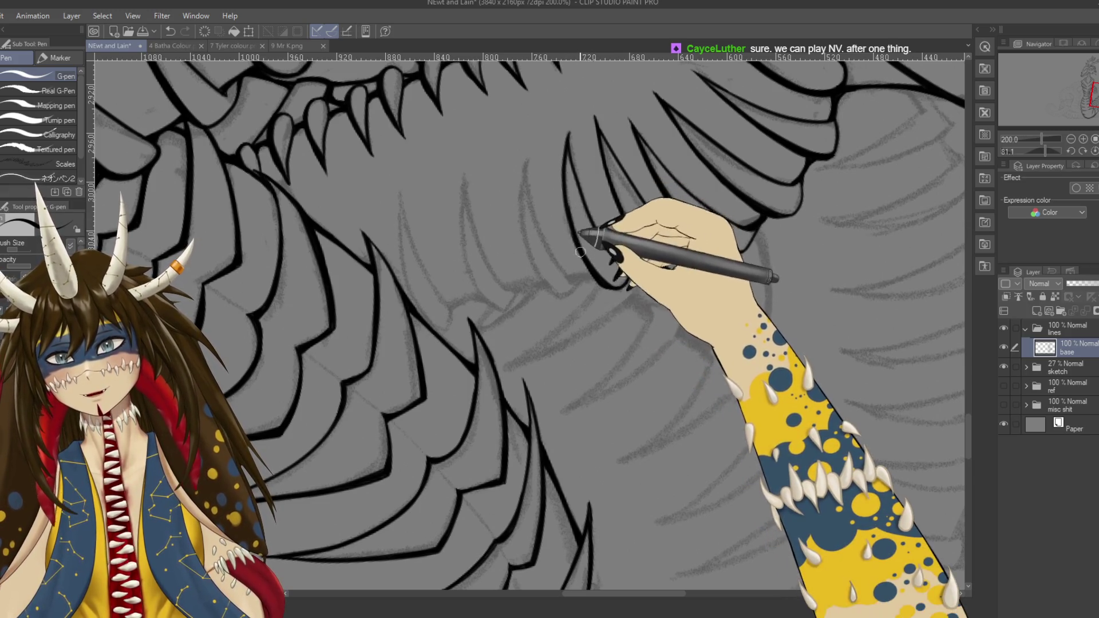
pyautogui.hotkey('ctrl', 's')
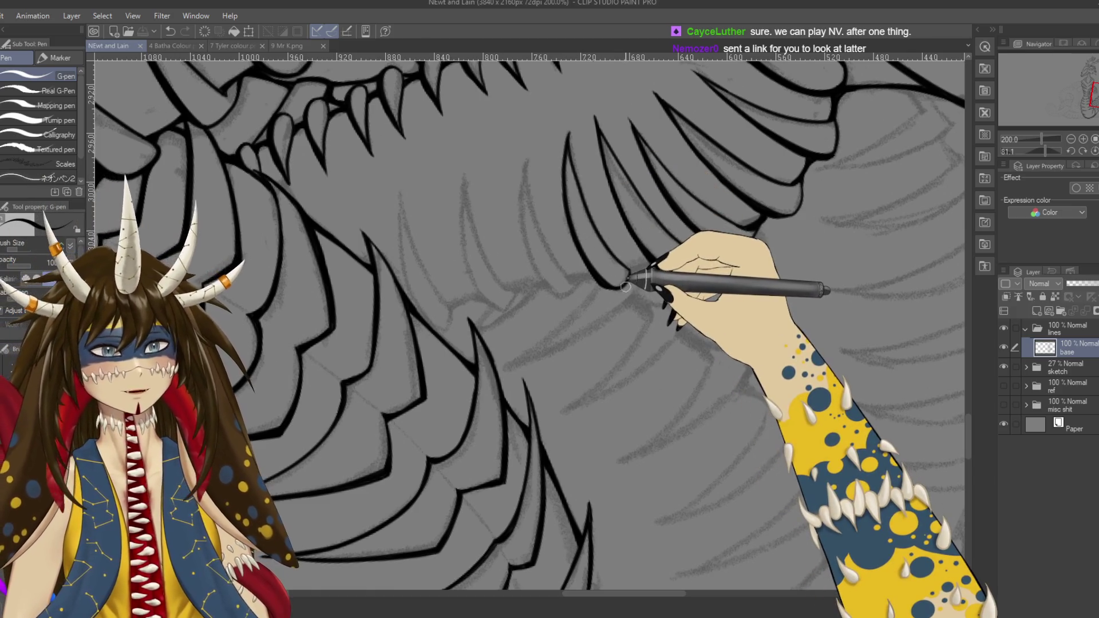
pyautogui.moveTo(597, 238); pyautogui.dragTo(607, 206)
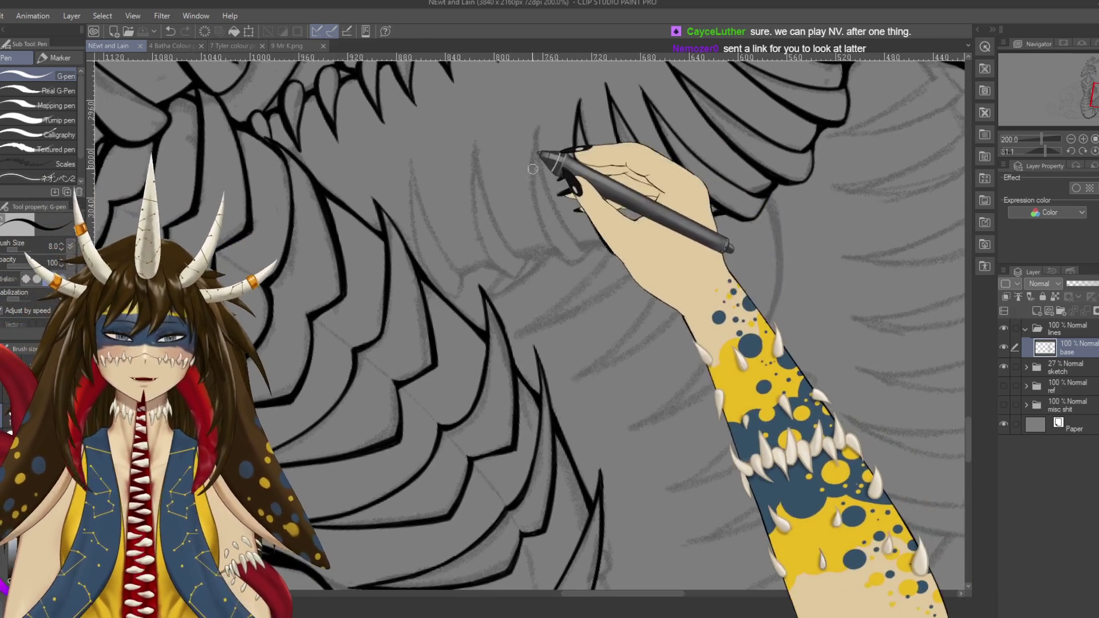
pyautogui.moveTo(646, 267)
pyautogui.mouseDown()
pyautogui.moveTo(671, 269)
pyautogui.moveTo(638, 254)
pyautogui.mouseUp()
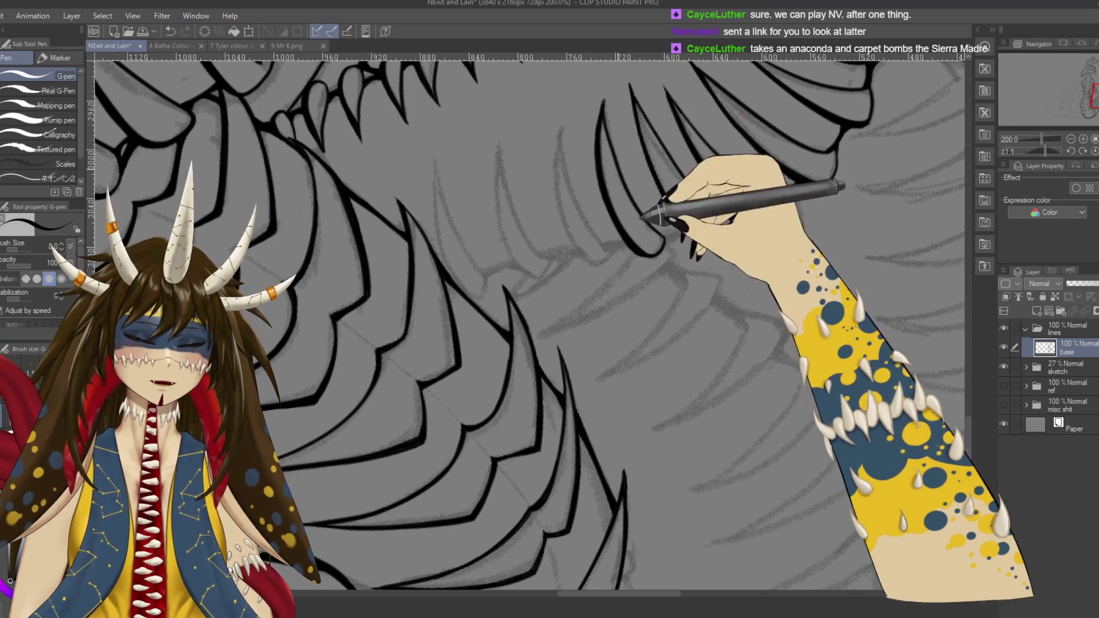
# Step: Rotate the canvas to a new angle and return to the G-pen
pyautogui.press('r')
pyautogui.moveTo(449, 177)
pyautogui.mouseDown()
pyautogui.moveTo(584, 350)
pyautogui.moveTo(522, 457)
pyautogui.moveTo(503, 393)
pyautogui.mouseUp()
pyautogui.moveTo(421, 286); pyautogui.dragTo(532, 392)
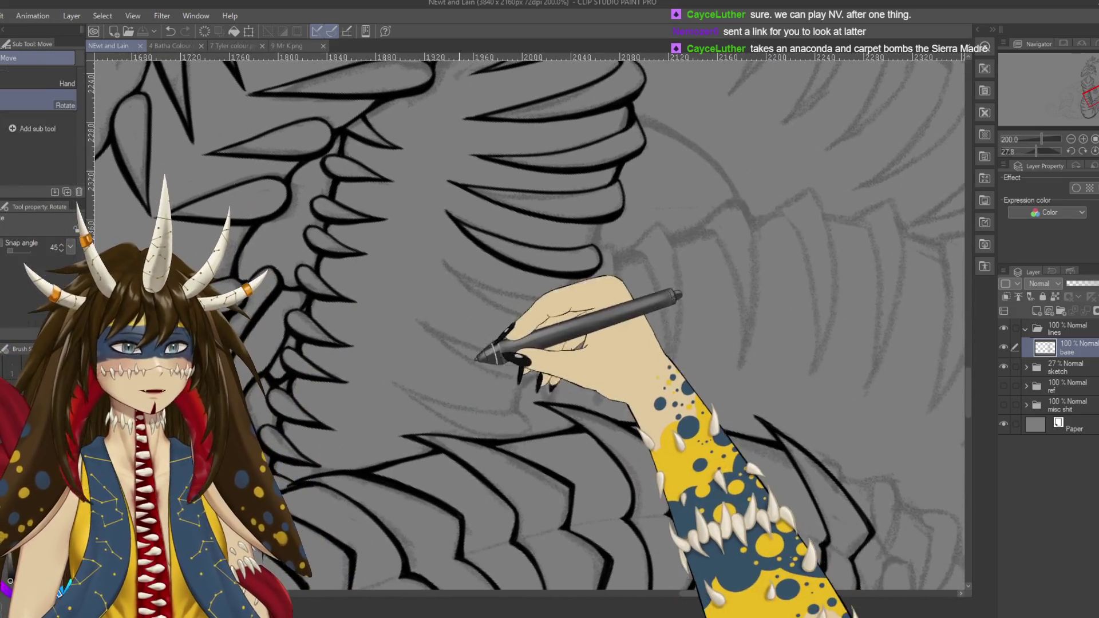
pyautogui.moveTo(477, 358); pyautogui.dragTo(441, 326)
pyautogui.press('p')
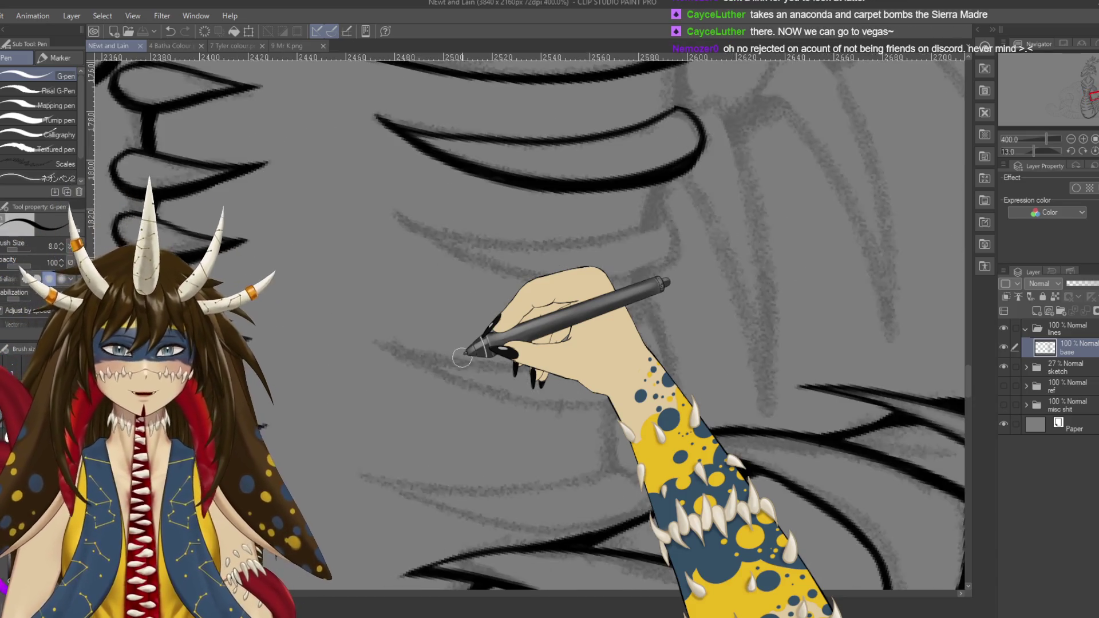
# Step: Bring the jaw into view at a new angle and hide all palettes with Tab
pyautogui.moveTo(586, 183); pyautogui.dragTo(594, 199)
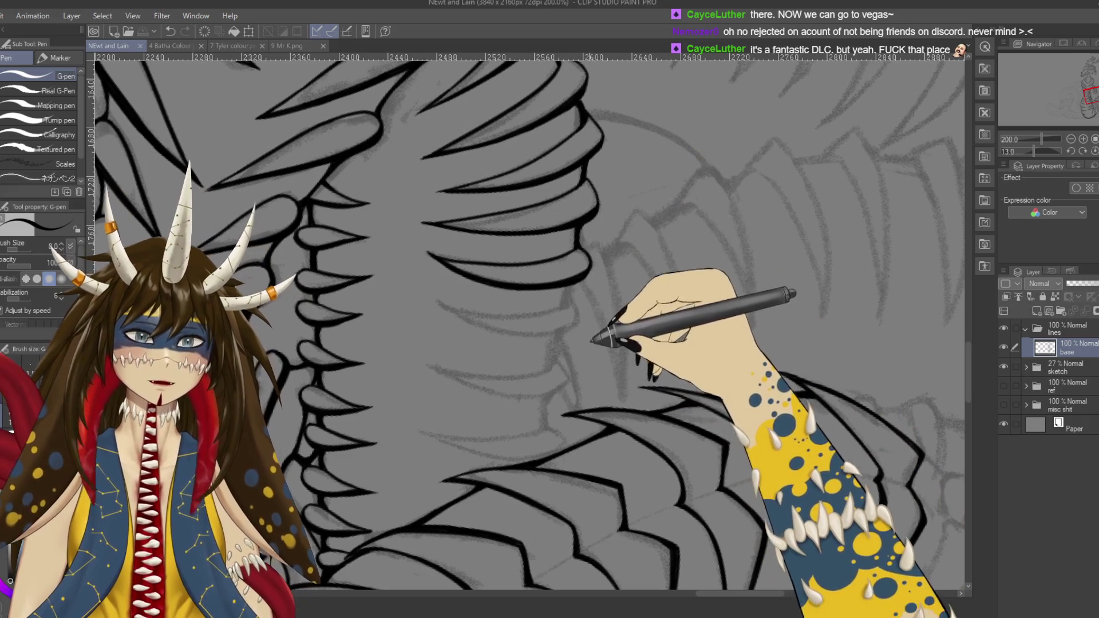
pyautogui.moveTo(421, 337); pyautogui.dragTo(585, 353)
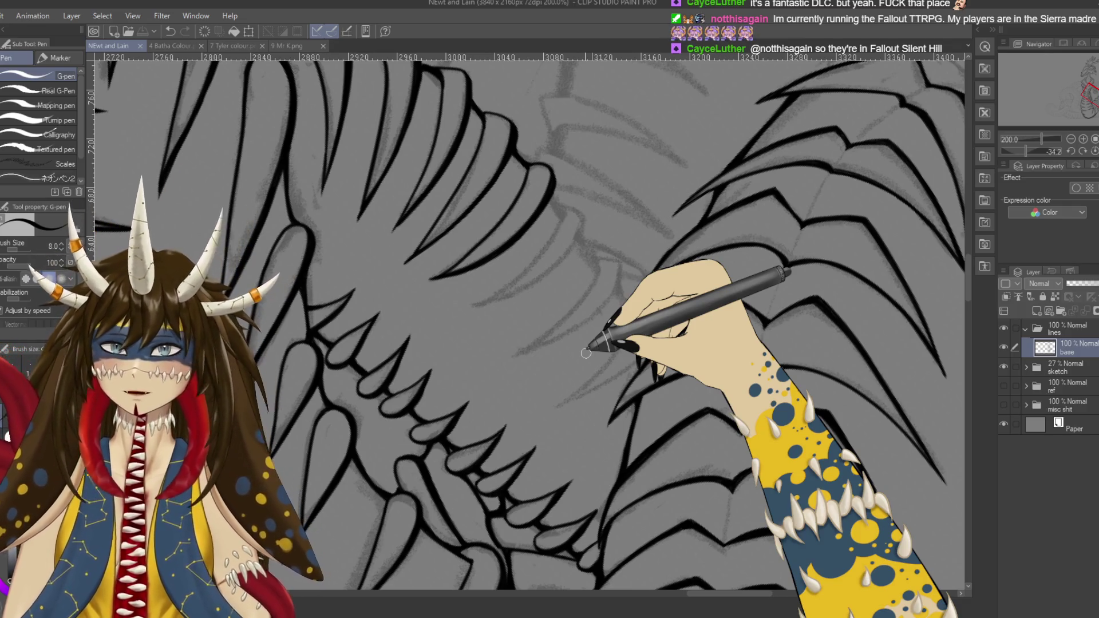
pyautogui.press('Tab')
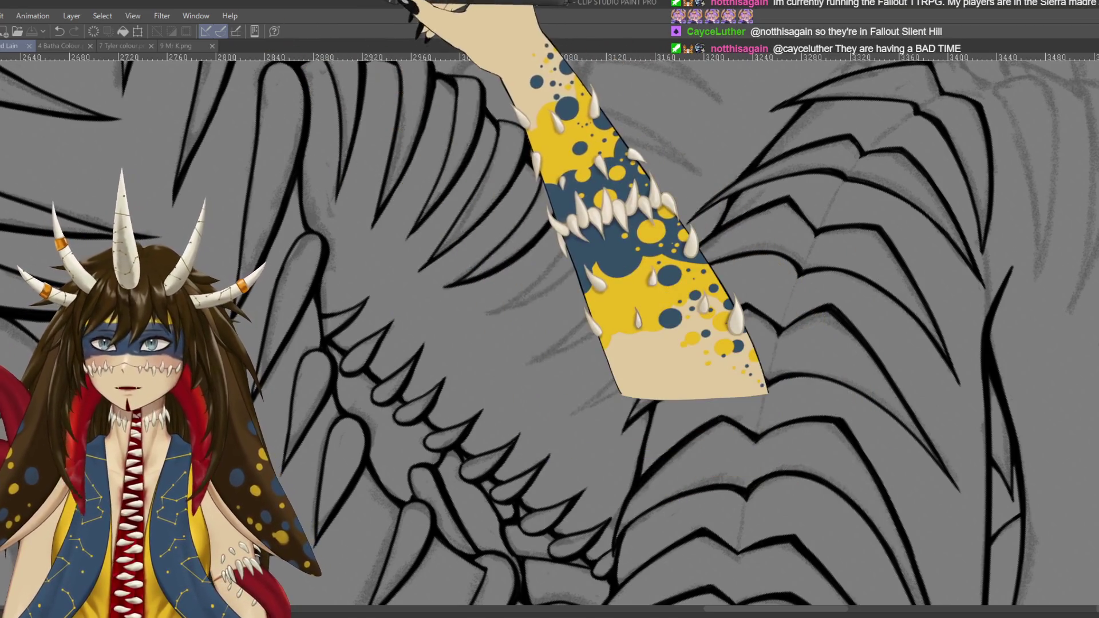
# Step: Show the palettes again, ink a short stroke on the jaw, and pan to the upper jaw
pyautogui.press('Tab')
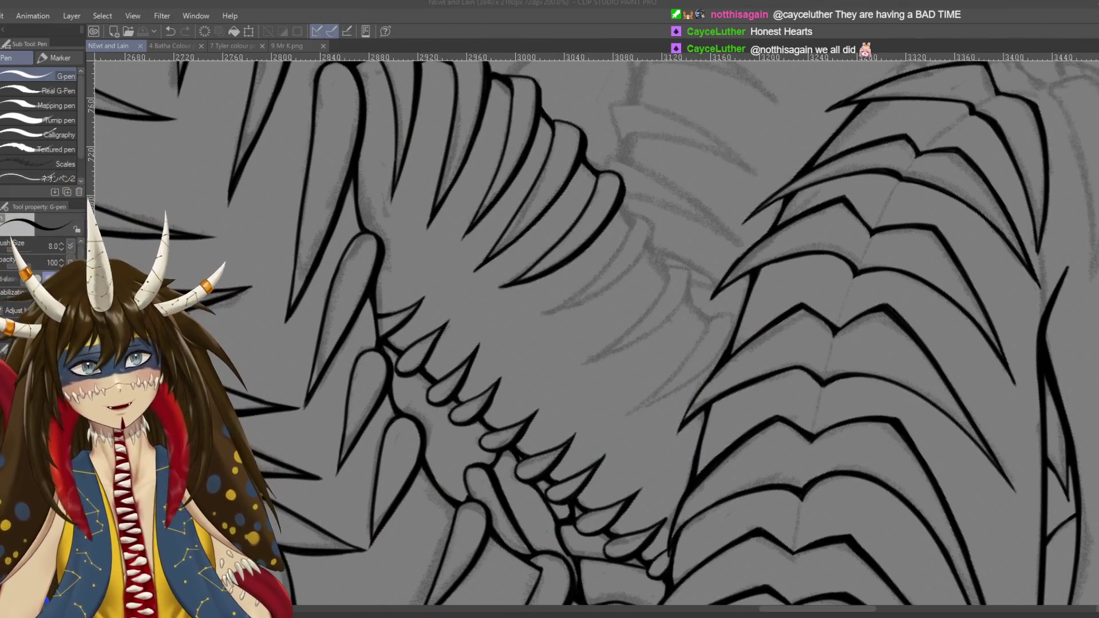
pyautogui.click(575, 306)
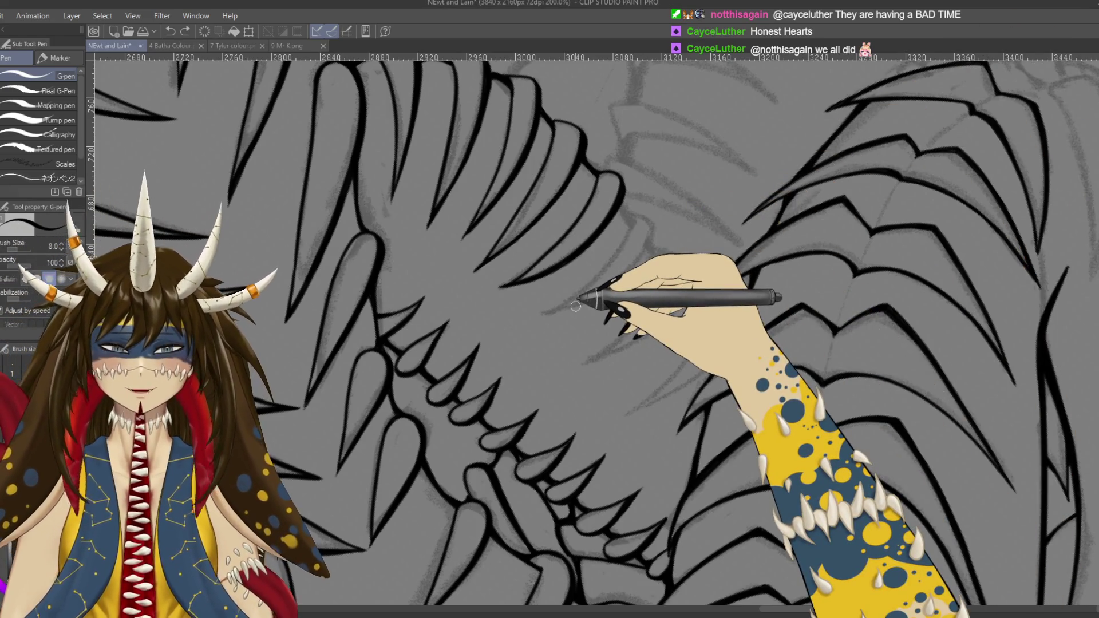
pyautogui.moveTo(575, 306)
pyautogui.mouseDown()
pyautogui.moveTo(555, 351)
pyautogui.moveTo(504, 309)
pyautogui.mouseUp()
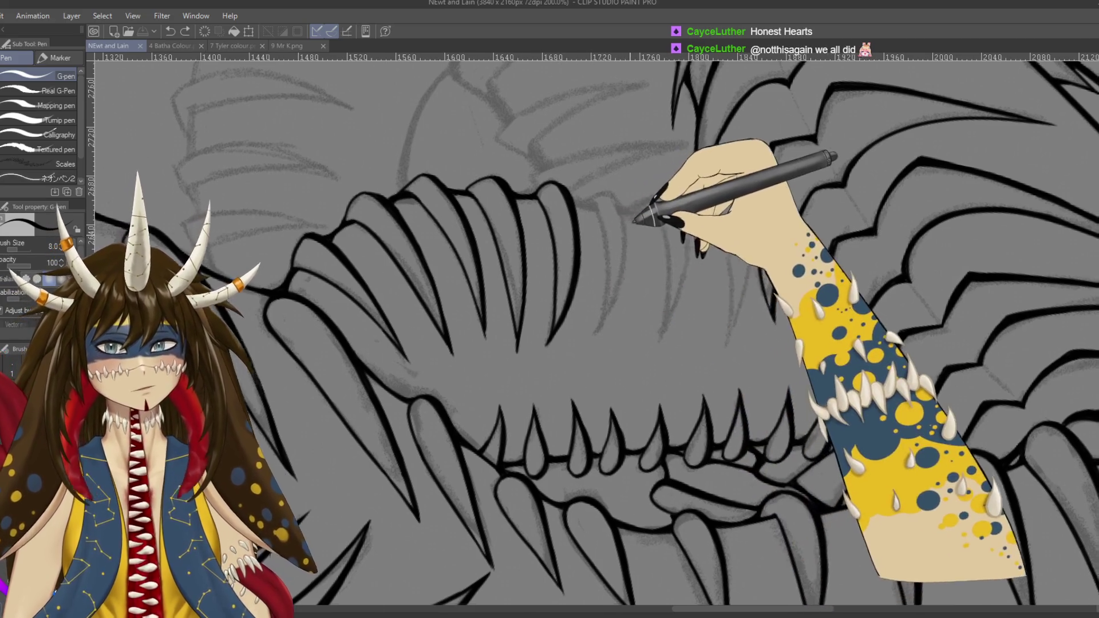
# Step: Ink a long line down the right edge of the upper jaw, undoing a misplaced extension stroke
pyautogui.moveTo(641, 206); pyautogui.dragTo(610, 226)
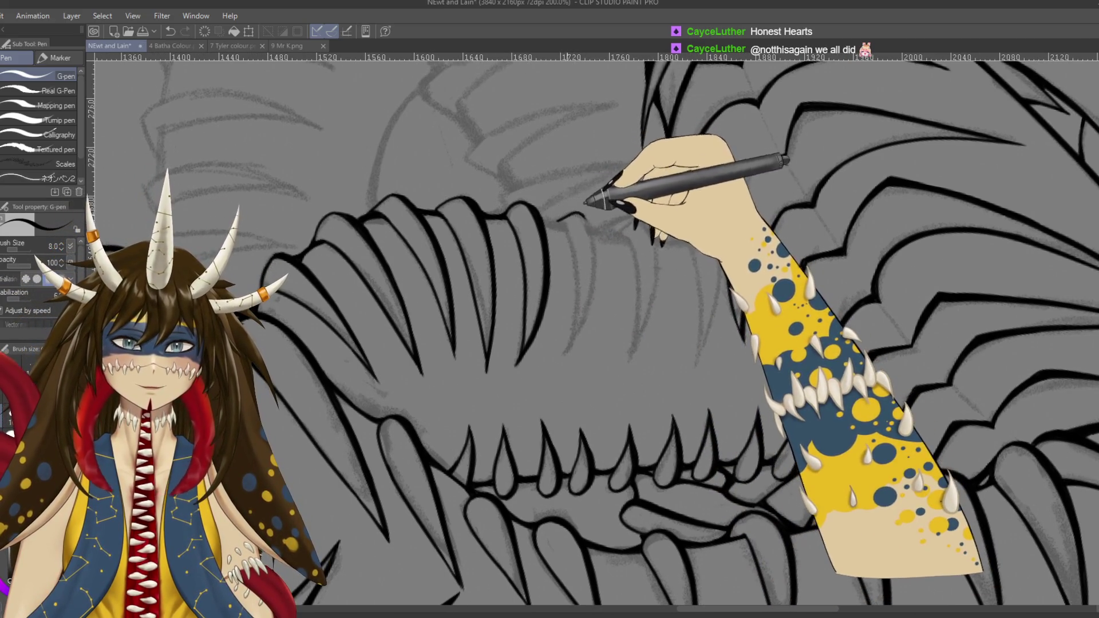
pyautogui.moveTo(556, 220); pyautogui.dragTo(591, 289)
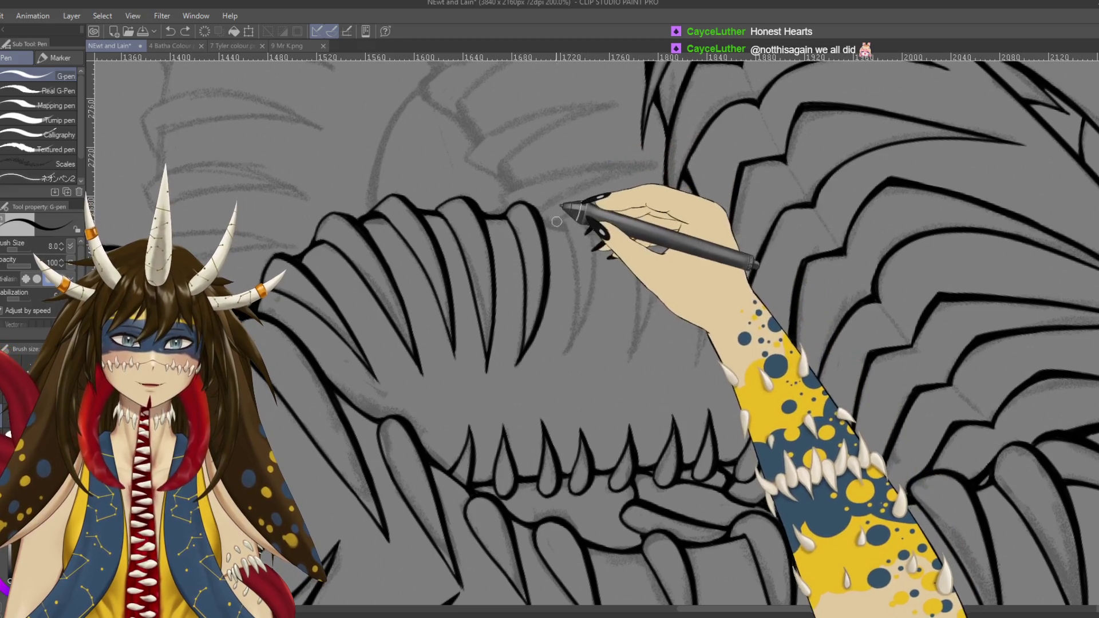
pyautogui.moveTo(578, 221)
pyautogui.mouseDown()
pyautogui.moveTo(583, 307)
pyautogui.moveTo(580, 229)
pyautogui.mouseUp()
pyautogui.hotkey('ctrl', 'z')
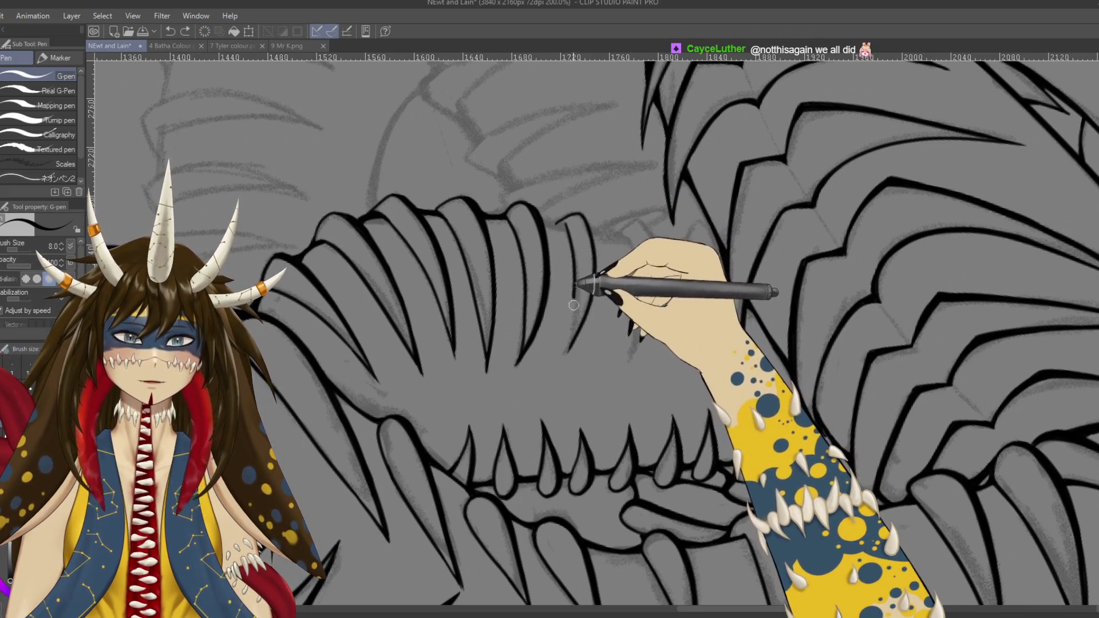
pyautogui.moveTo(565, 224); pyautogui.dragTo(564, 360)
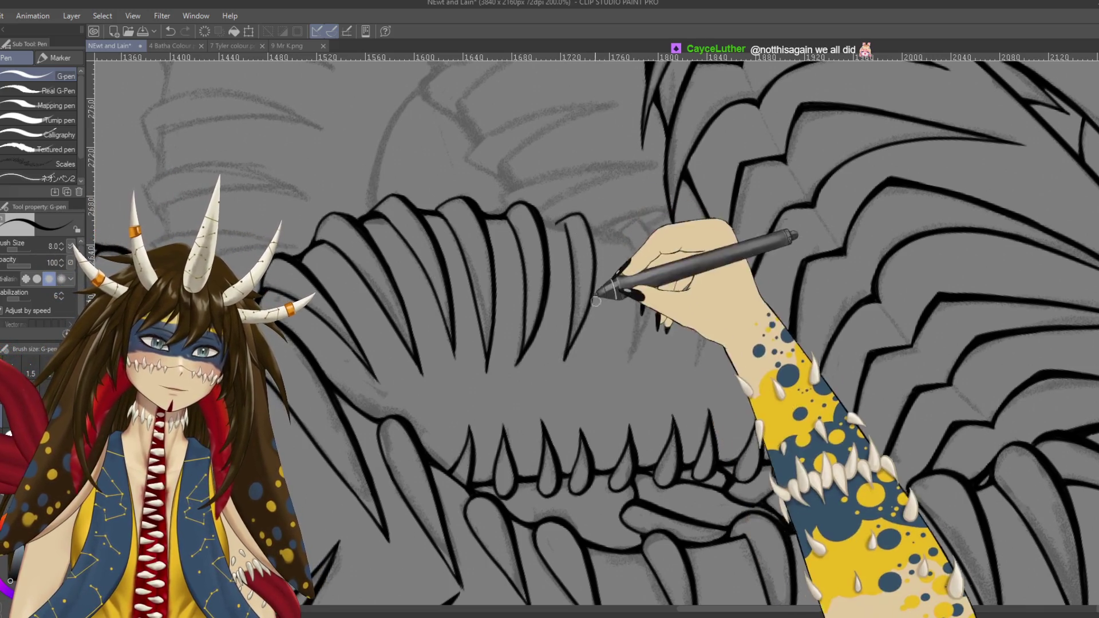
pyautogui.moveTo(560, 211); pyautogui.dragTo(647, 273)
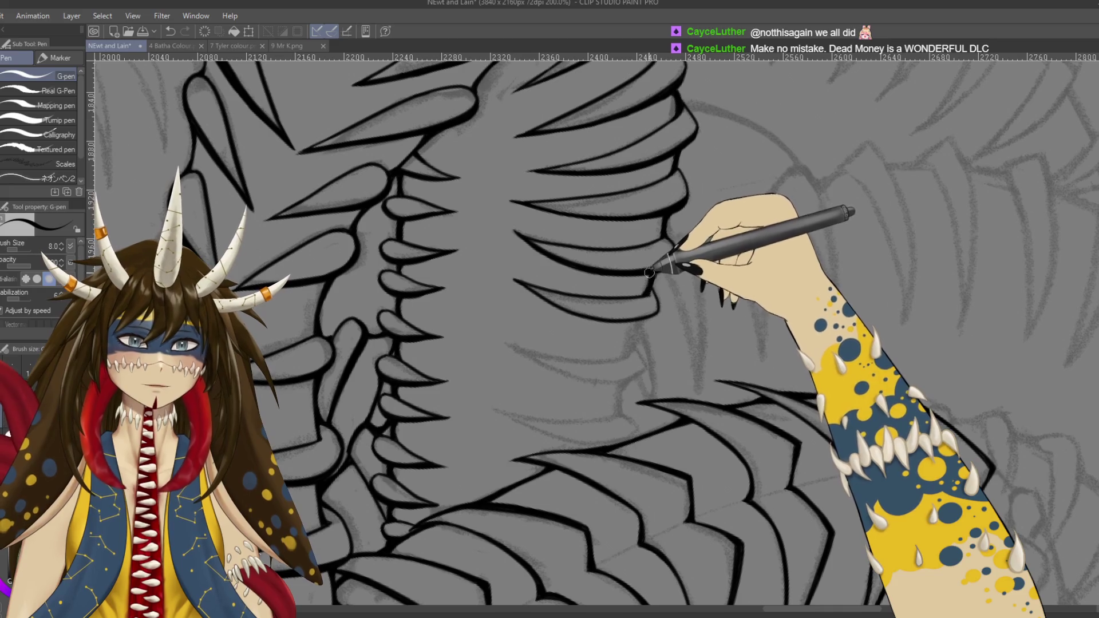
pyautogui.press('e')
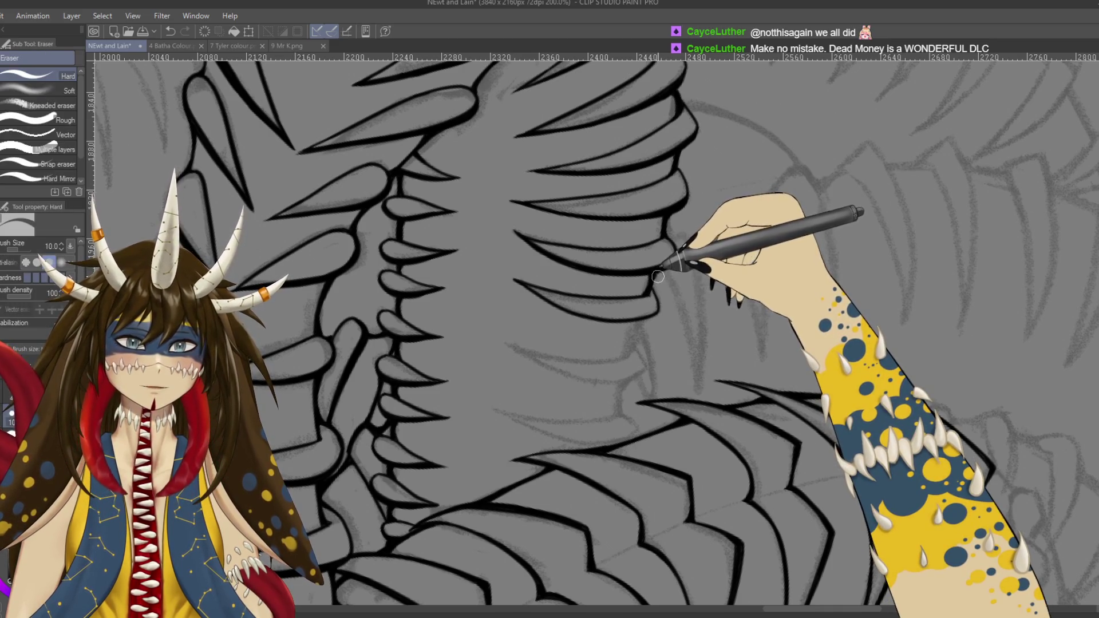
pyautogui.press('p')
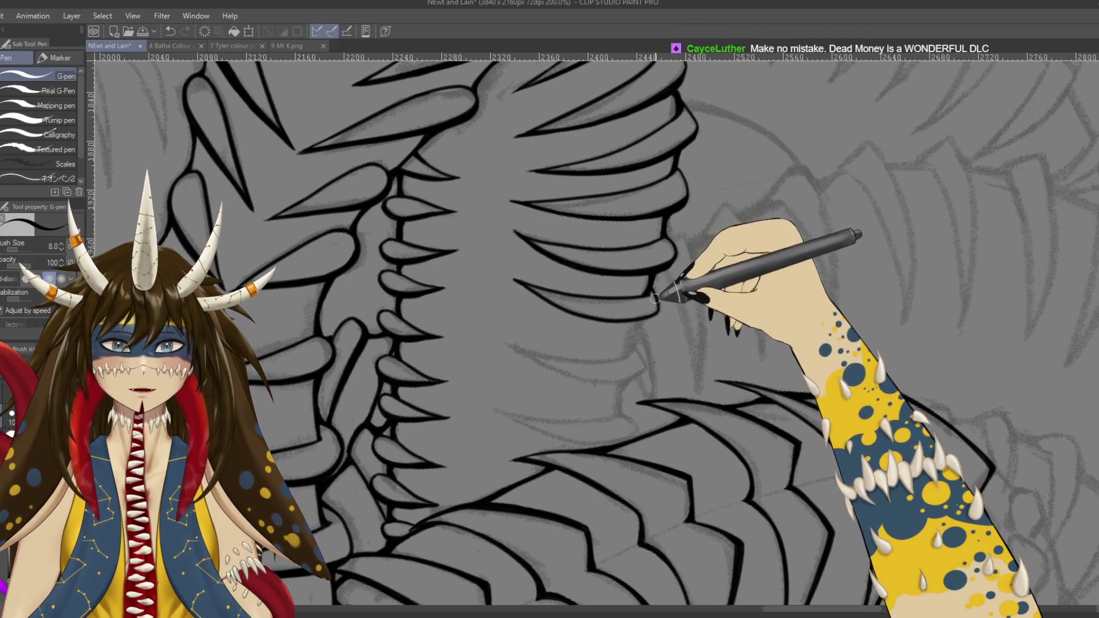
pyautogui.moveTo(515, 257)
pyautogui.mouseDown()
pyautogui.moveTo(515, 380)
pyautogui.moveTo(627, 233)
pyautogui.mouseUp()
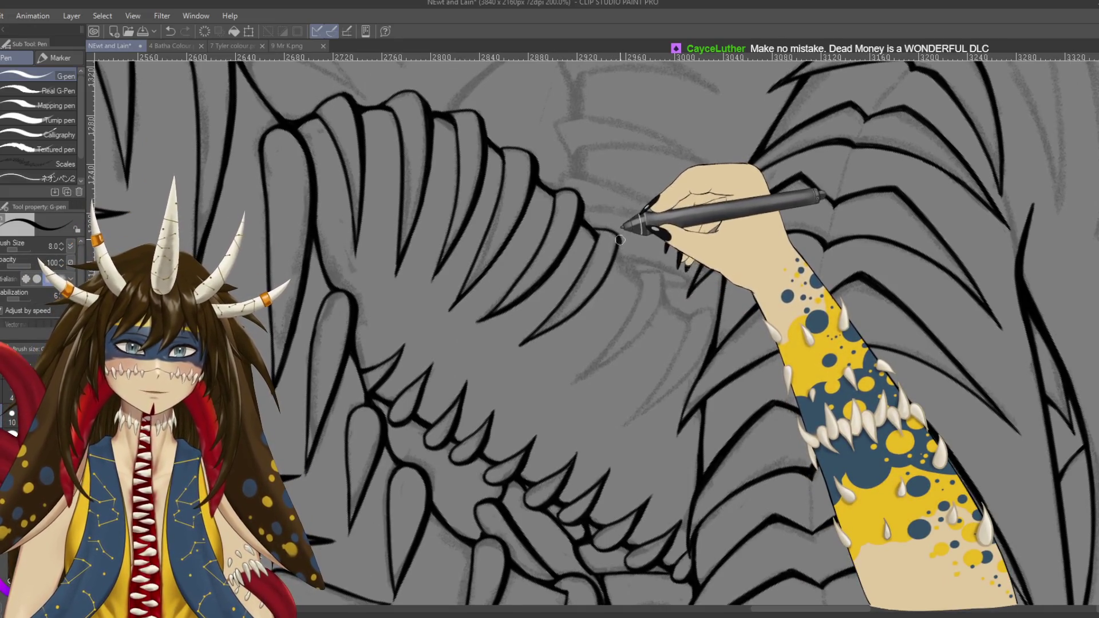
# Step: Undo the last stroke, then ink two strokes along the upper jaw's tooth outlines
pyautogui.hotkey('ctrl', 'z')
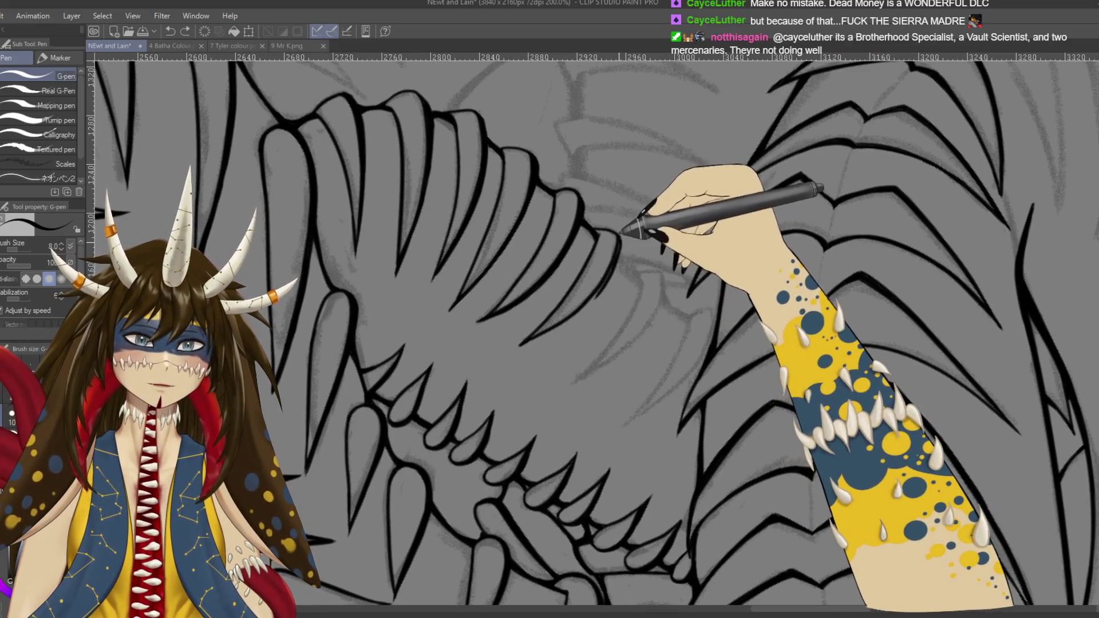
pyautogui.moveTo(607, 273)
pyautogui.mouseDown()
pyautogui.moveTo(443, 403)
pyautogui.moveTo(700, 312)
pyautogui.mouseUp()
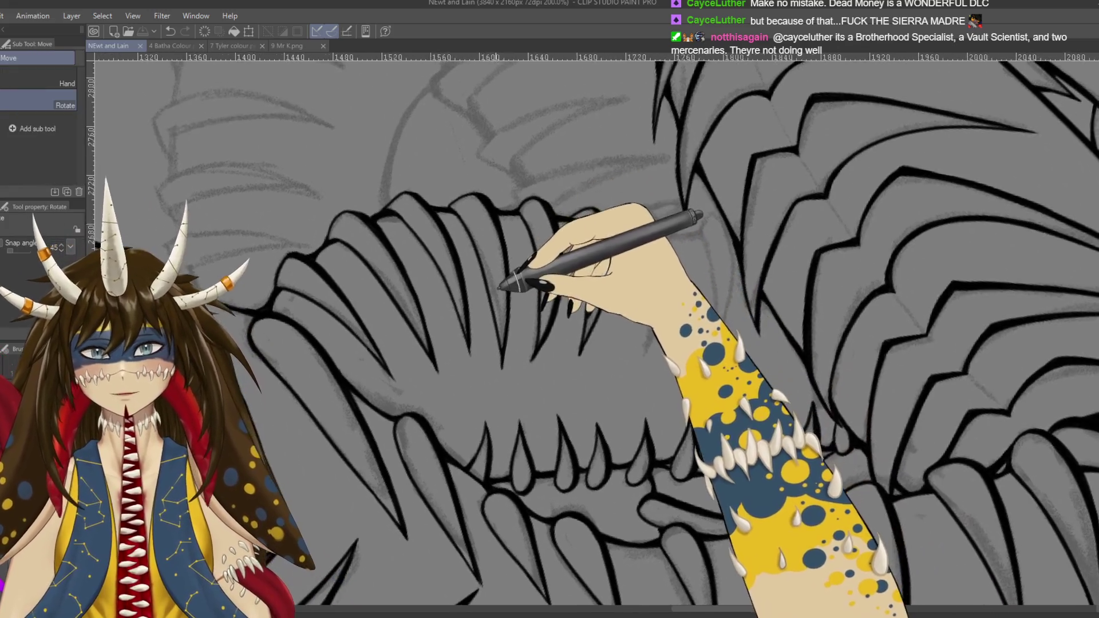
pyautogui.moveTo(534, 282); pyautogui.dragTo(629, 273)
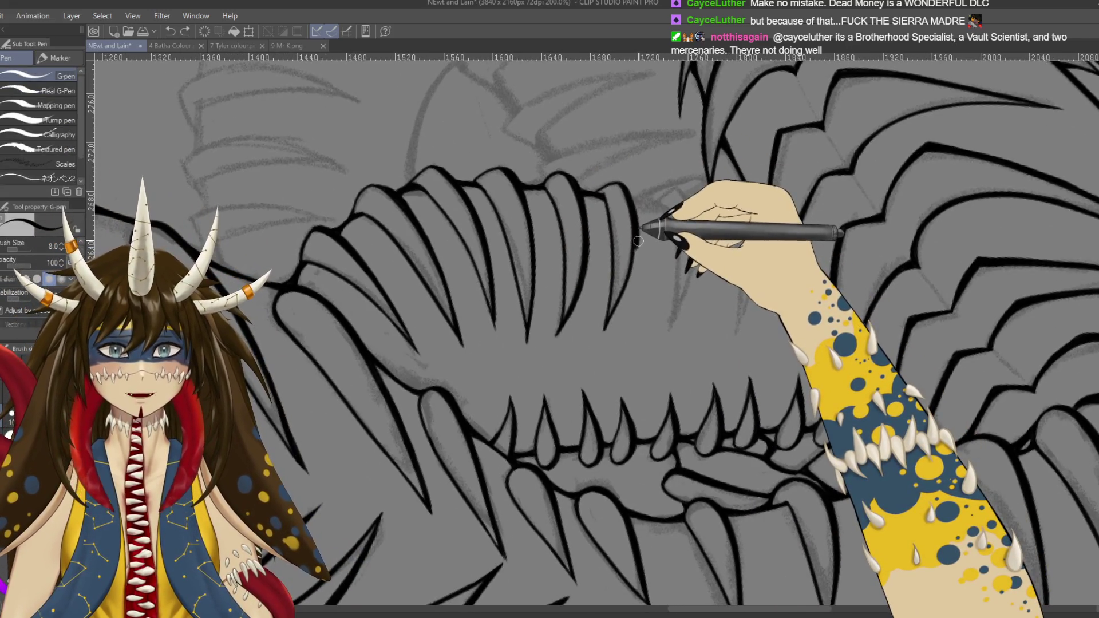
pyautogui.moveTo(638, 241); pyautogui.dragTo(619, 300)
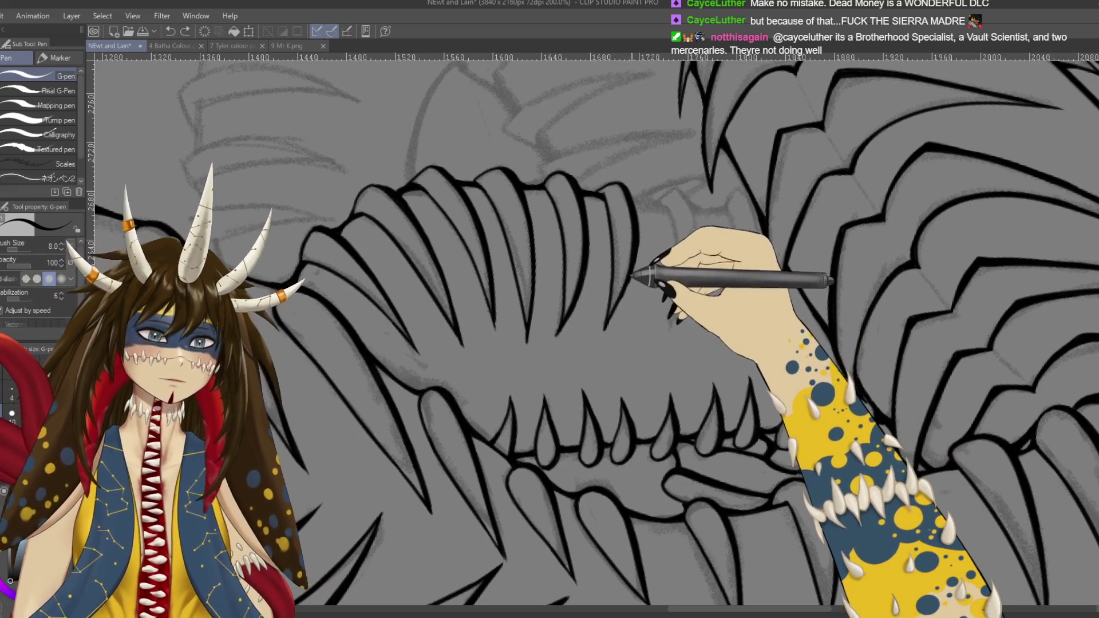
pyautogui.moveTo(640, 264); pyautogui.dragTo(614, 311)
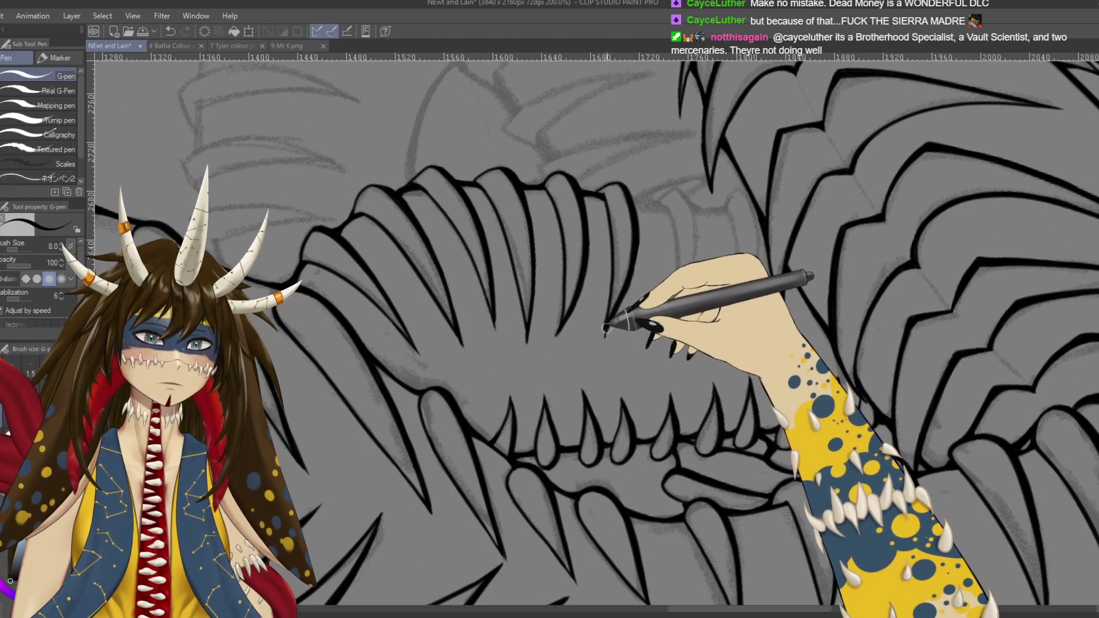
pyautogui.press('e')
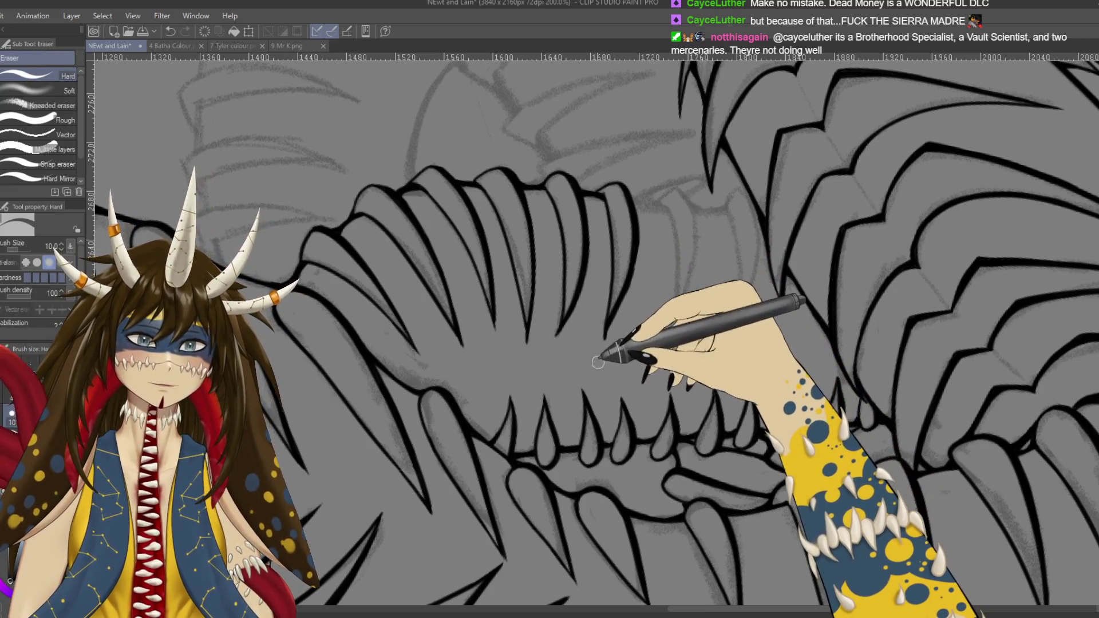